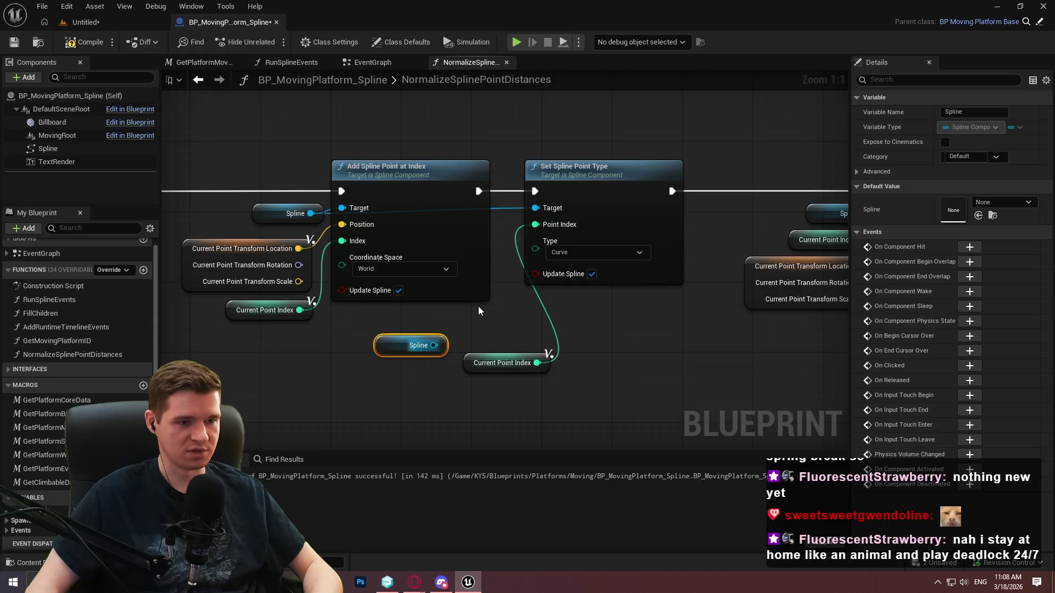
- Turn off Update Spline on Add Spline Point at Index and reconnect Set Spline Point Type's Target to the Spline getter
left_click(398, 291)
left_click(551, 339)
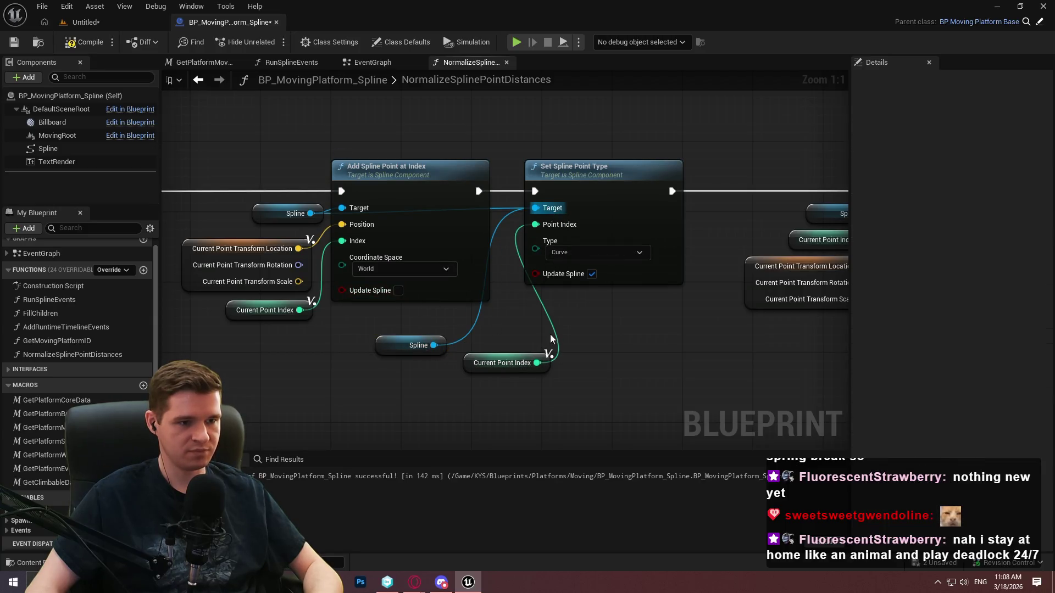
mouse_move(535, 207)
left_mouse_down()
mouse_move(442, 352)
mouse_move(434, 345)
left_mouse_up()
left_click_drag(576, 206, 620, 206)
mouse_move(444, 345)
left_mouse_down()
mouse_move(550, 330)
mouse_move(542, 341)
left_mouse_up()
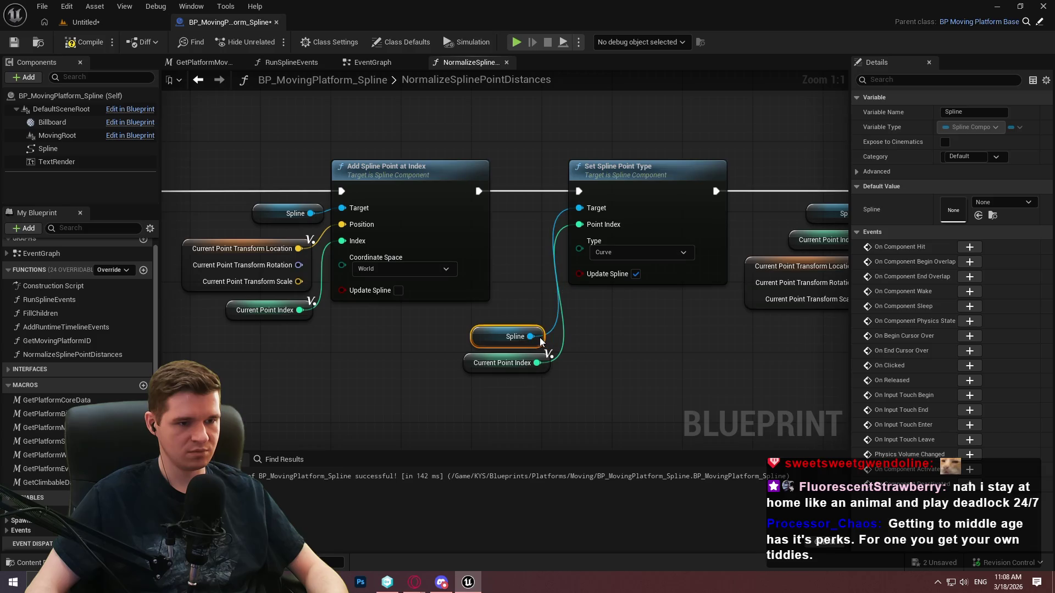
left_click(666, 361)
scroll(599, 322, "down", 3)
mouse_move(747, 363)
left_mouse_down()
mouse_move(675, 329)
mouse_move(612, 364)
left_mouse_up()
- Delete the Set Tangents node together with its two GET nodes
left_click_drag(507, 307, 366, 261)
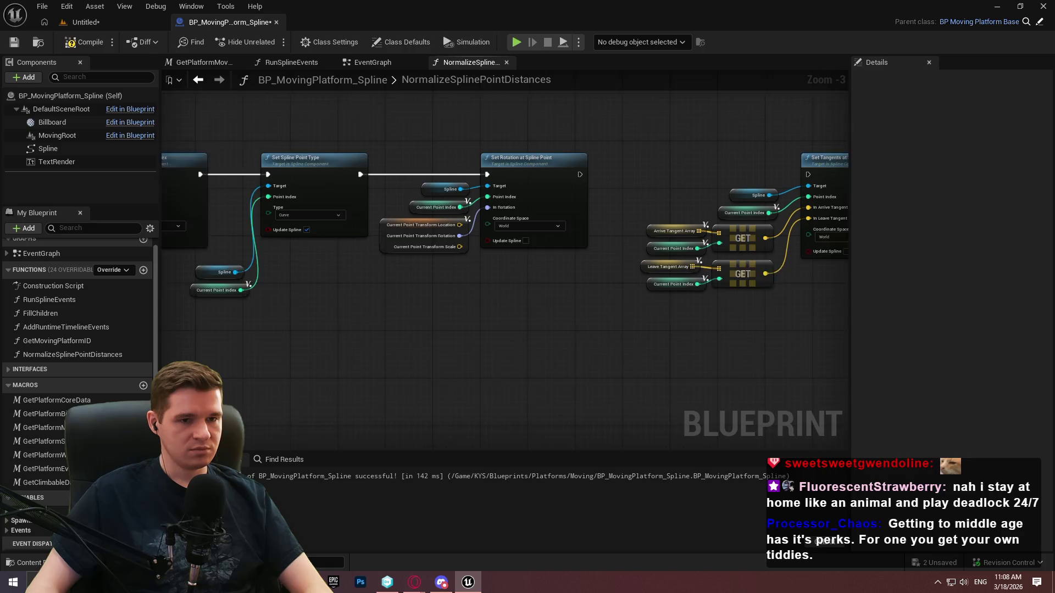
left_click_drag(478, 313, 698, 196)
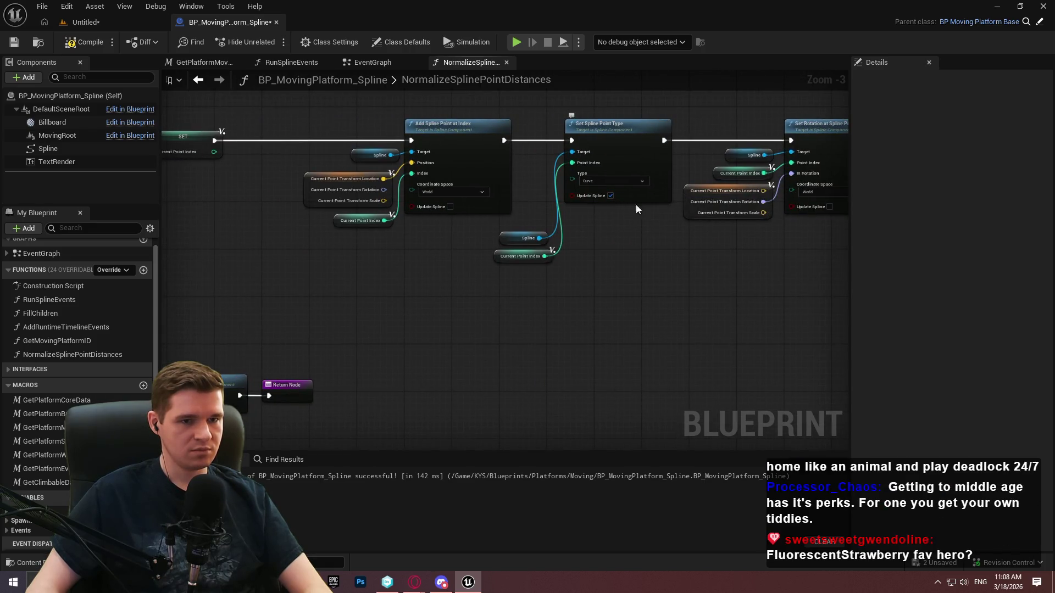
left_click_drag(606, 203, 168, 244)
left_click_drag(760, 353, 522, 144)
right_click(707, 184)
left_click(720, 198)
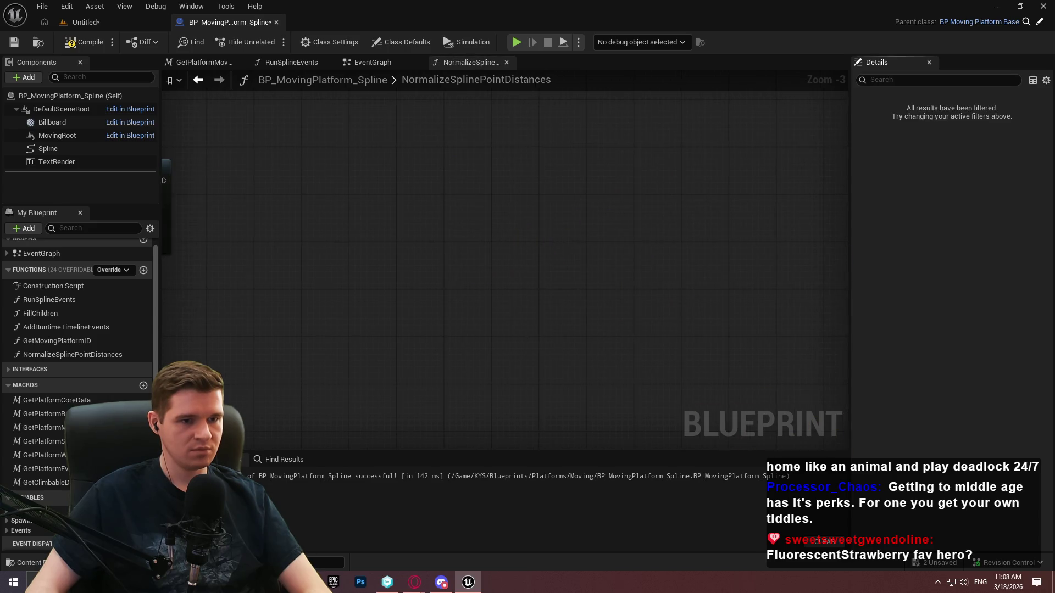
- Shift the Set Rotation at Spline Point group further right
left_click_drag(394, 323, 737, 368)
scroll(736, 369, "up", 2)
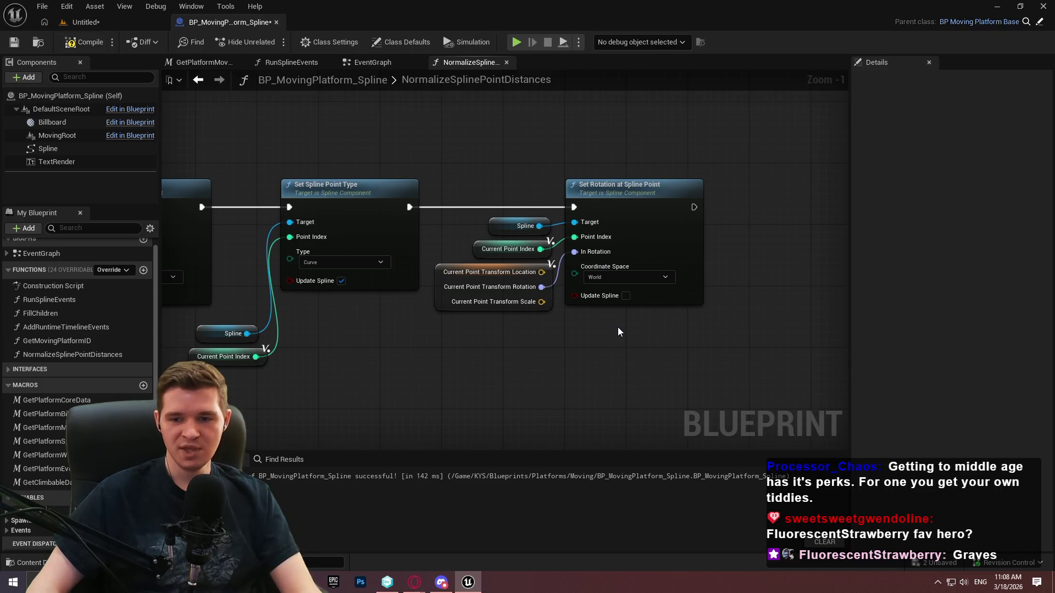
left_click_drag(701, 330, 437, 187)
left_click_drag(618, 208, 758, 207)
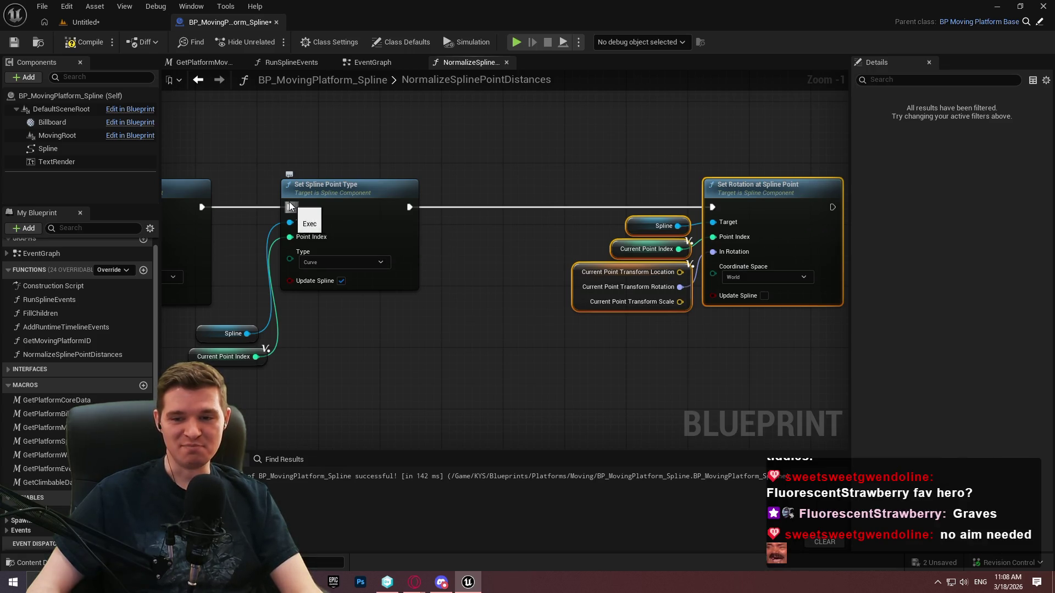
- Move Set Spline Point Type right to space out the remaining chain
scroll(399, 233, "up", 1)
left_click_drag(398, 233, 500, 231)
mouse_move(266, 402)
left_mouse_down()
mouse_move(564, 434)
mouse_move(464, 367)
mouse_move(584, 267)
left_mouse_up()
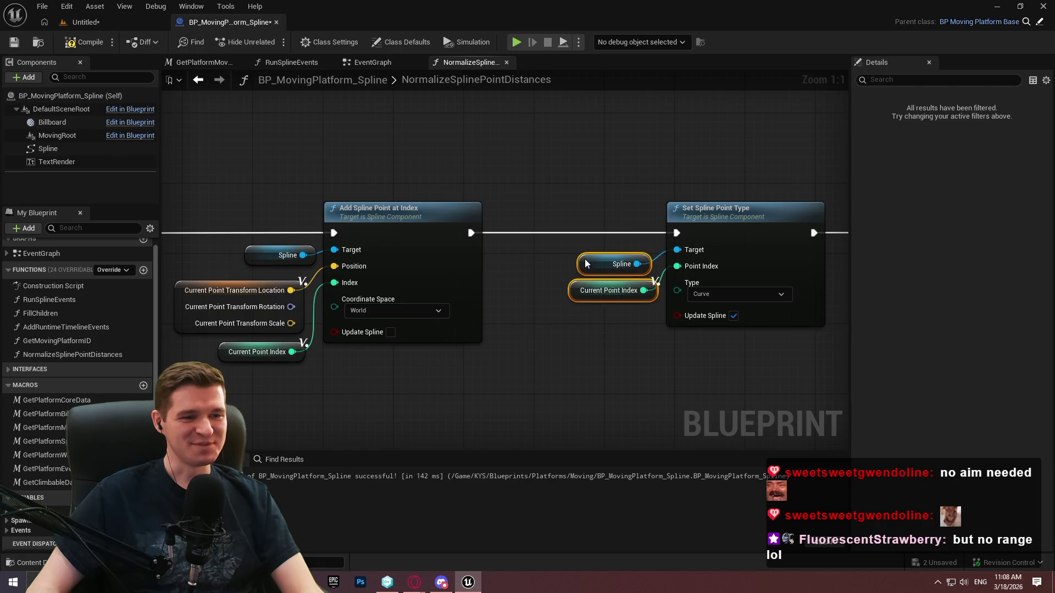
left_click(591, 377)
scroll(591, 377, "down", 2)
left_click_drag(591, 377, 558, 361)
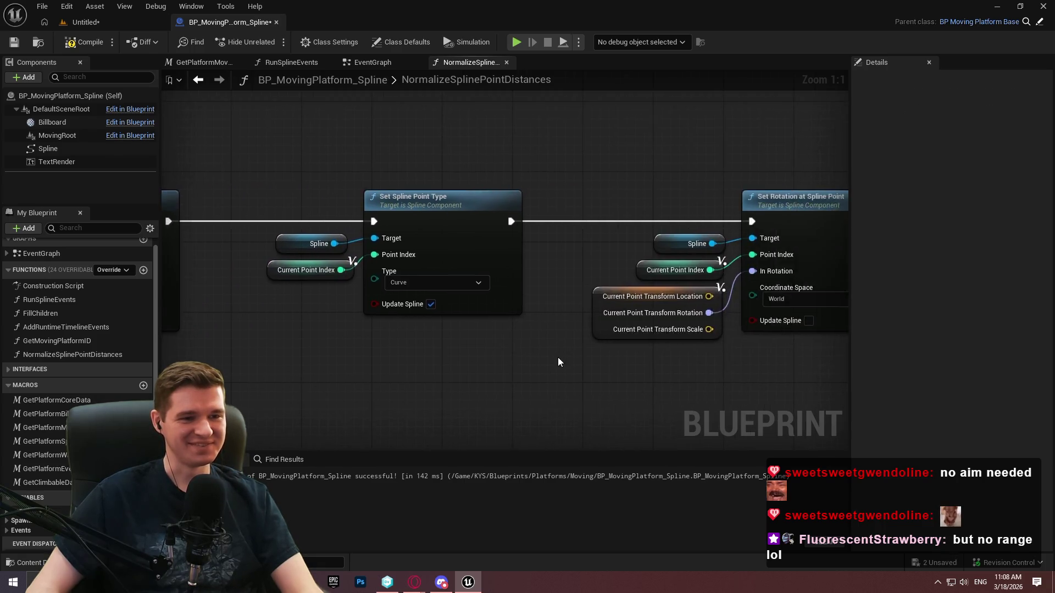
scroll(475, 342, "down", 1)
left_click_drag(460, 346, 569, 343)
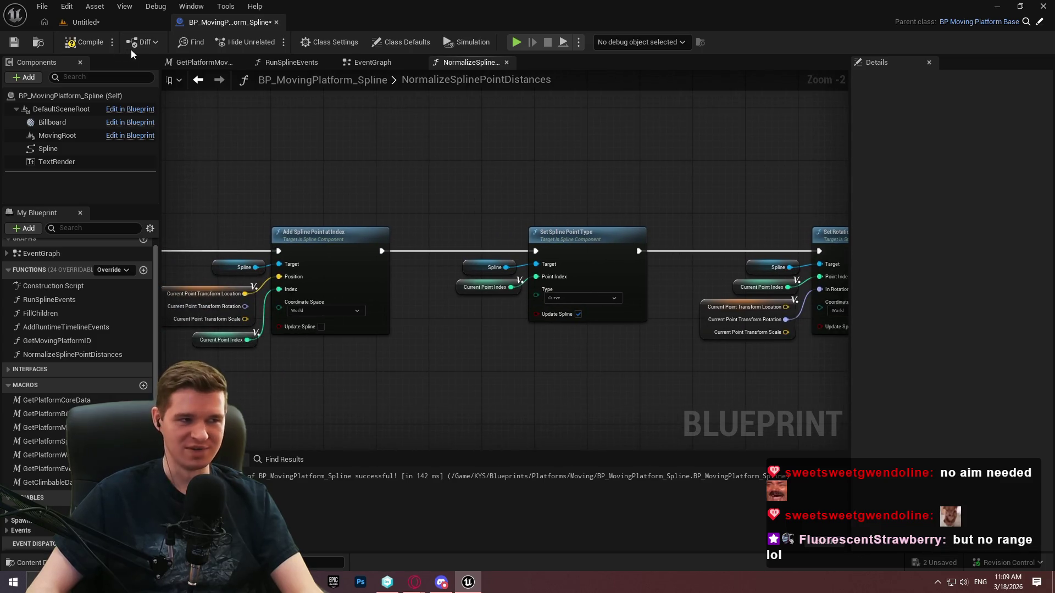
- Save the blueprint and frame the lower spline-point node groups
left_click(12, 42)
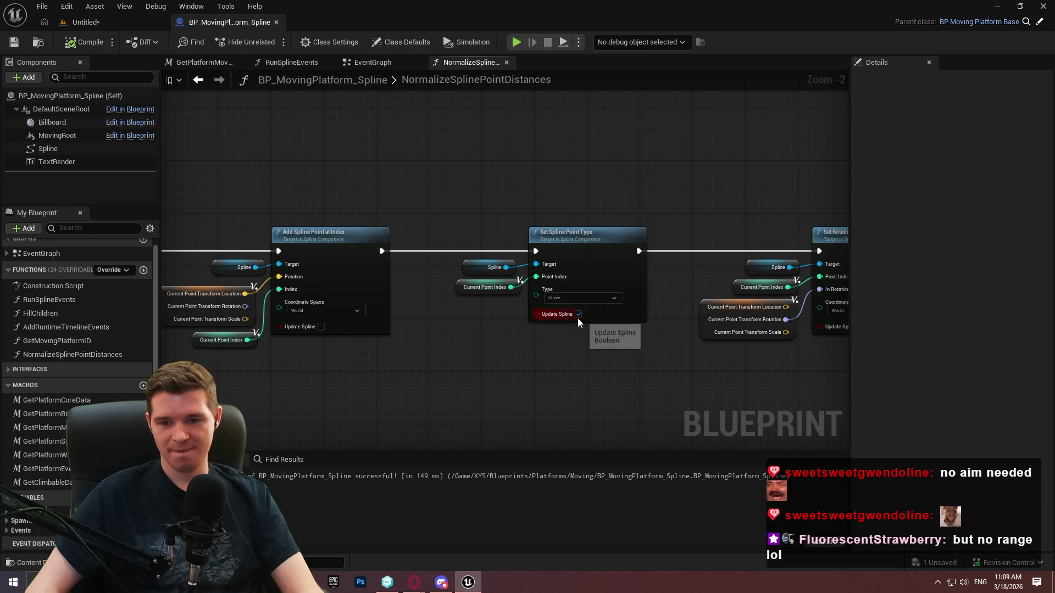
left_click_drag(610, 313, 382, 221)
scroll(701, 238, "down", 4)
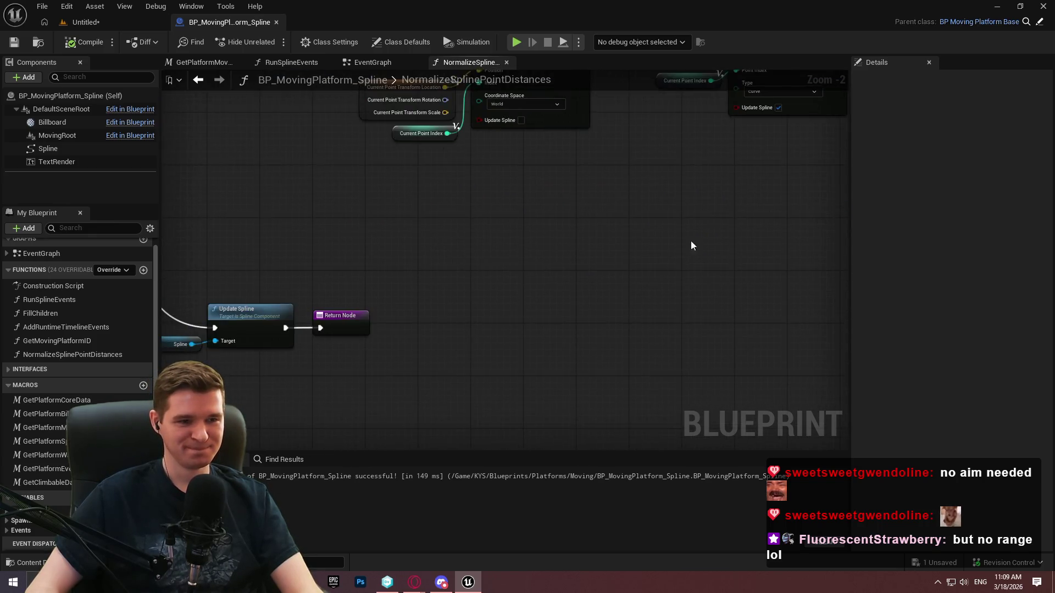
mouse_move(768, 255)
left_mouse_down()
mouse_move(389, 242)
mouse_move(631, 297)
mouse_move(542, 208)
mouse_move(486, 302)
mouse_move(467, 261)
left_mouse_up()
- Wrap both lower node groups in a comment box coloured red
left_click_drag(752, 328, 332, 247)
key("c")
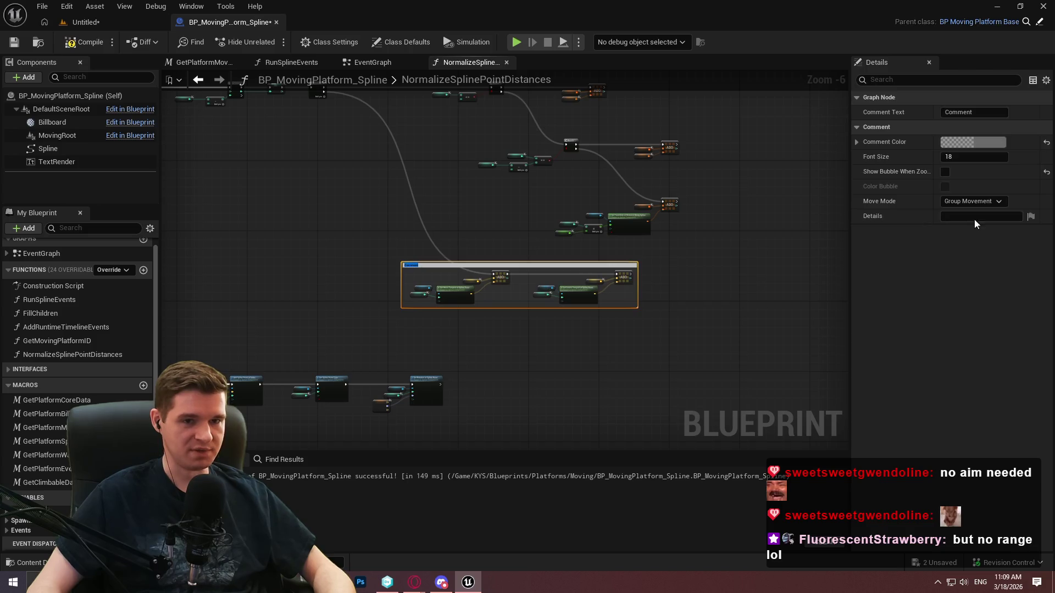
left_click(973, 142)
left_click(870, 177)
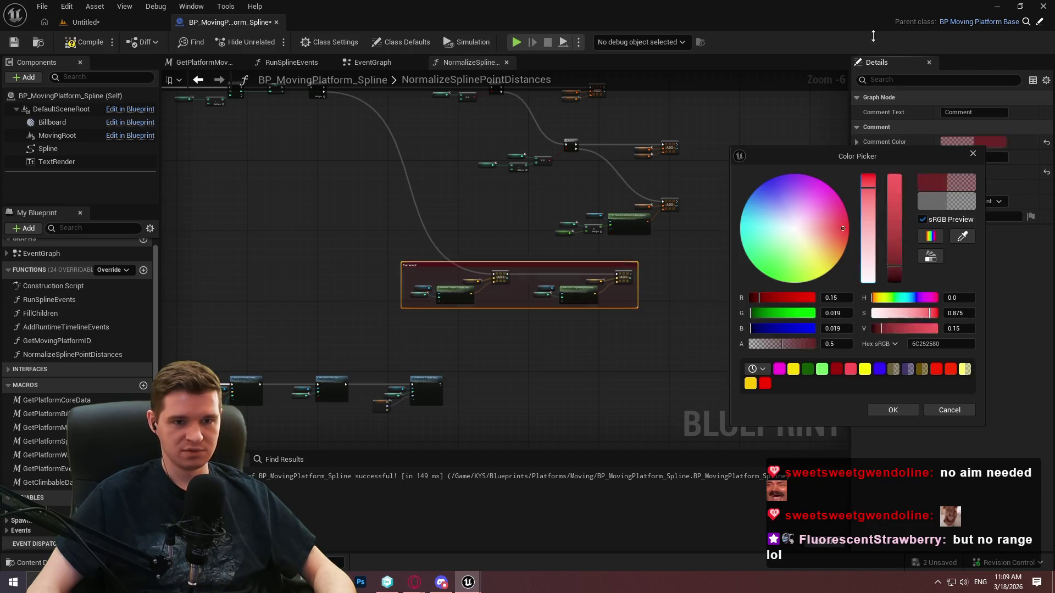
left_click(891, 410)
- Look over the Add and Set Spline Point nodes, then go to the spline platforms level
mouse_move(415, 219)
left_mouse_down()
mouse_move(631, 251)
mouse_move(846, 183)
mouse_move(502, 163)
left_mouse_up()
scroll(501, 162, "up", 3)
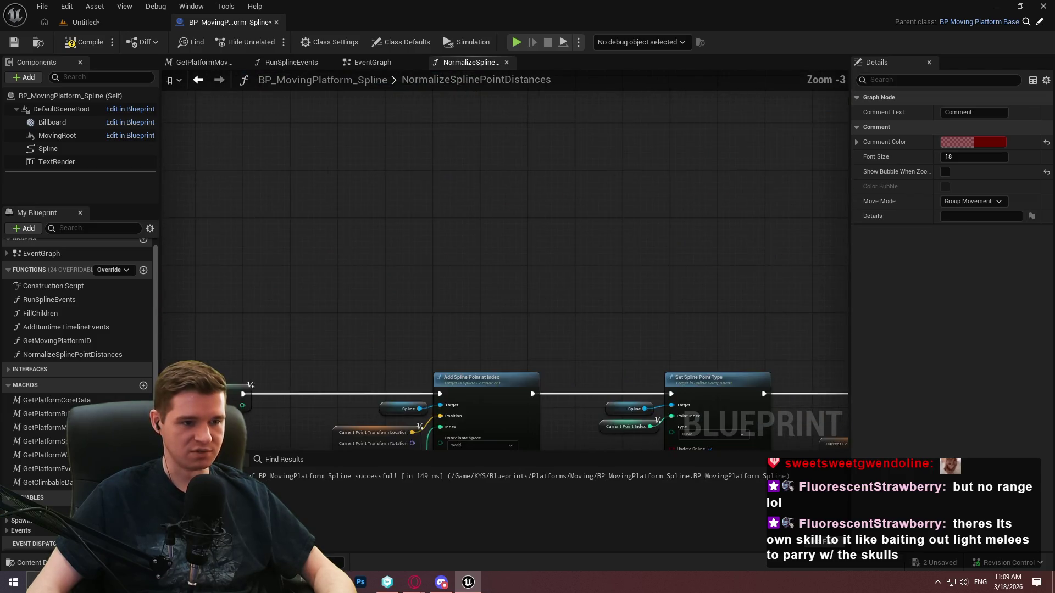
left_click_drag(250, 384, 367, 140)
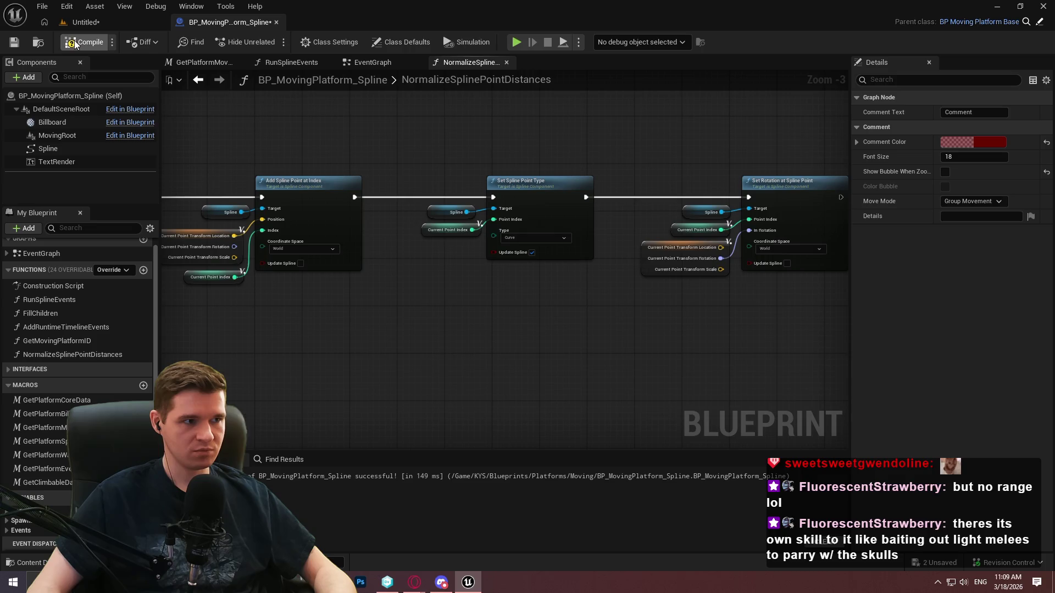
left_click(81, 26)
- Delete the upper and lower old spline platforms along with their splines
left_click_drag(285, 211, 305, 199)
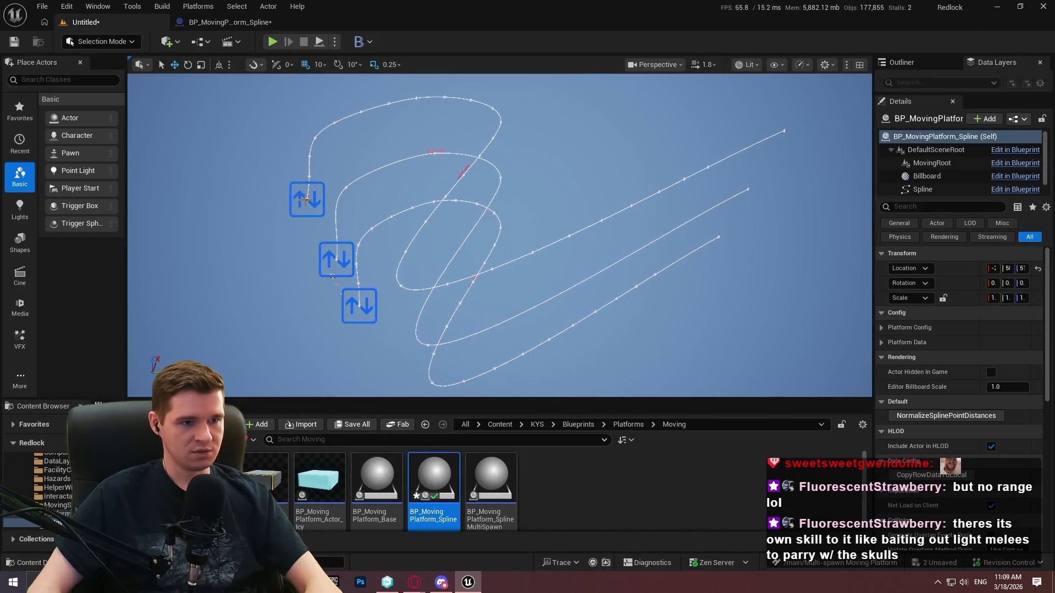
left_click(305, 198)
left_click(360, 306)
key("Delete")
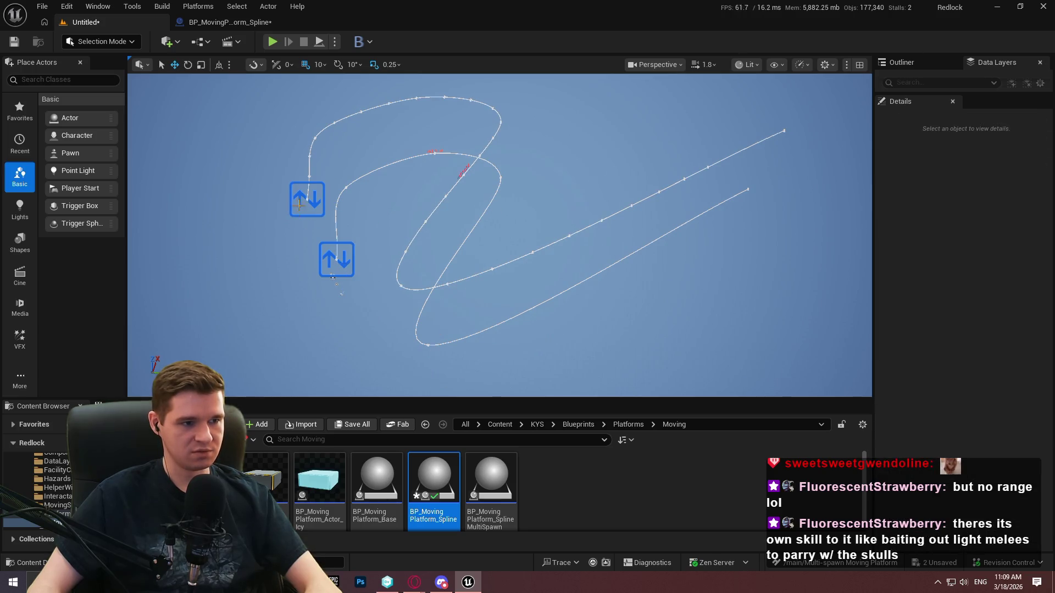
left_click(332, 276)
left_click(308, 198)
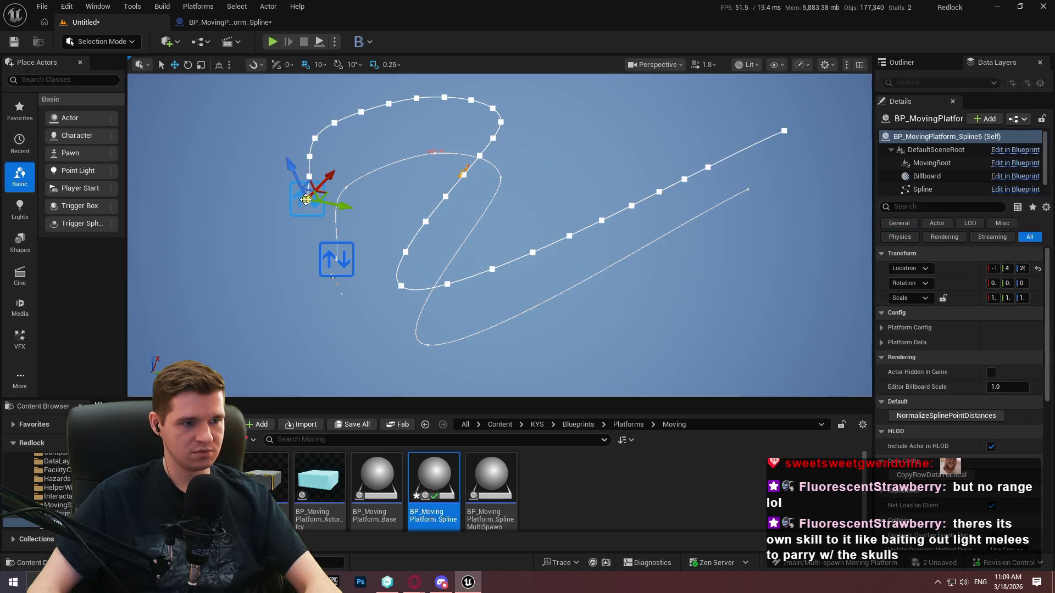
key("Delete")
- Duplicate BP_MovingPlatform_Spline3 up and left, then return to the NormalizeSplinePointDistances graph
left_click(337, 256)
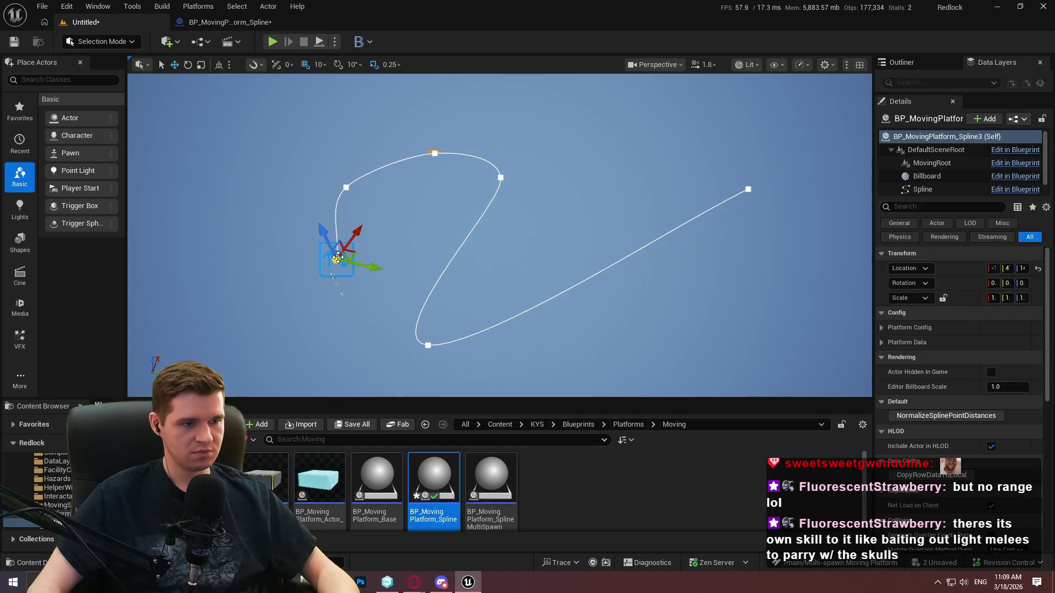
left_click_drag(328, 238, 292, 163, "alt")
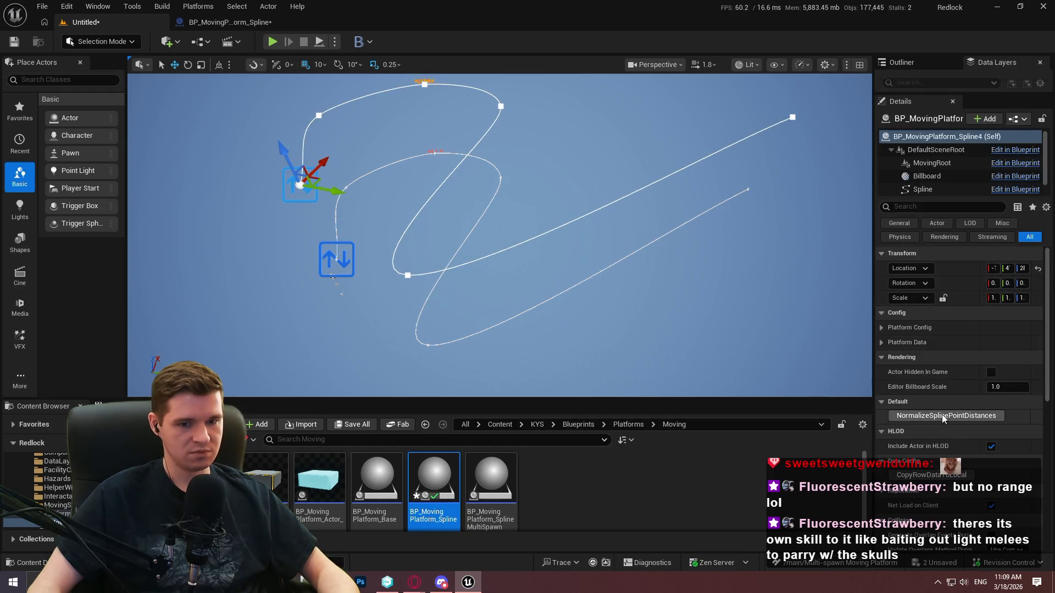
mouse_move(495, 236)
left_mouse_down()
mouse_move(439, 252)
mouse_move(448, 236)
mouse_move(329, 127)
mouse_move(257, 27)
left_mouse_up()
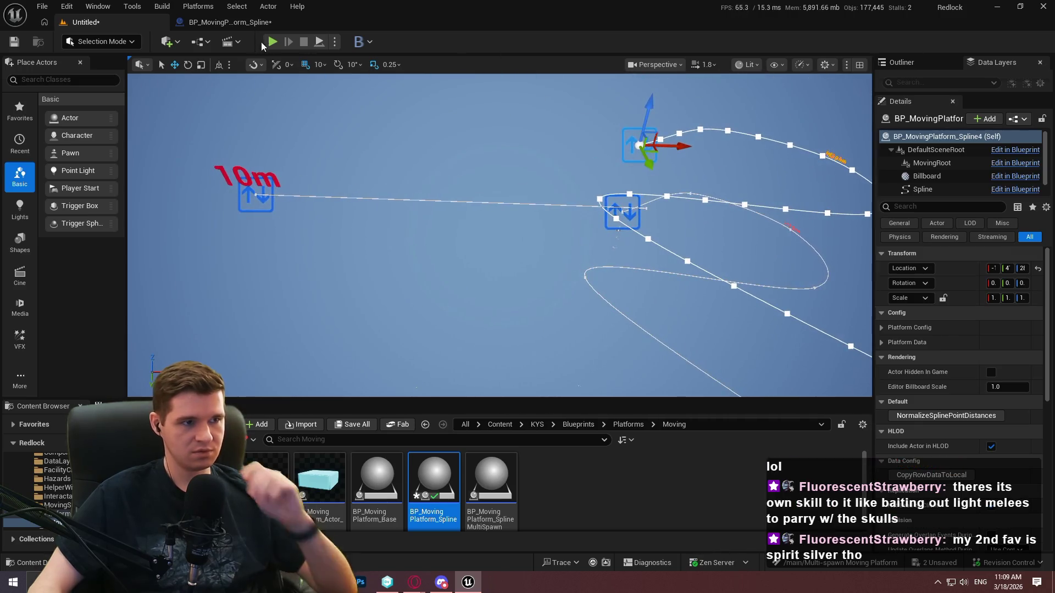
left_click(256, 26)
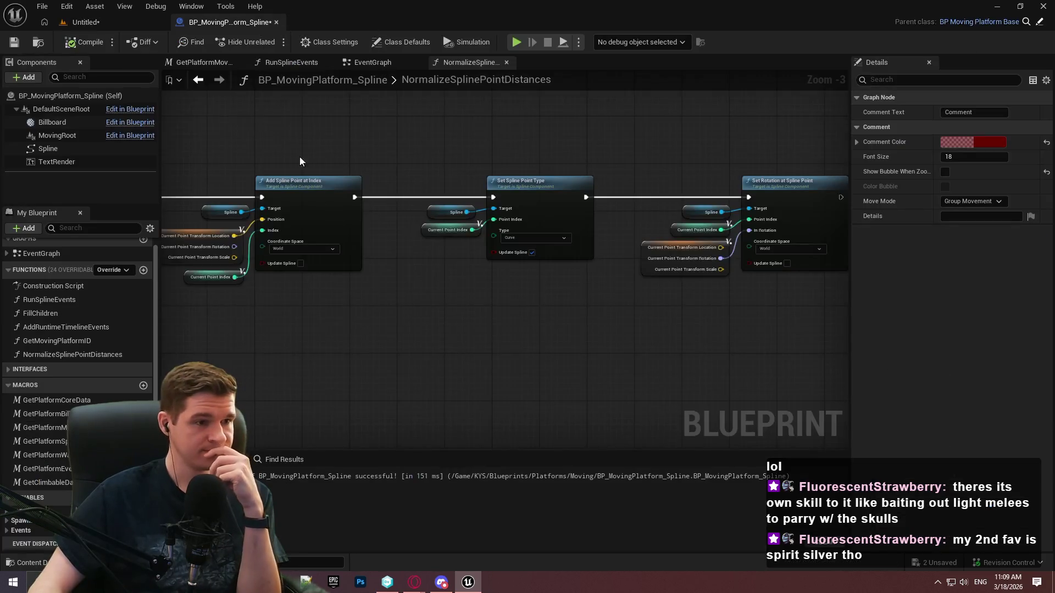
scroll(503, 381, "up", 3)
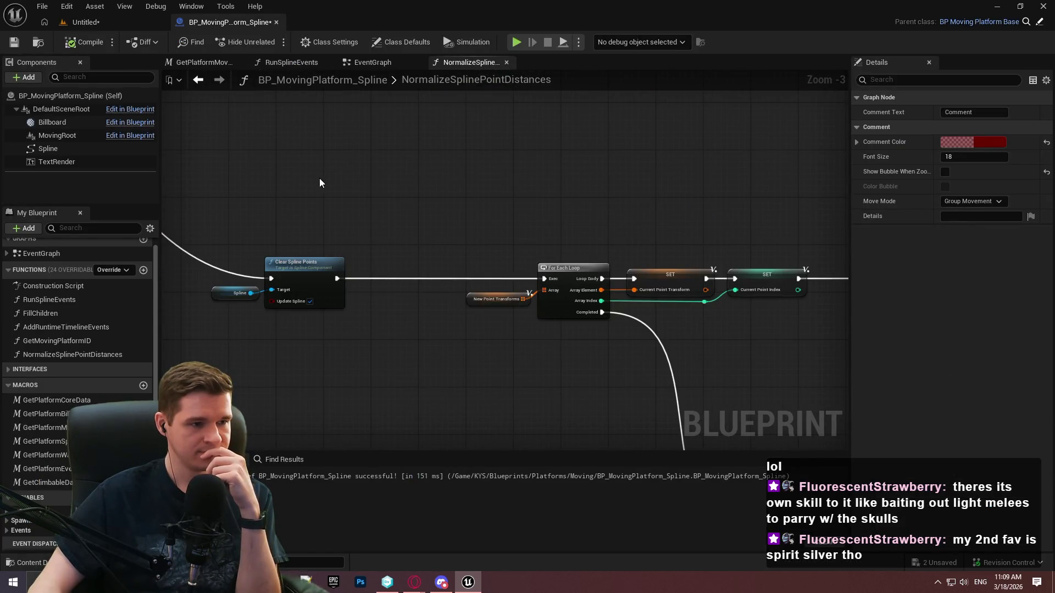
scroll(546, 342, "up", 3)
scroll(546, 343, "down", 2)
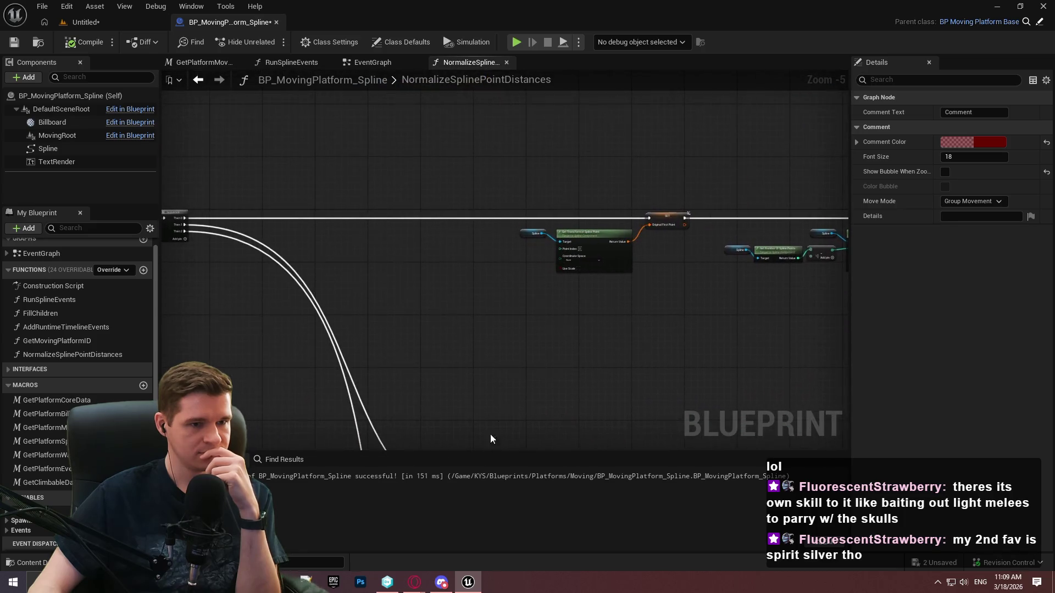
scroll(370, 192, "up", 2)
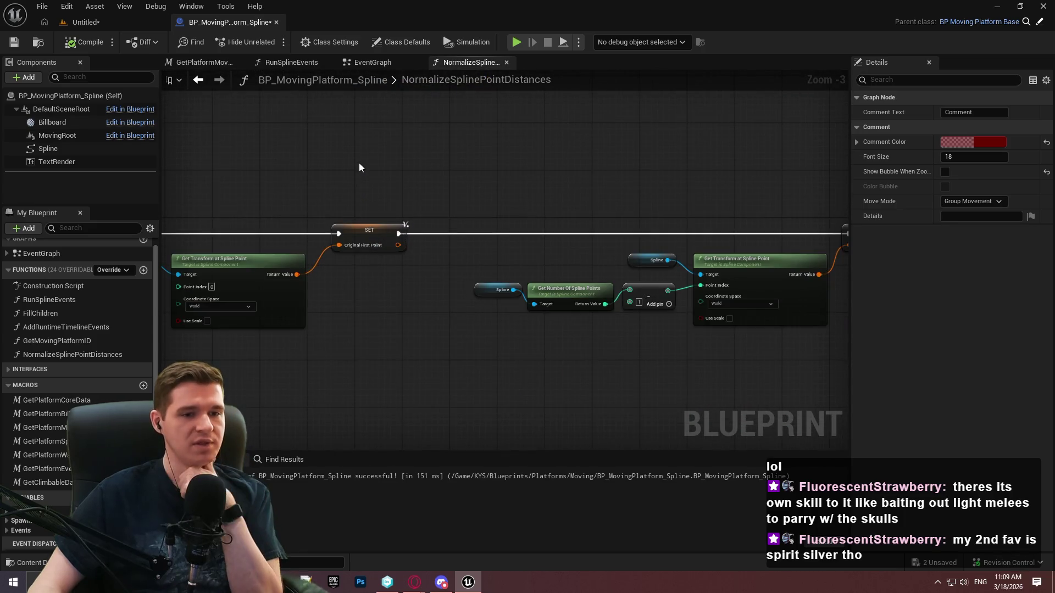
scroll(449, 250, "up", 1)
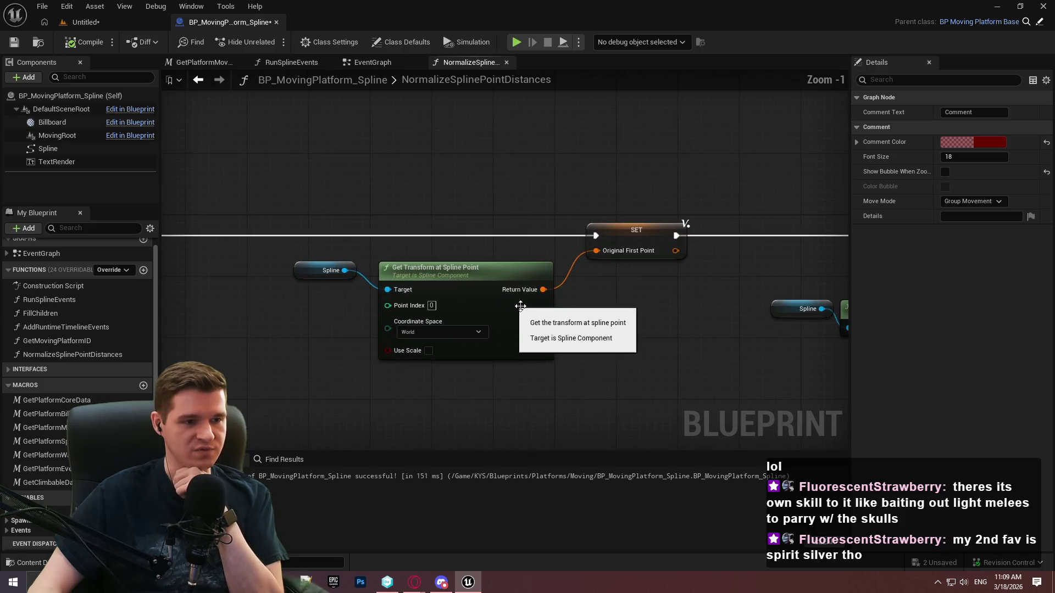
scroll(641, 284, "up", 1)
left_click_drag(640, 284, 188, 273)
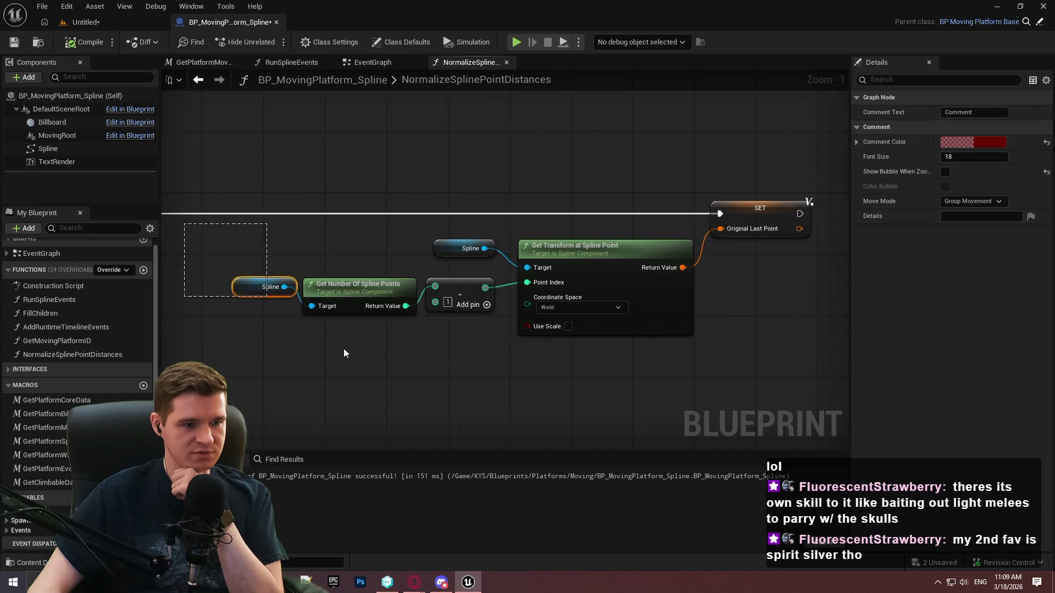
left_click(460, 295)
scroll(581, 353, "down", 4)
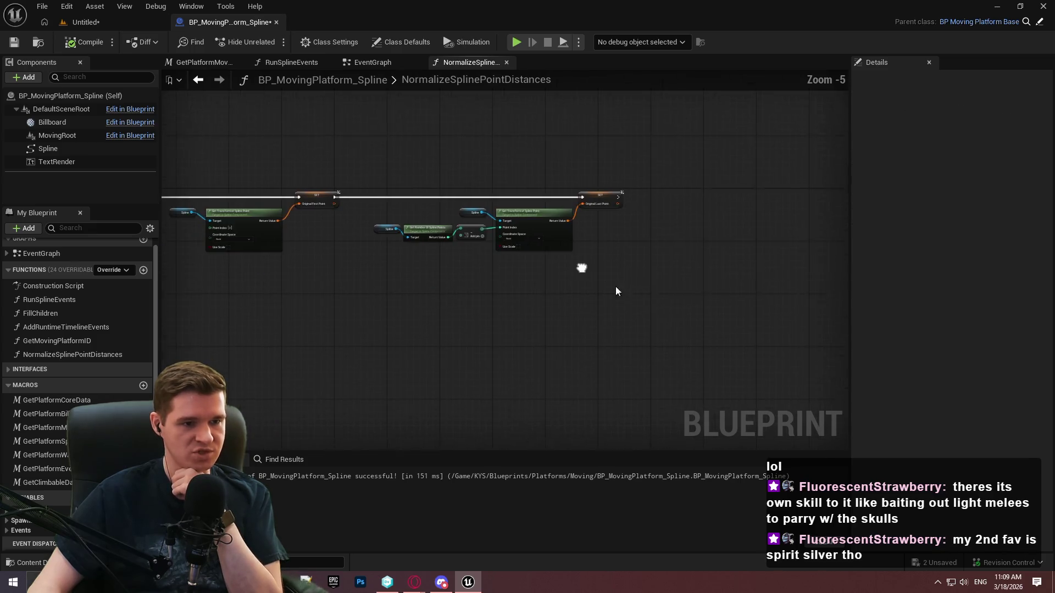
mouse_move(584, 275)
left_mouse_down()
mouse_move(598, 374)
mouse_move(638, 237)
left_mouse_up()
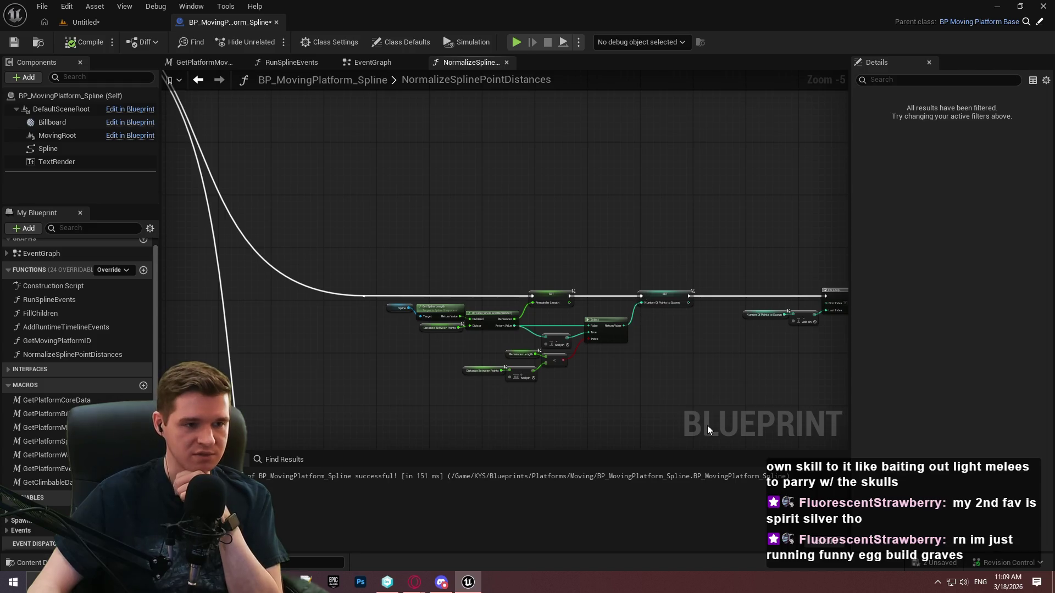
scroll(578, 330, "up", 3)
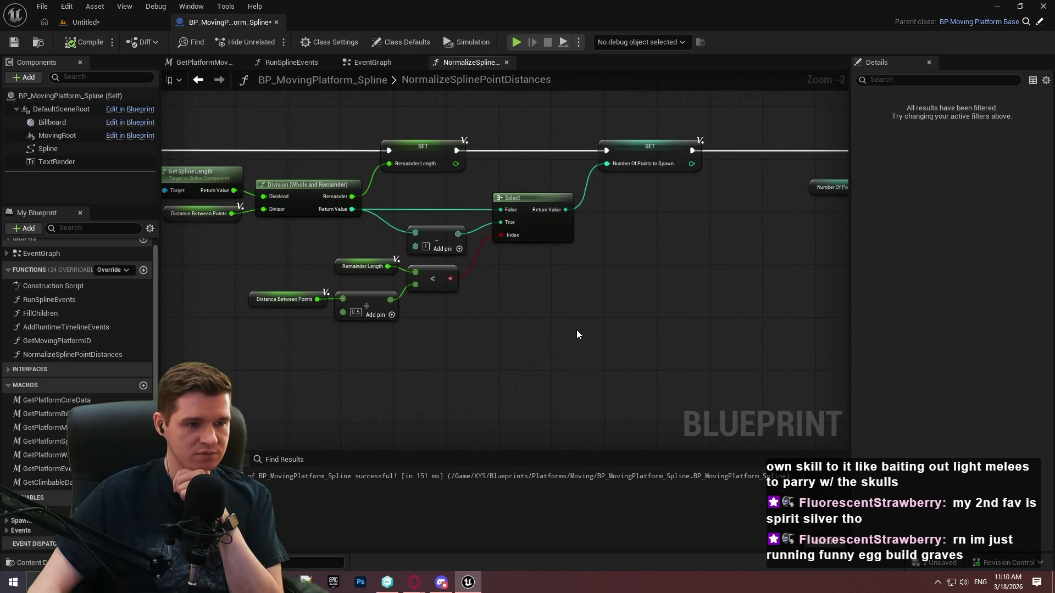
scroll(335, 258, "up", 2)
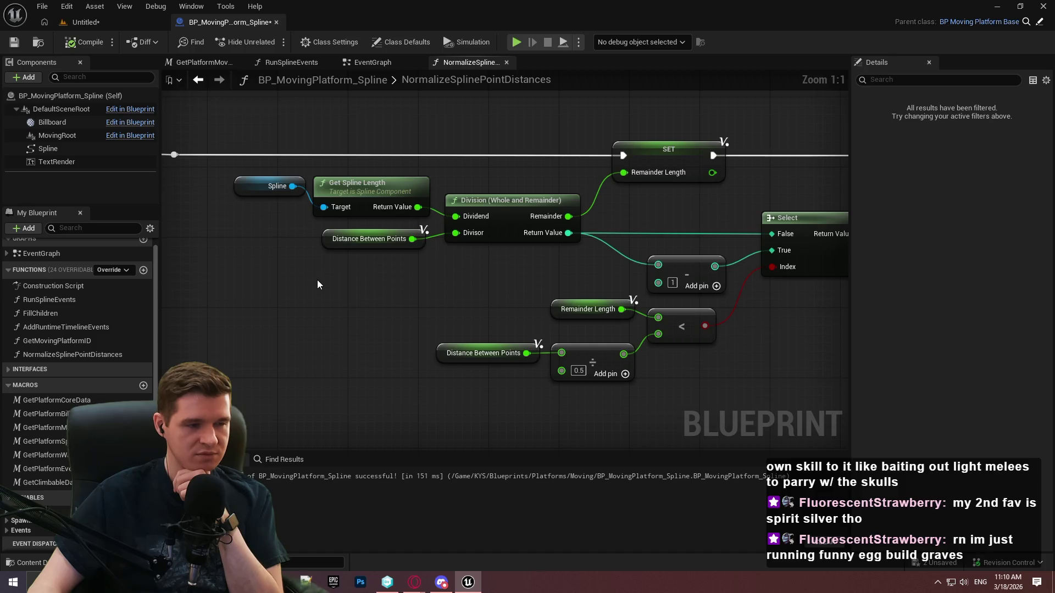
left_click_drag(215, 134, 368, 204)
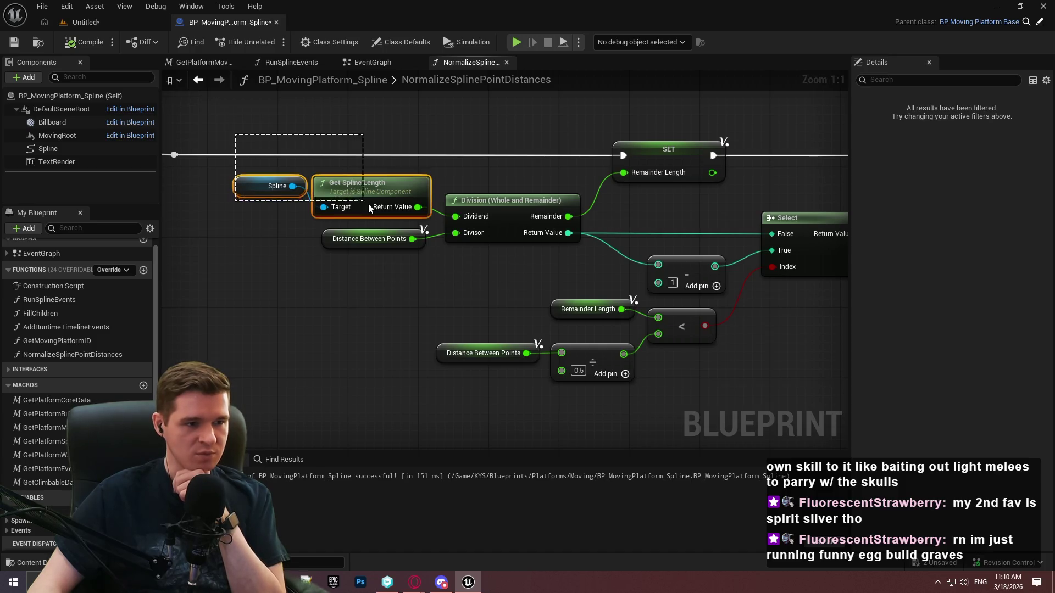
left_click(384, 240)
left_click(314, 264)
left_click(511, 133)
left_click(581, 389)
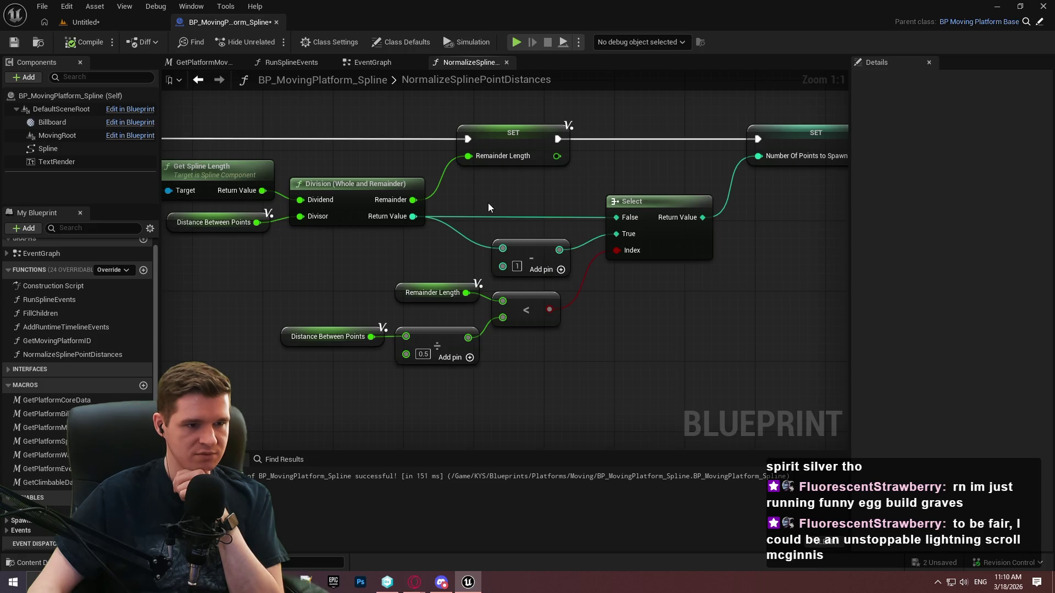
mouse_move(508, 206)
left_mouse_down()
mouse_move(697, 176)
mouse_move(846, 176)
left_mouse_up()
left_click_drag(727, 242, 445, 222)
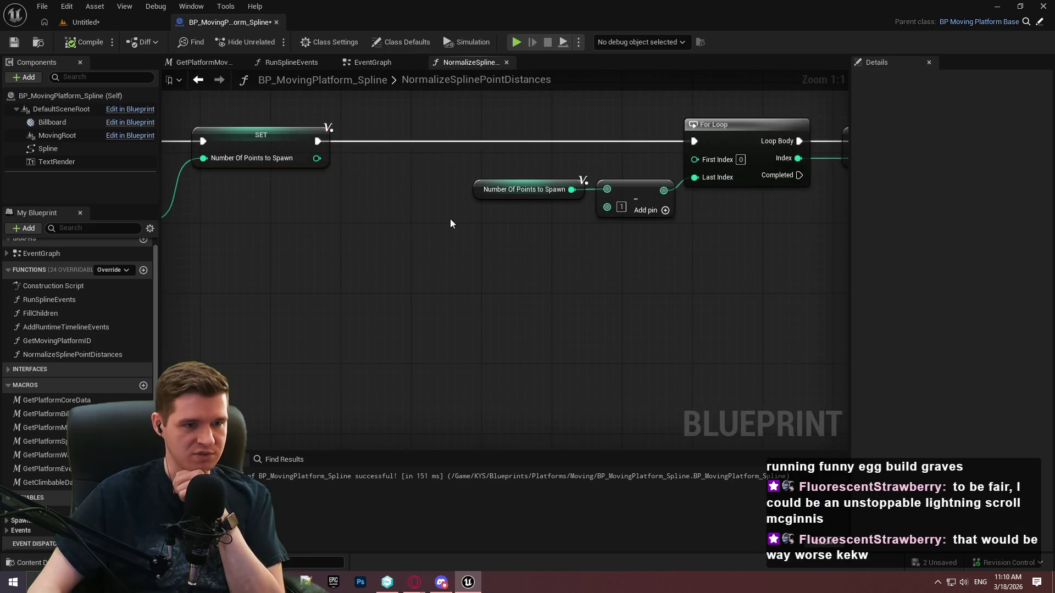
- Inspect the Number Of Points to Spawn, For Loop and Branch nodes in the loop
left_click(522, 189)
mouse_move(607, 179)
left_mouse_down()
mouse_move(697, 235)
mouse_move(457, 260)
left_mouse_up()
left_click(471, 147)
mouse_move(471, 146)
left_mouse_down()
mouse_move(513, 254)
mouse_move(435, 247)
mouse_move(521, 341)
left_mouse_up()
scroll(521, 341, "down", 2)
left_click_drag(508, 259, 320, 261)
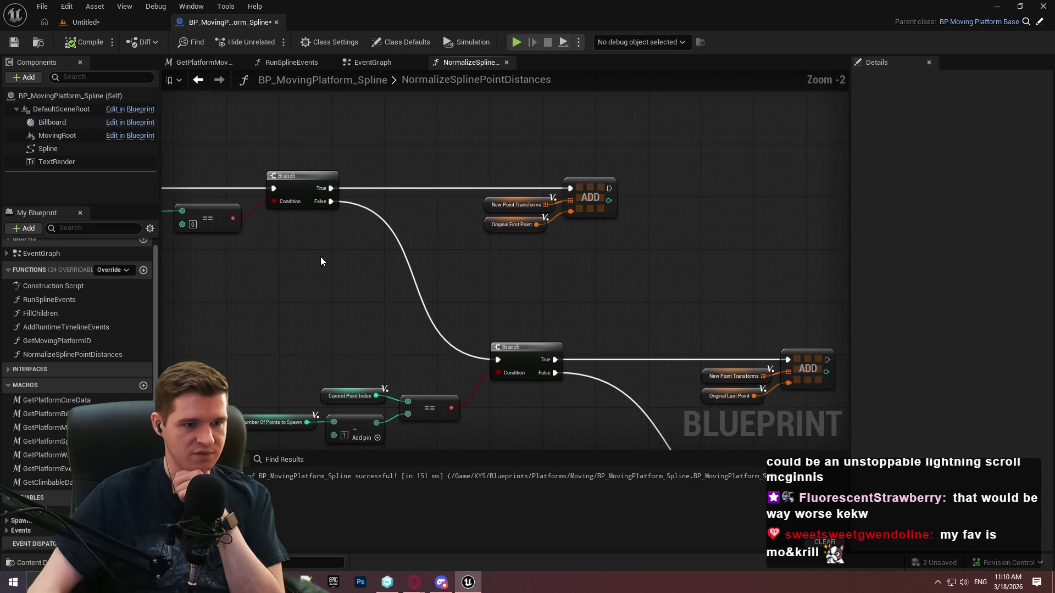
scroll(512, 260, "up", 2)
scroll(419, 266, "down", 1)
left_click_drag(418, 266, 557, 277)
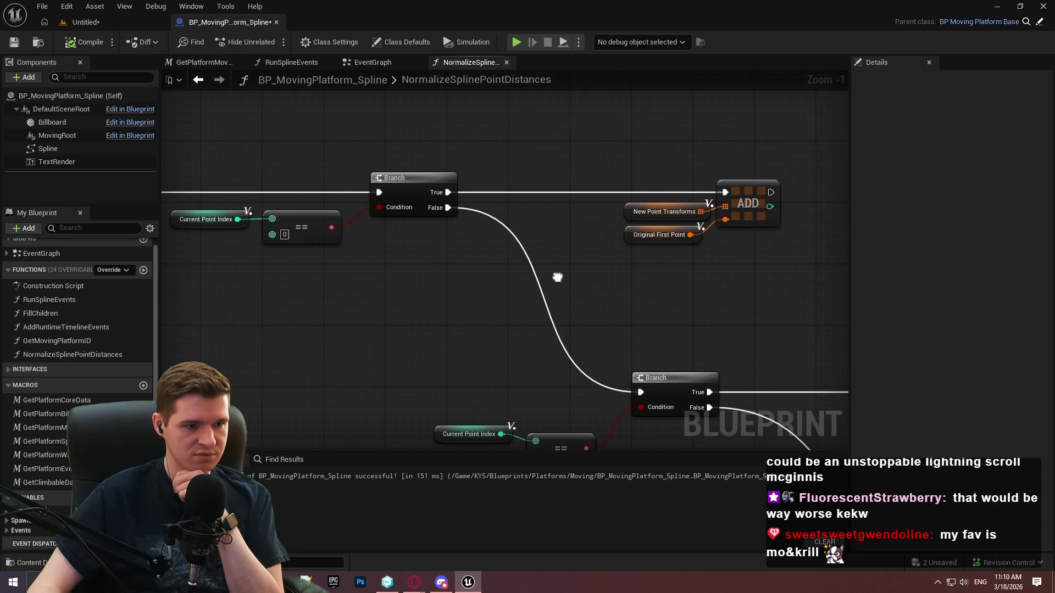
left_click_drag(557, 278, 735, 272)
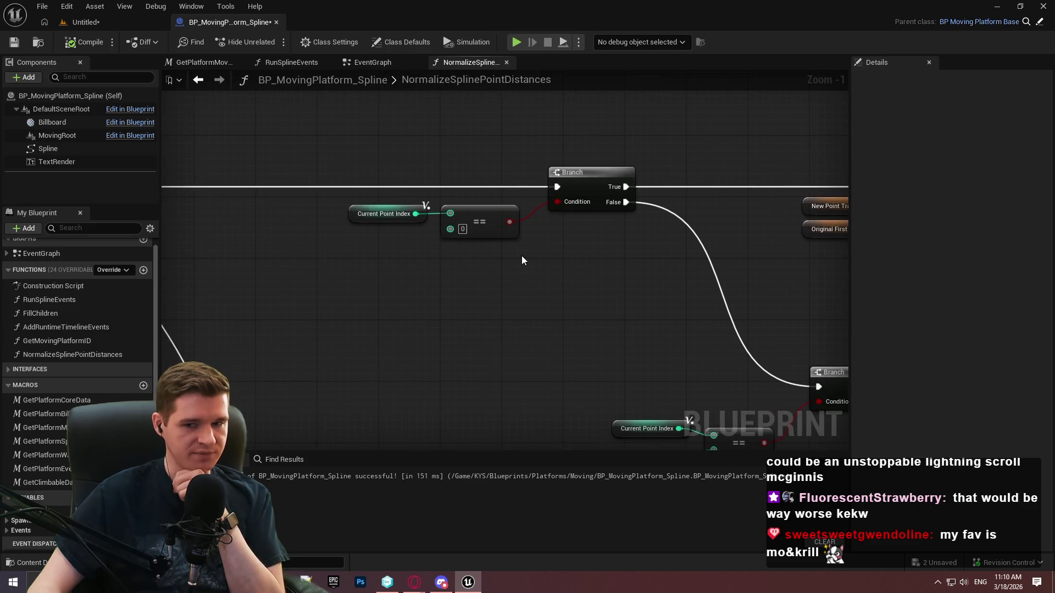
scroll(509, 251, "down", 2)
scroll(497, 248, "down", 1)
mouse_move(479, 243)
left_mouse_down()
mouse_move(393, 337)
mouse_move(762, 334)
left_mouse_up()
scroll(394, 337, "up", 4)
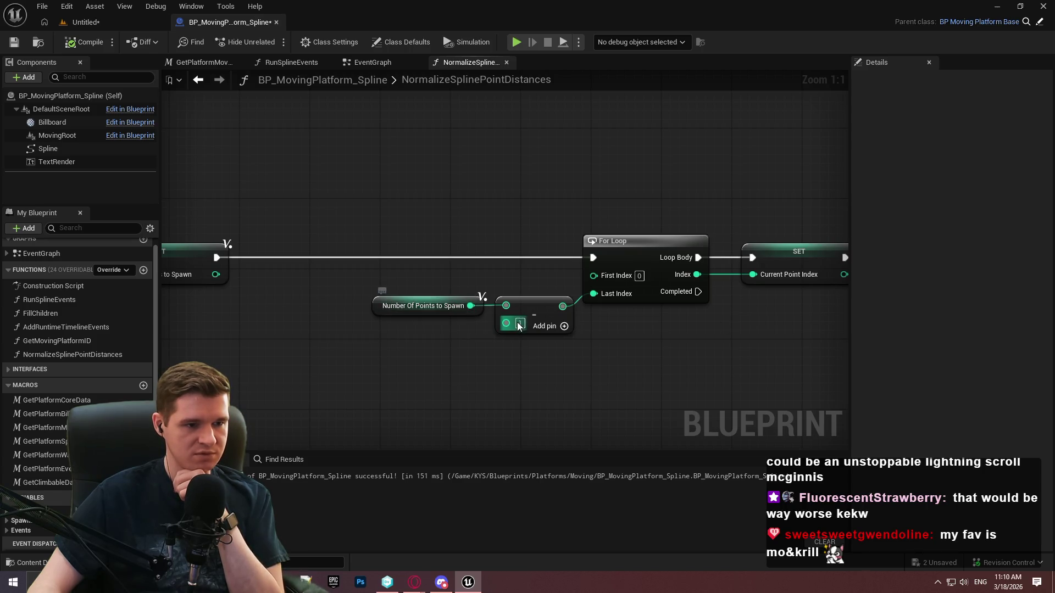
- Add an integer + node from Number Of Points to Spawn with second value 1
left_click_drag(471, 305, 497, 377)
type("+")
left_click(545, 250)
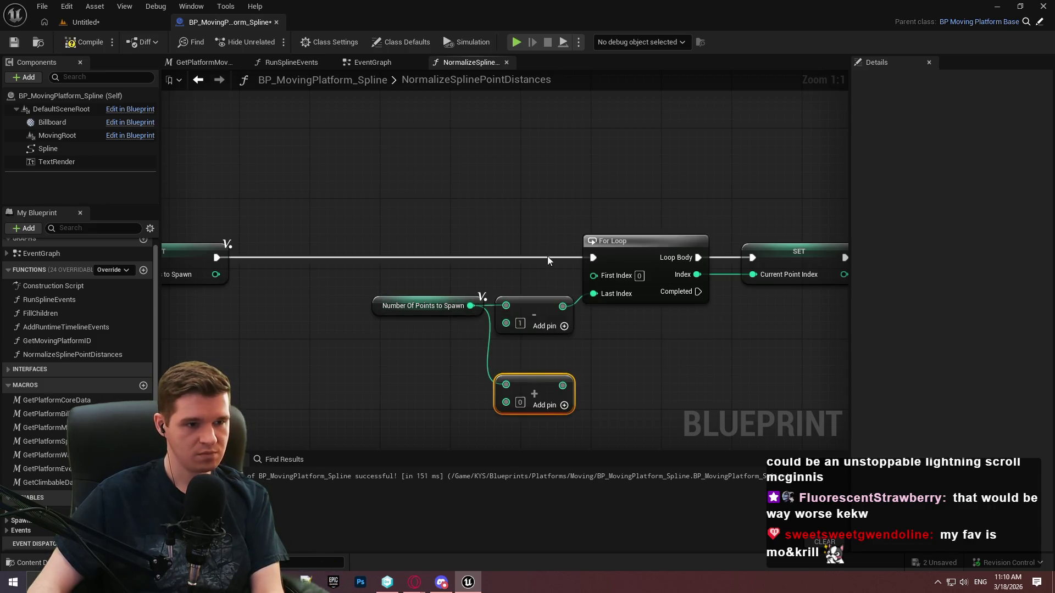
mouse_move(230, 351)
left_mouse_down()
mouse_move(780, 335)
mouse_move(841, 319)
mouse_move(526, 280)
mouse_move(537, 281)
left_mouse_up()
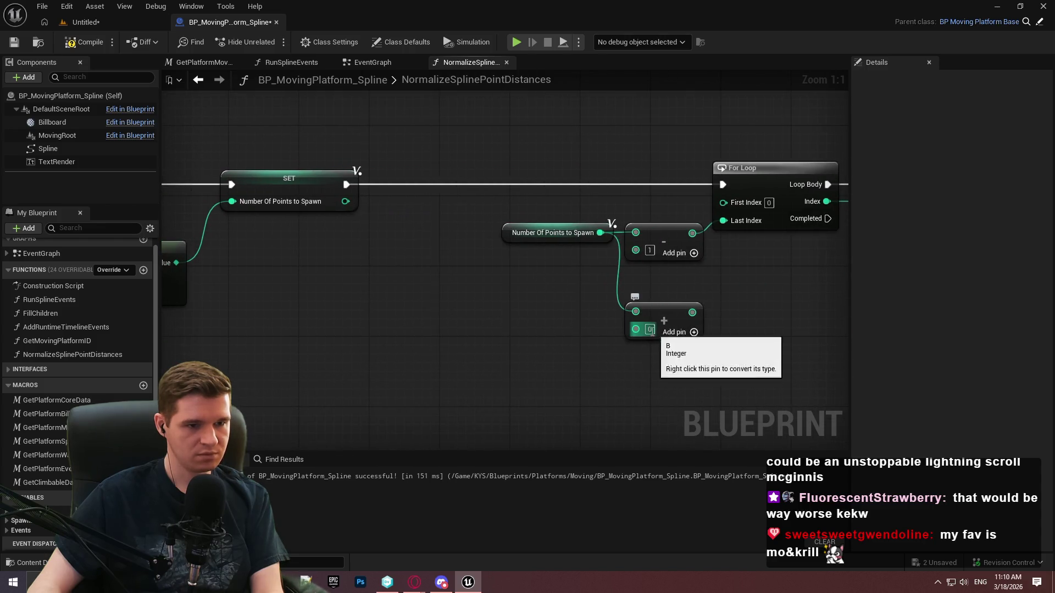
type("1")
key("Return")
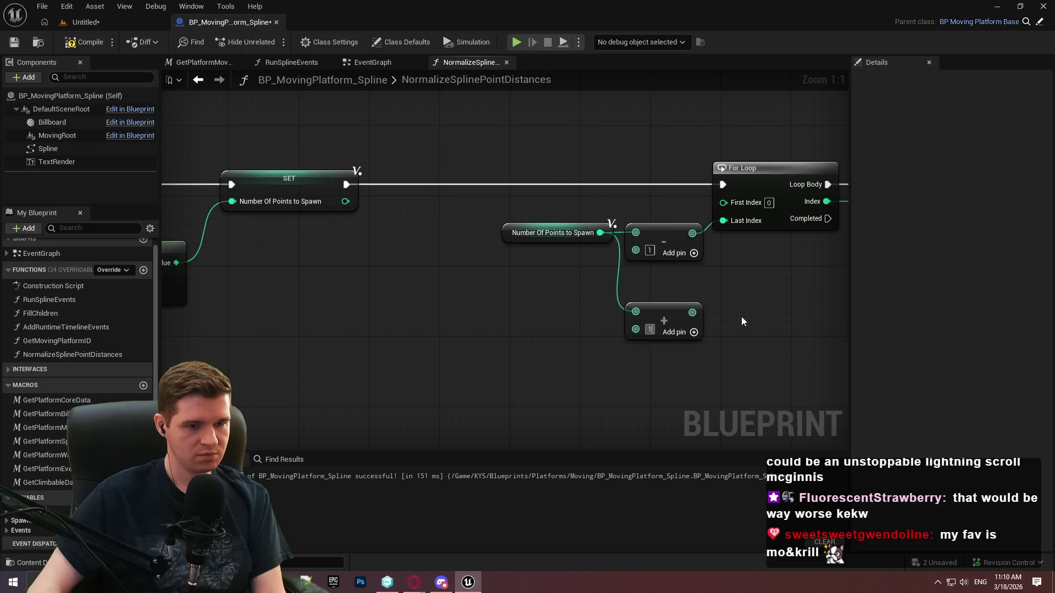
- Wire the sum into the For Loop's Last Index, then compile and save
left_click_drag(692, 312, 723, 220)
left_click_drag(810, 269, 530, 263)
left_click(88, 42)
left_click(14, 42)
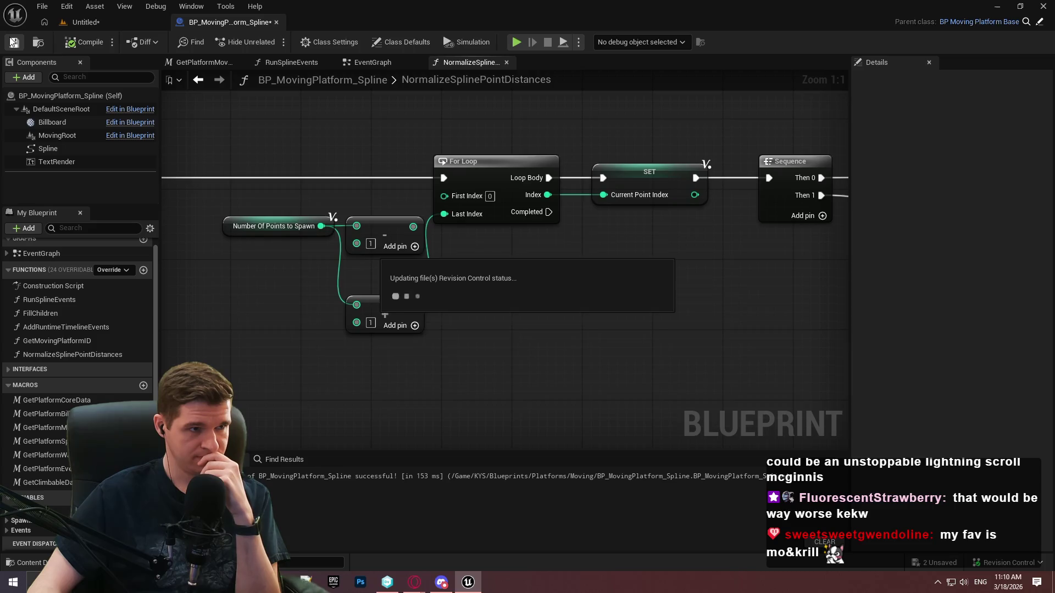
- In the level, delete the BP_MovingPlatform_Spline4 platform
left_click(110, 26)
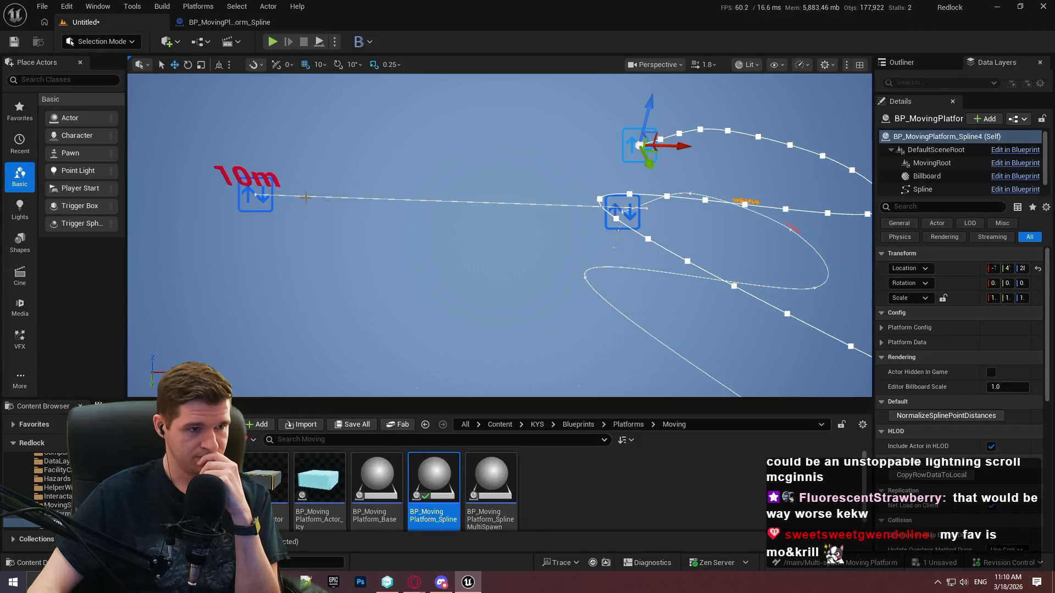
left_click_drag(480, 237, 495, 234)
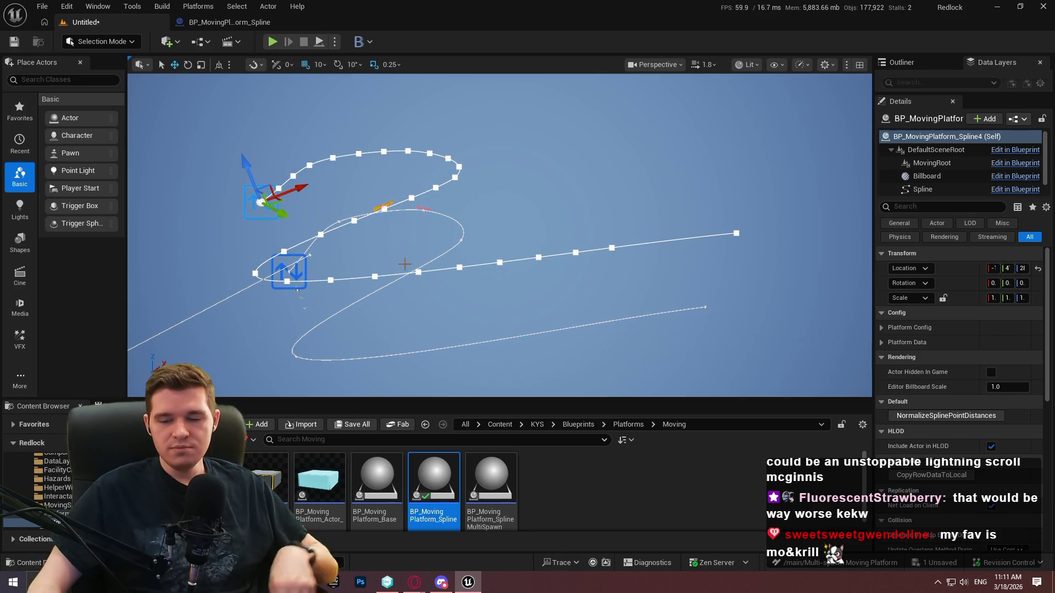
left_click_drag(407, 256, 407, 256)
left_click_drag(440, 185, 440, 184)
left_click(440, 185)
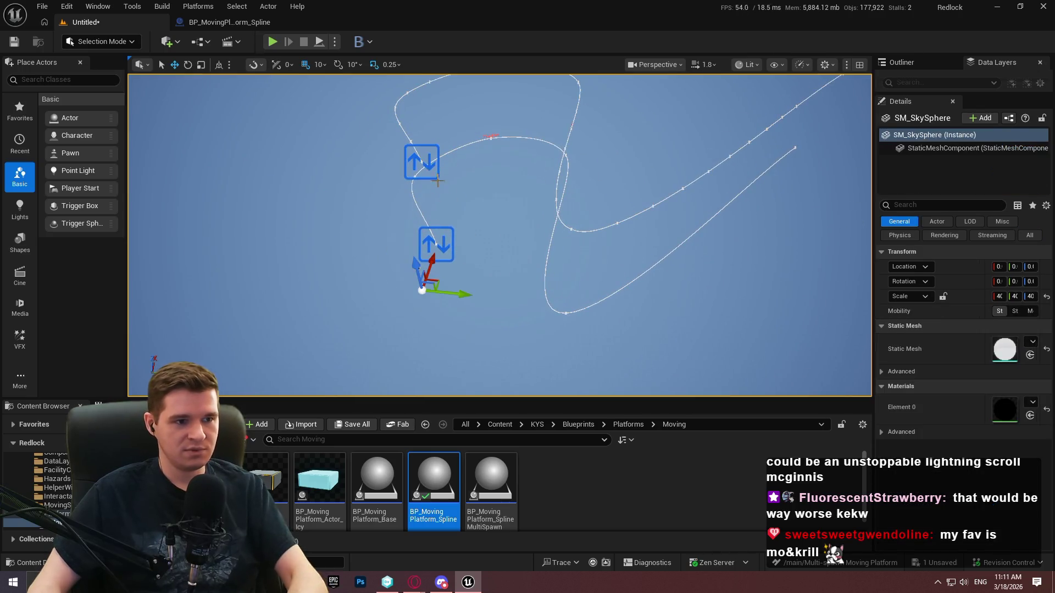
left_click(421, 161)
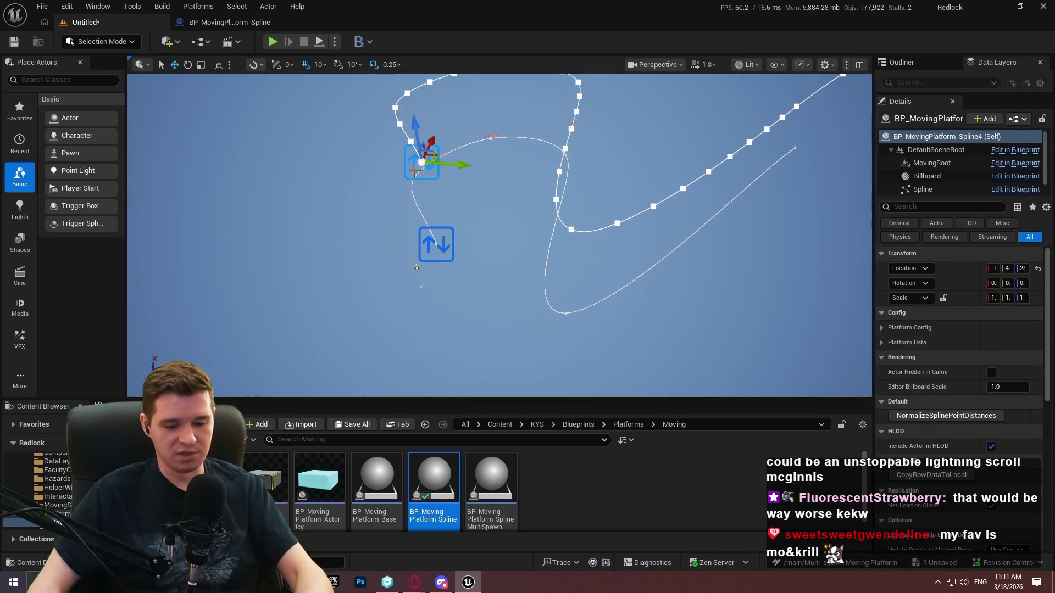
key("Delete")
- Duplicate BP_MovingPlatform_Spline3 upward and run NormalizeSplinePointDistances on the copy
left_click(433, 246)
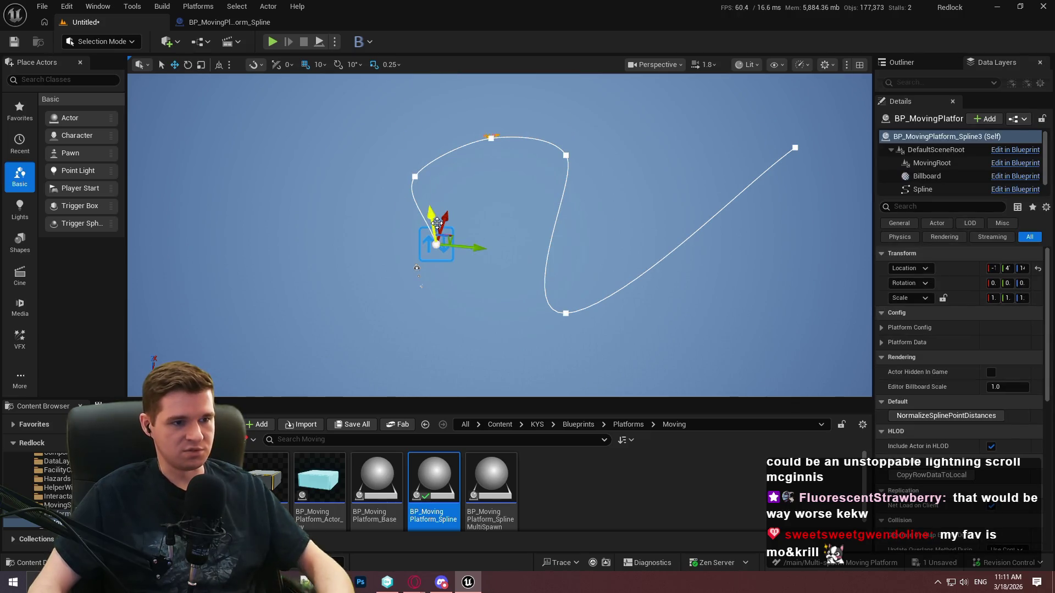
mouse_move(431, 220)
left_mouse_down()
mouse_move(430, 151)
mouse_move(432, 166)
left_mouse_up()
left_click_drag(826, 335, 827, 335)
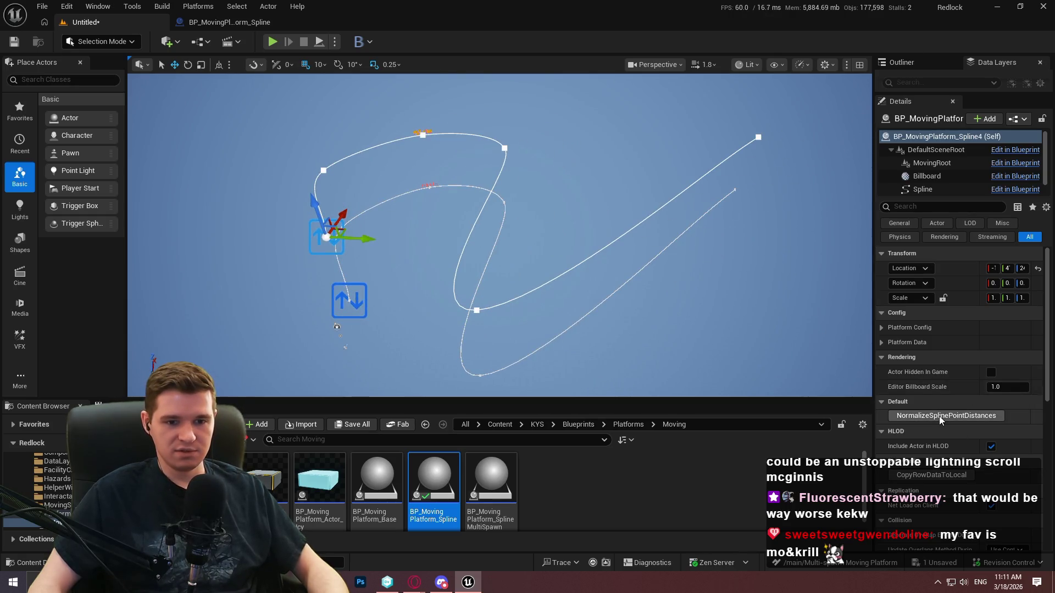
left_click(957, 420)
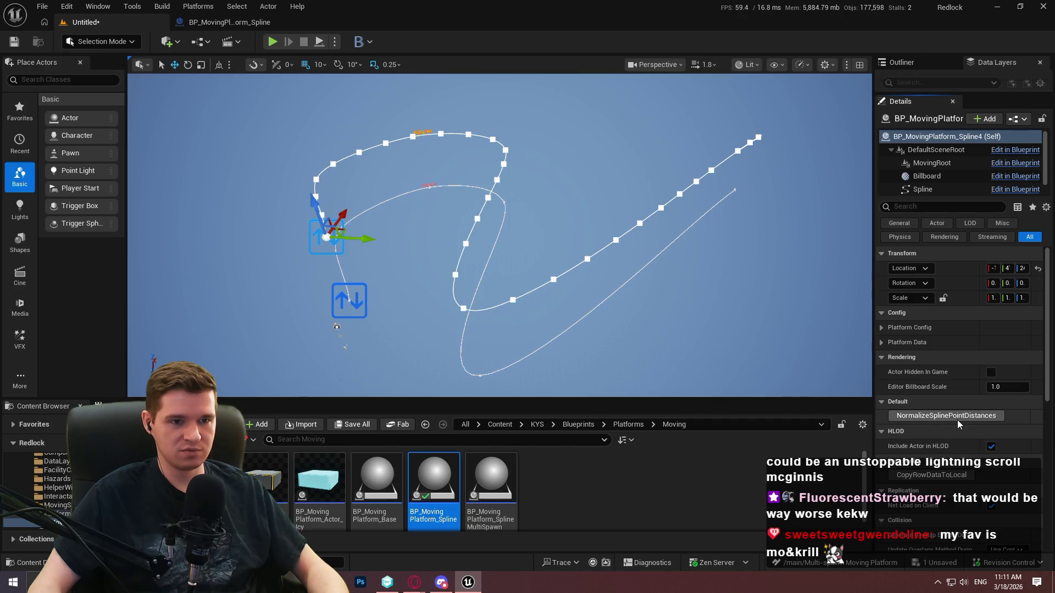
left_click_drag(757, 274, 757, 273)
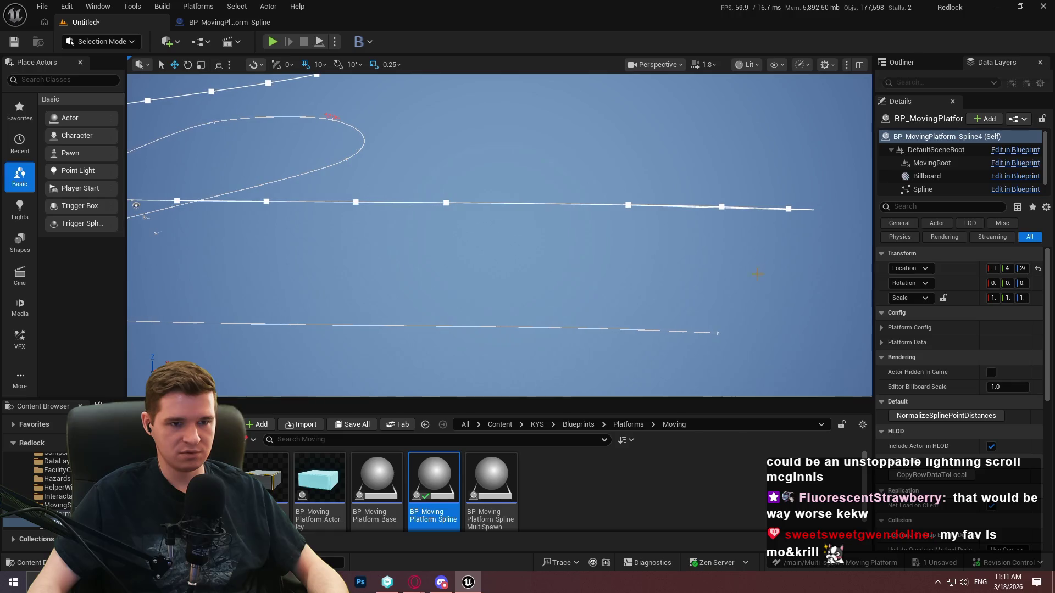
- Drag two spline points down into a loop, then undo the moves
left_click(633, 204)
mouse_move(642, 215)
left_mouse_down()
mouse_move(755, 302)
mouse_move(774, 337)
left_mouse_up()
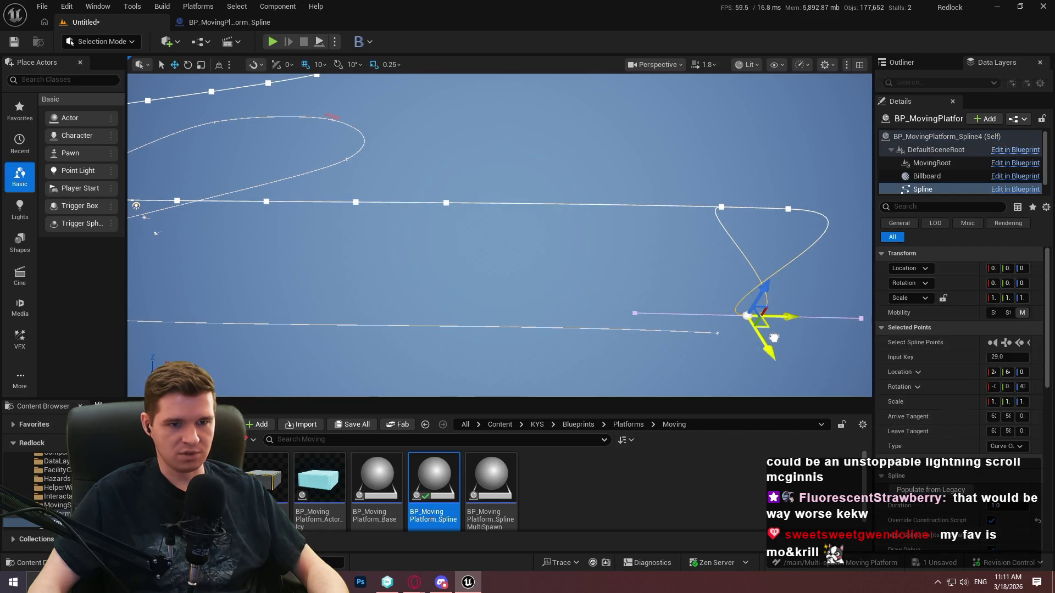
left_click(722, 208)
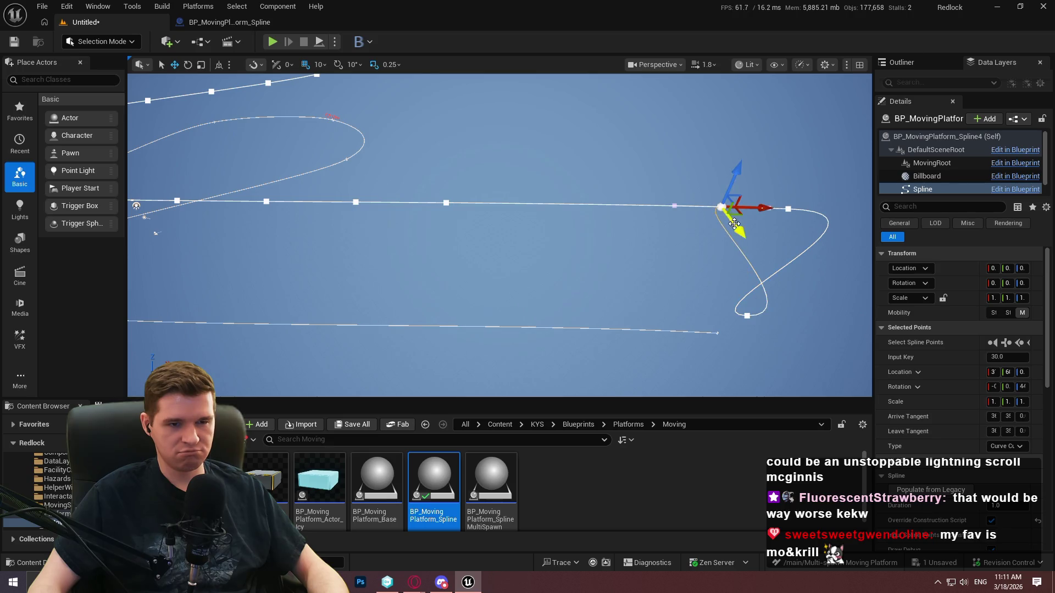
left_click_drag(739, 216, 578, 394)
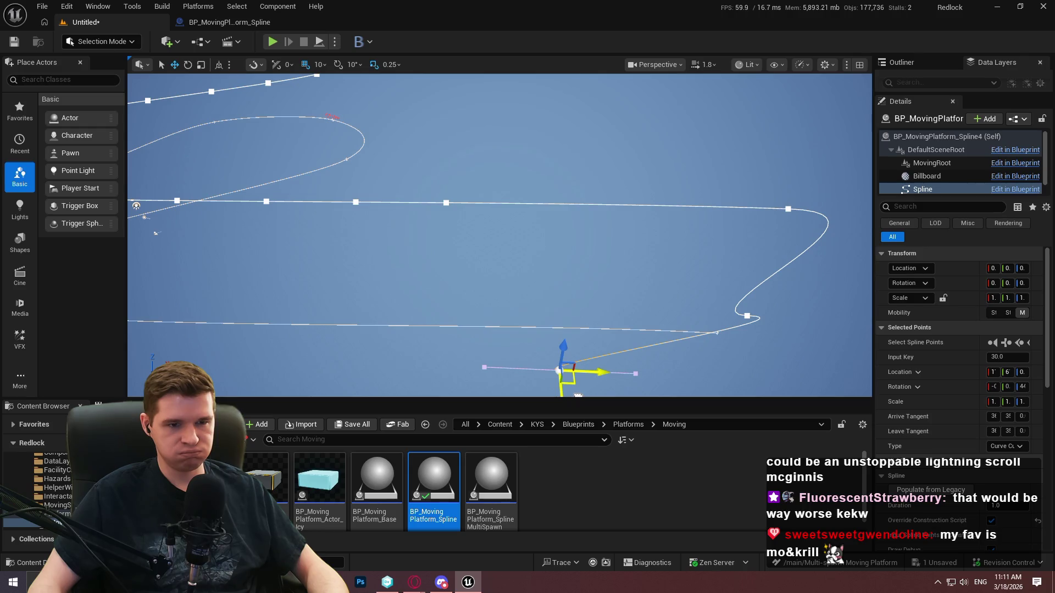
key("ctrl+z")
key("ctrl+z")
key("ctrl+z")
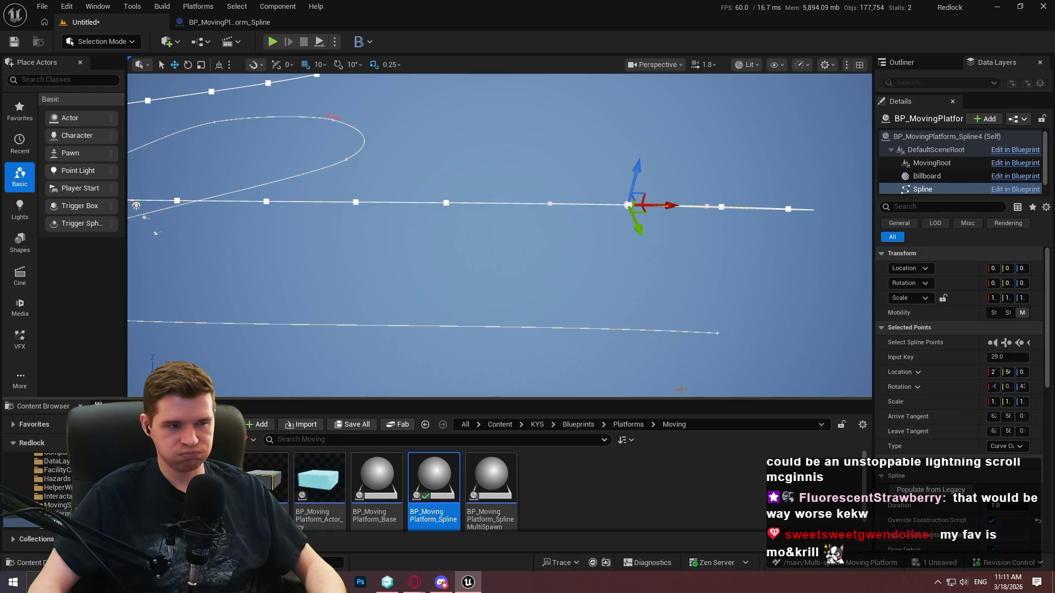
left_click_drag(673, 383, 684, 394)
key("f")
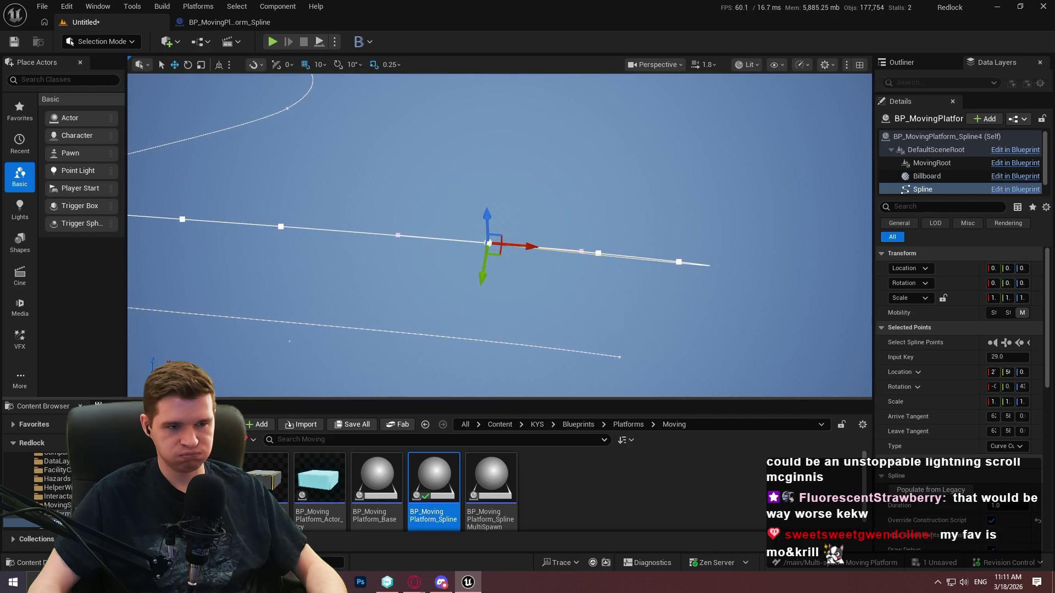
- Bend the spline by moving more points, then undo until it runs straight again
left_click_drag(495, 253, 578, 179)
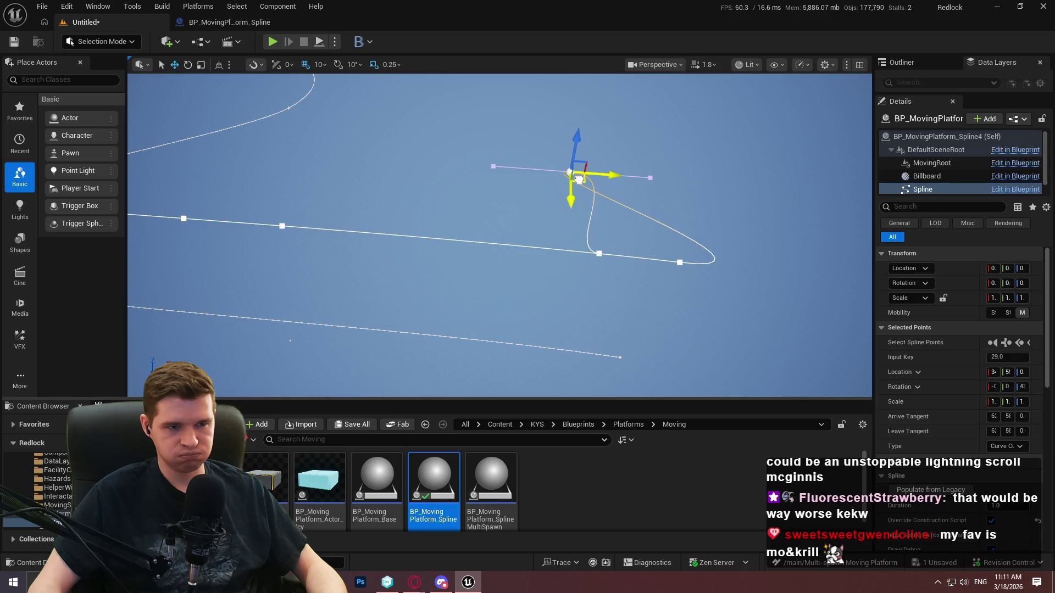
left_click(282, 226)
left_click(599, 253)
mouse_move(599, 254)
left_mouse_down()
mouse_move(494, 306)
mouse_move(436, 183)
mouse_move(676, 144)
mouse_move(706, 164)
left_mouse_up()
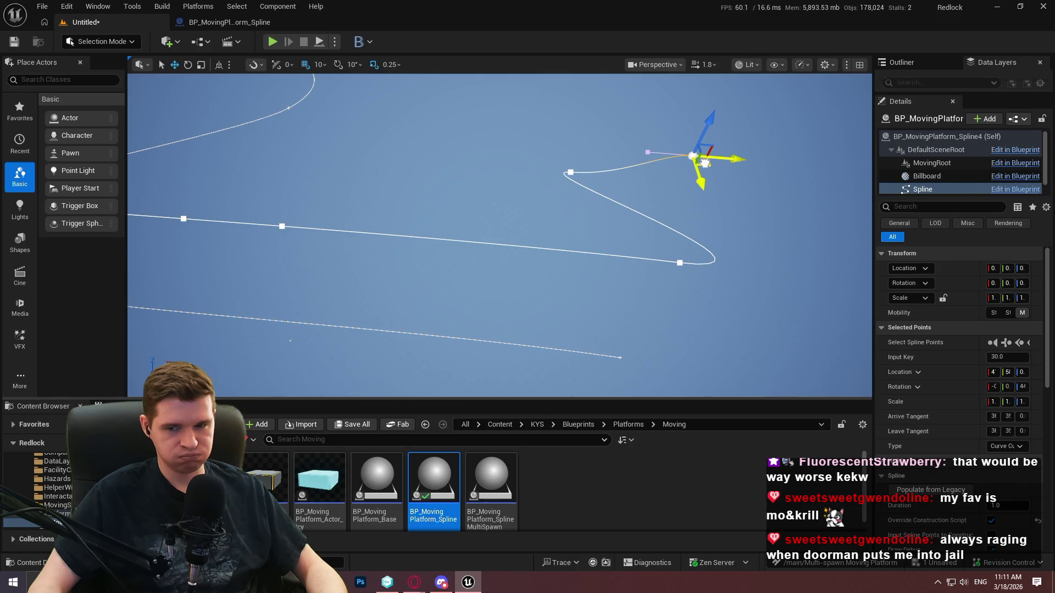
left_click_drag(705, 164, 713, 165)
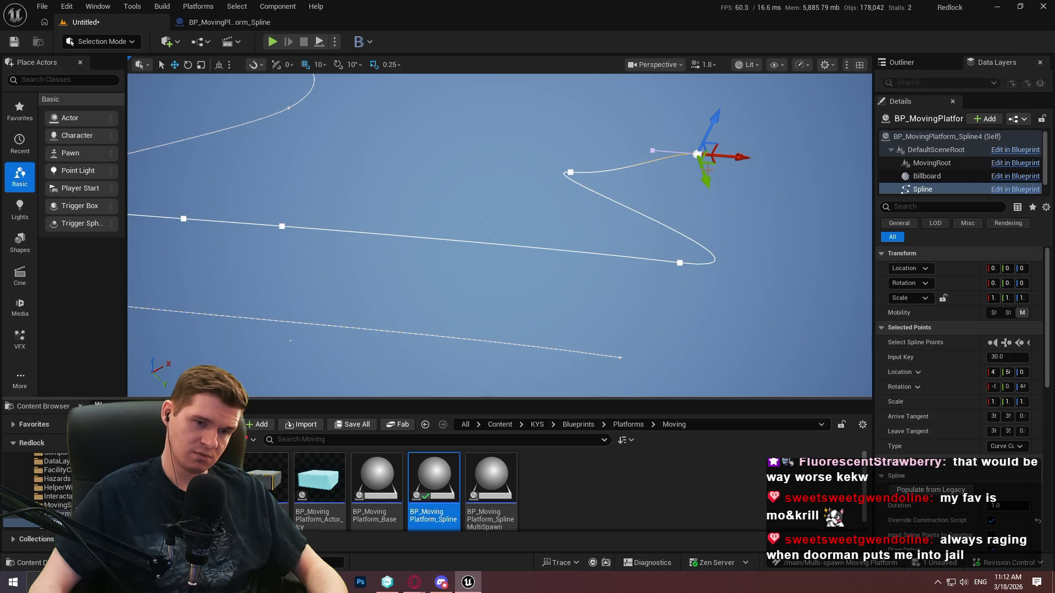
mouse_move(136, 83)
left_mouse_down()
mouse_move(144, 104)
mouse_move(140, 93)
left_mouse_up()
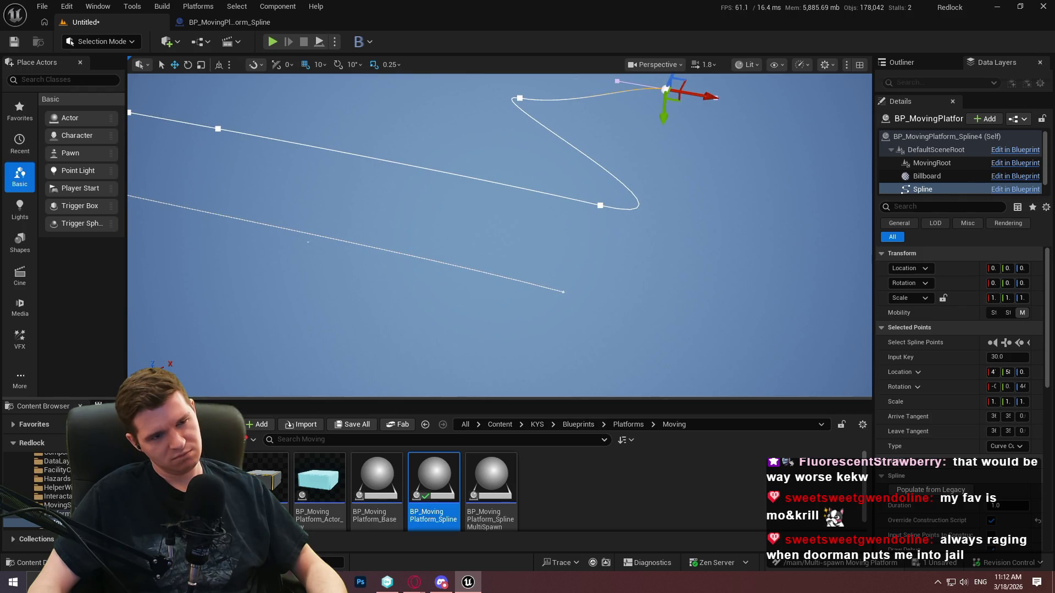
key("ctrl+z")
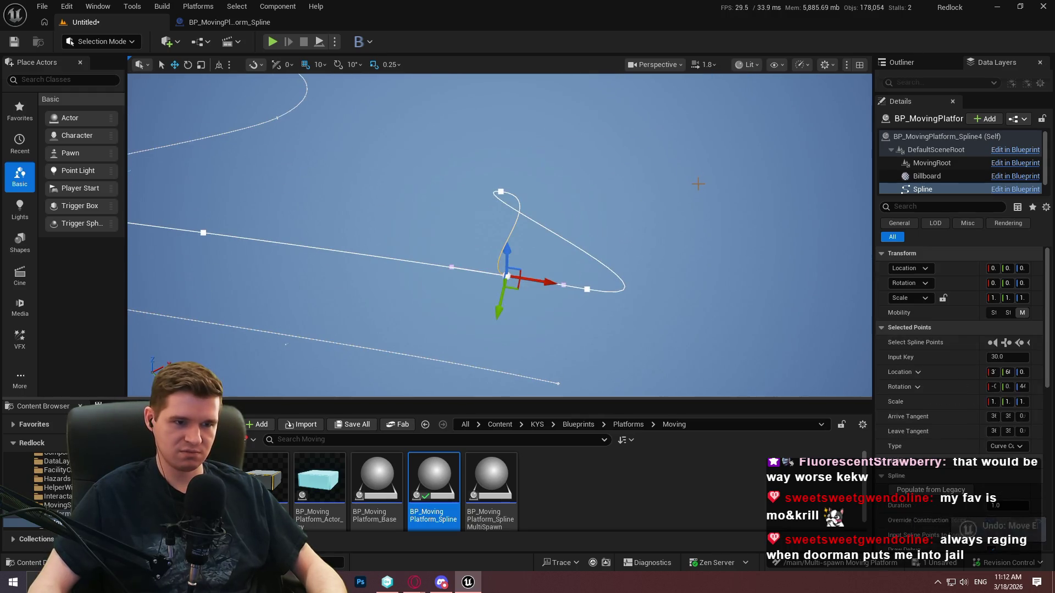
key("ctrl+z")
key("ctrl+z")
key("ctrl+z")
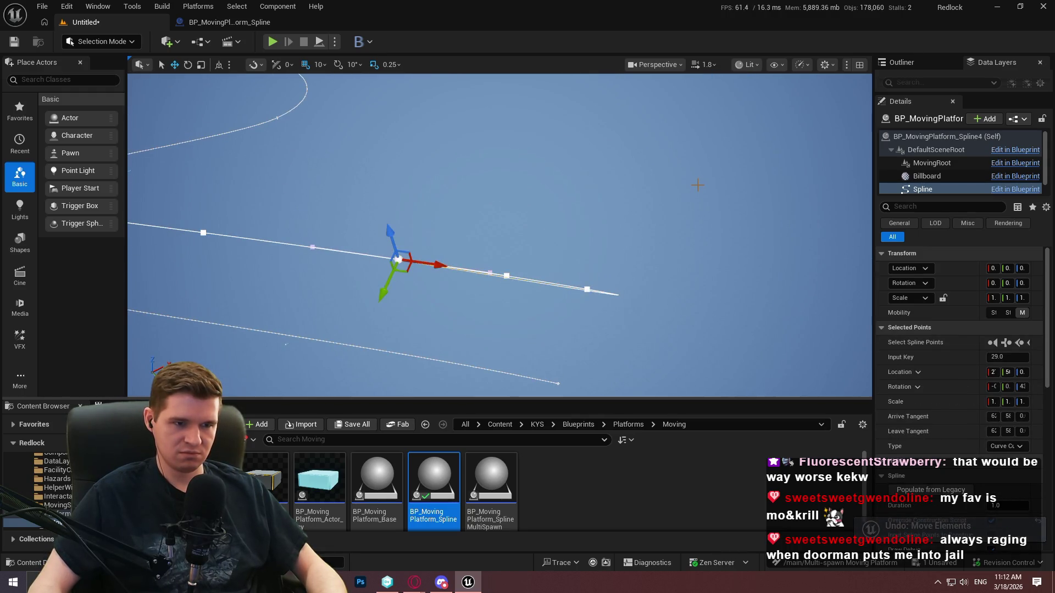
mouse_move(697, 190)
left_mouse_down()
mouse_move(676, 210)
mouse_move(328, 214)
mouse_move(599, 214)
left_mouse_up()
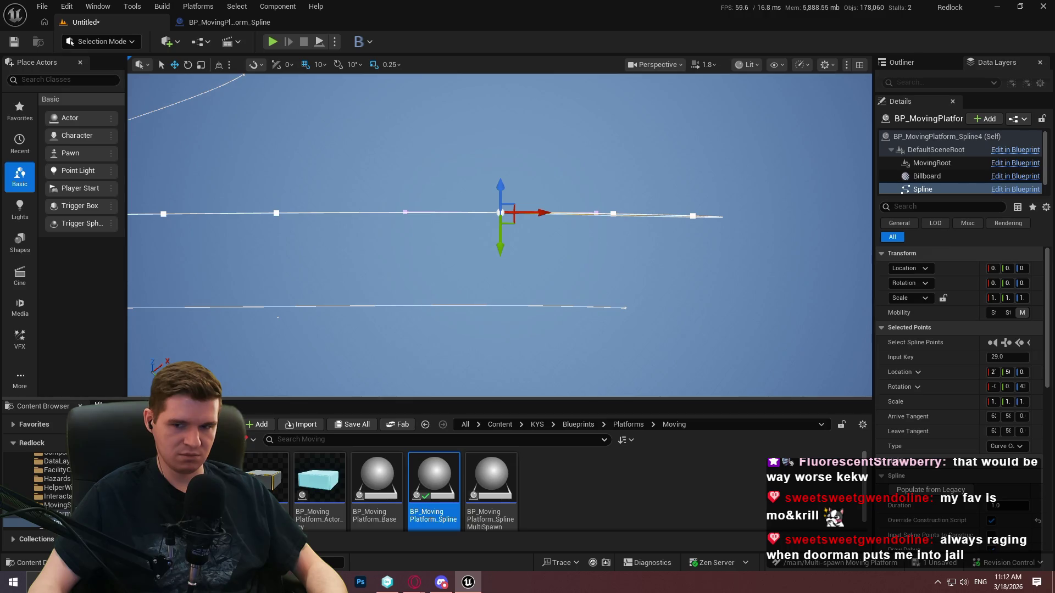
- In BP_MovingPlatform_Spline, copy the ADD node group and paste a copy running after the SET node
left_click(230, 22)
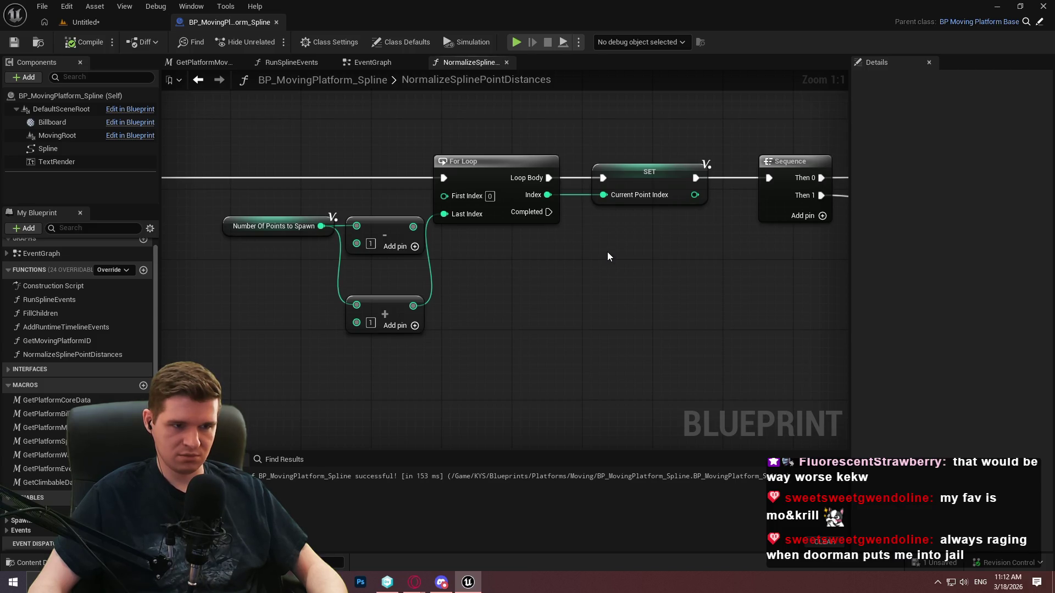
scroll(608, 254, "down", 3)
left_click_drag(571, 268, 527, 108)
scroll(692, 179, "down", 4)
mouse_move(693, 179)
left_mouse_down()
mouse_move(264, 224)
mouse_move(492, 285)
left_mouse_up()
scroll(624, 179, "up", 2)
left_click_drag(624, 179, 631, 278)
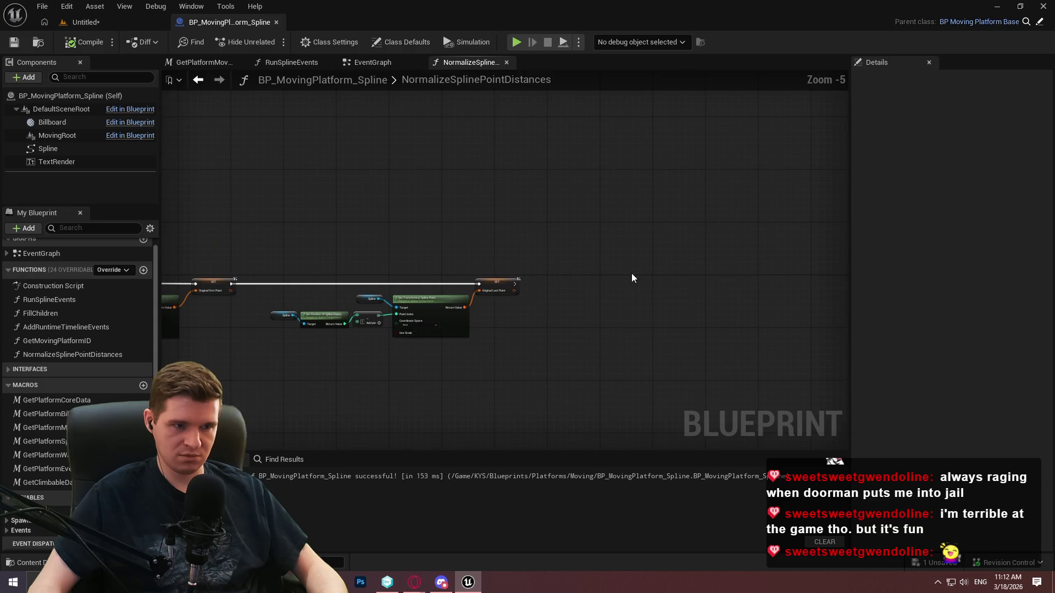
scroll(531, 269, "up", 3)
scroll(512, 325, "up", 2)
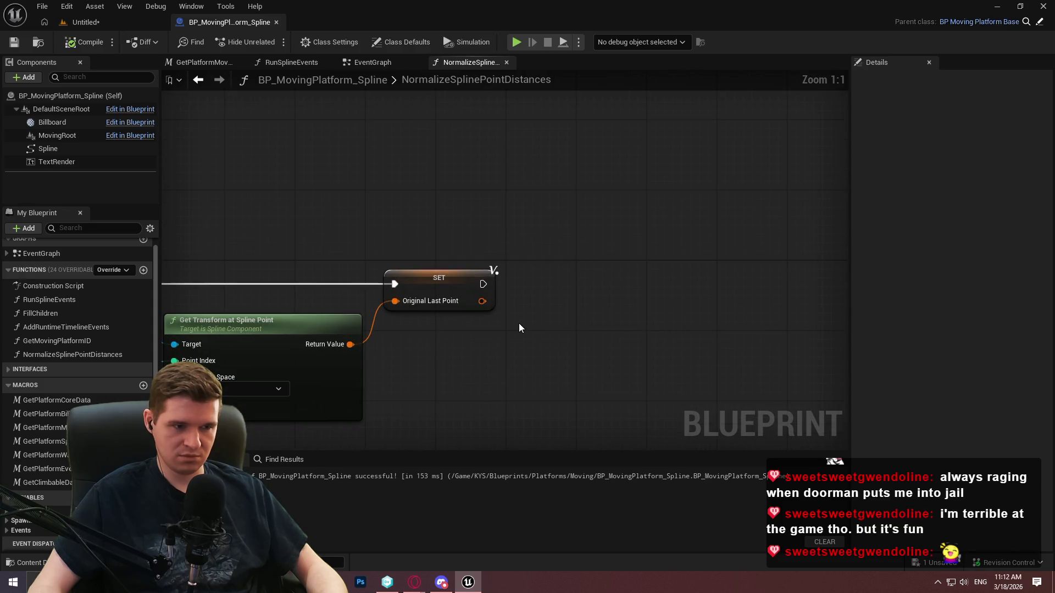
scroll(518, 324, "down", 3)
mouse_move(565, 311)
left_mouse_down()
mouse_move(650, 141)
mouse_move(634, 156)
mouse_move(576, 140)
mouse_move(646, 289)
mouse_move(433, 295)
left_mouse_up()
mouse_move(599, 217)
left_mouse_down()
mouse_move(776, 322)
mouse_move(572, 358)
left_mouse_up()
key("ctrl+c")
key("ctrl+v")
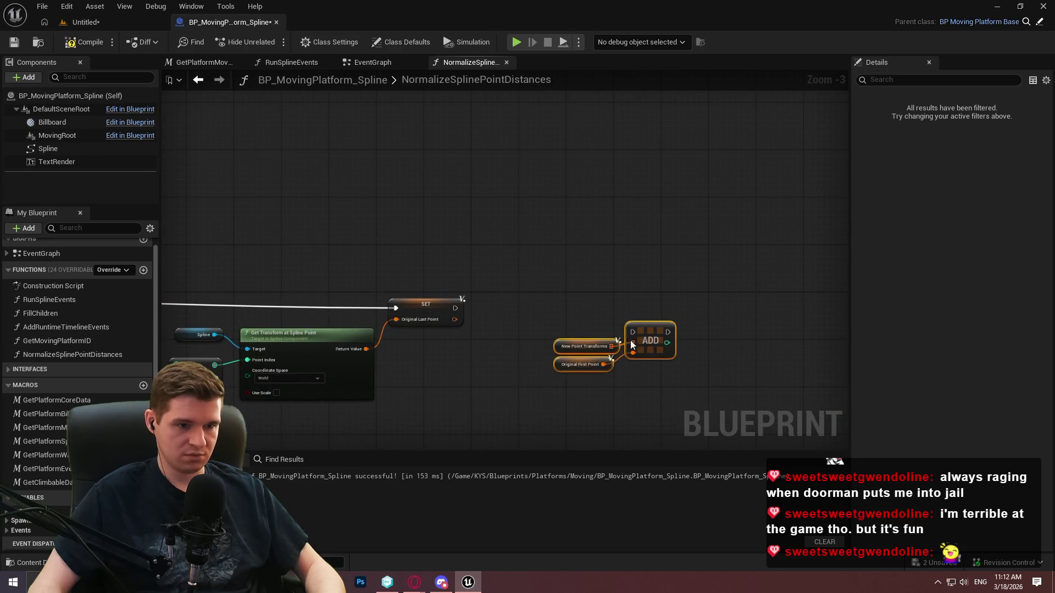
left_click_drag(633, 333, 447, 309)
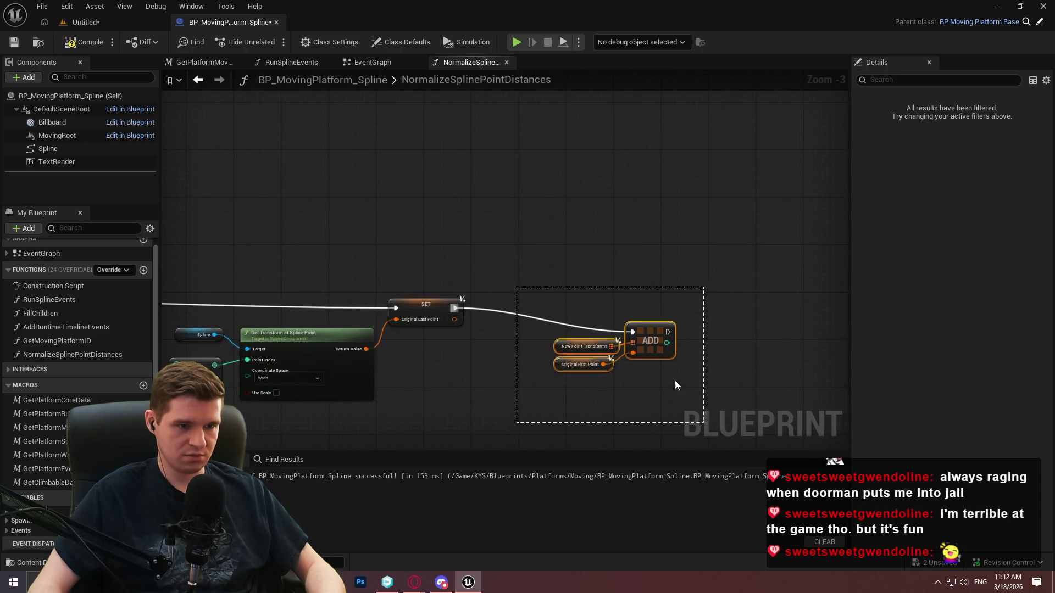
left_click(710, 403)
- Paste another ADD group beside the For Loop and run it when the loop completes
scroll(455, 225, "down", 4)
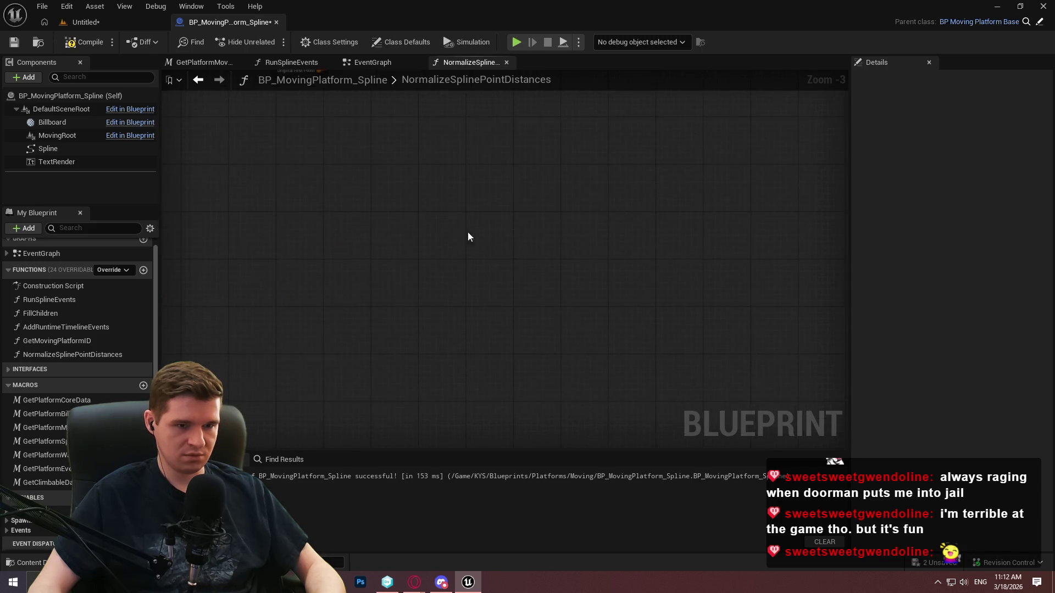
scroll(379, 220, "up", 4)
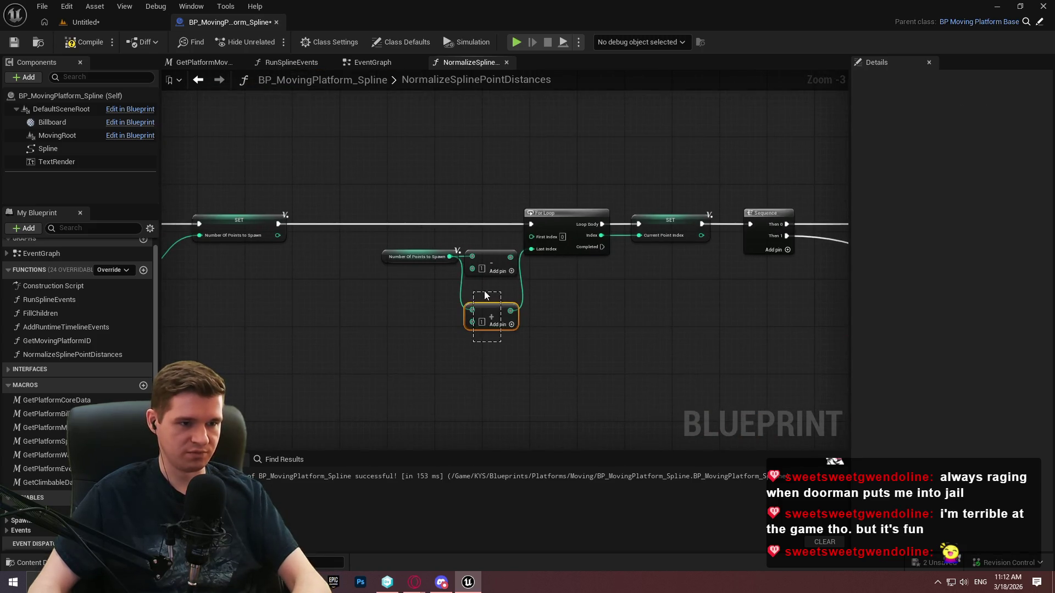
left_click_drag(510, 257, 541, 256)
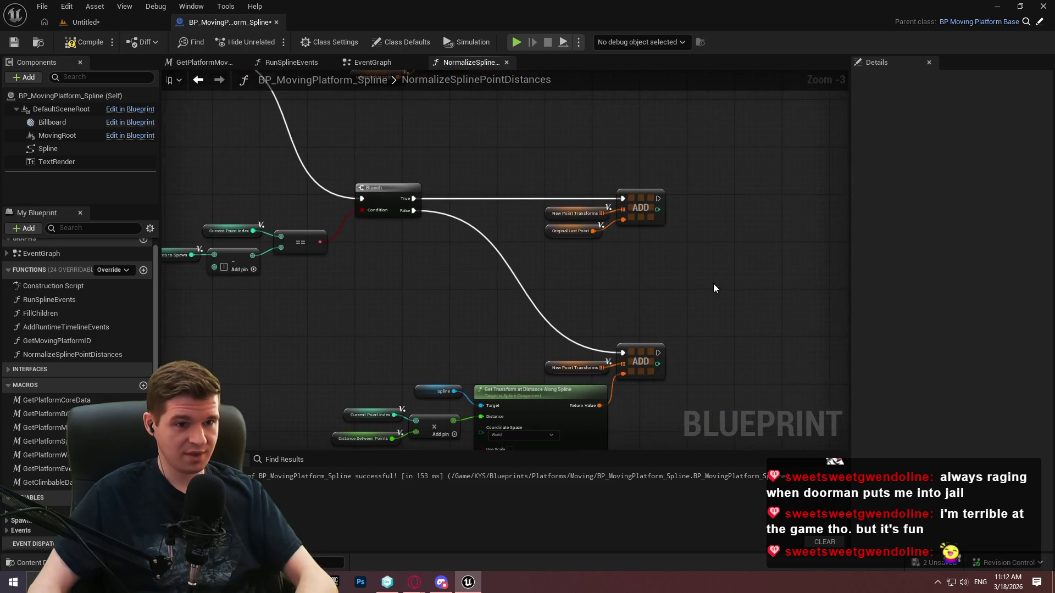
left_click_drag(674, 247, 541, 153)
scroll(541, 153, "down", 5)
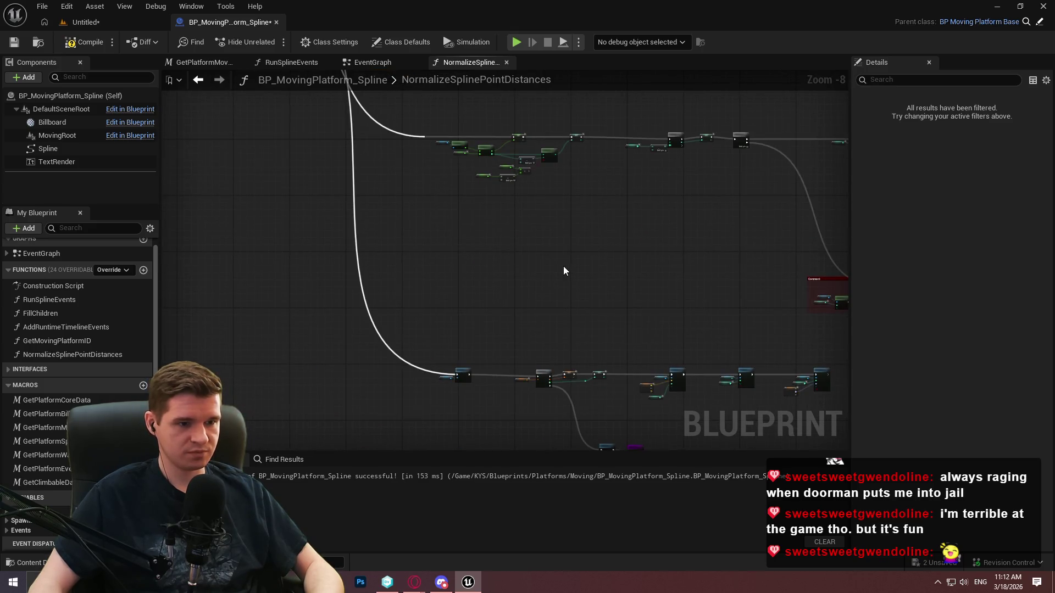
scroll(484, 341, "up", 5)
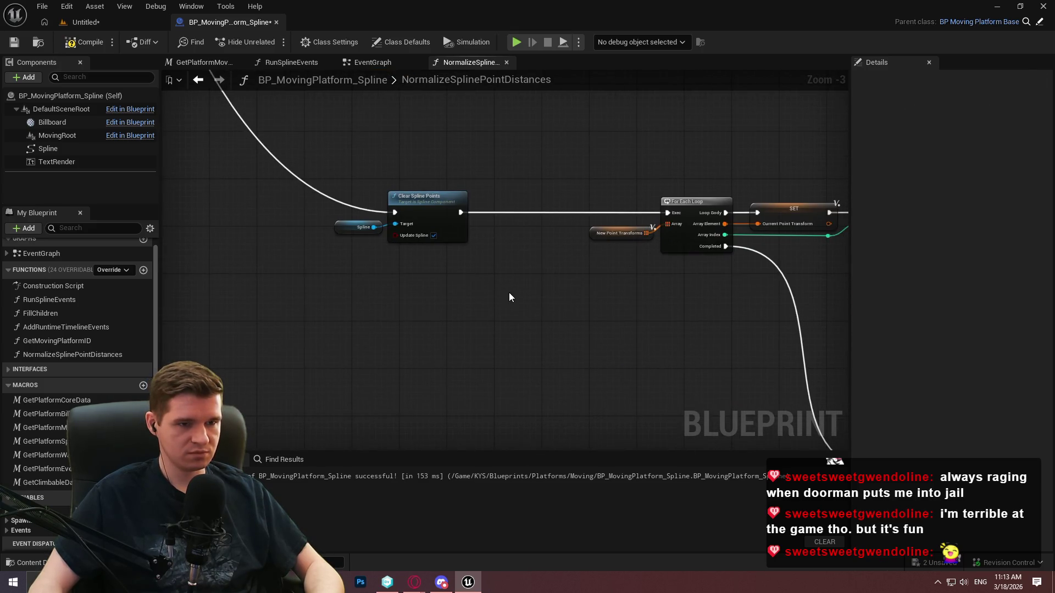
scroll(483, 447, "down", 4)
scroll(495, 302, "up", 4)
left_click_drag(495, 302, 320, 258)
key("ctrl+v")
mouse_move(309, 181)
left_mouse_down()
mouse_move(340, 196)
mouse_move(367, 247)
mouse_move(422, 298)
left_mouse_up()
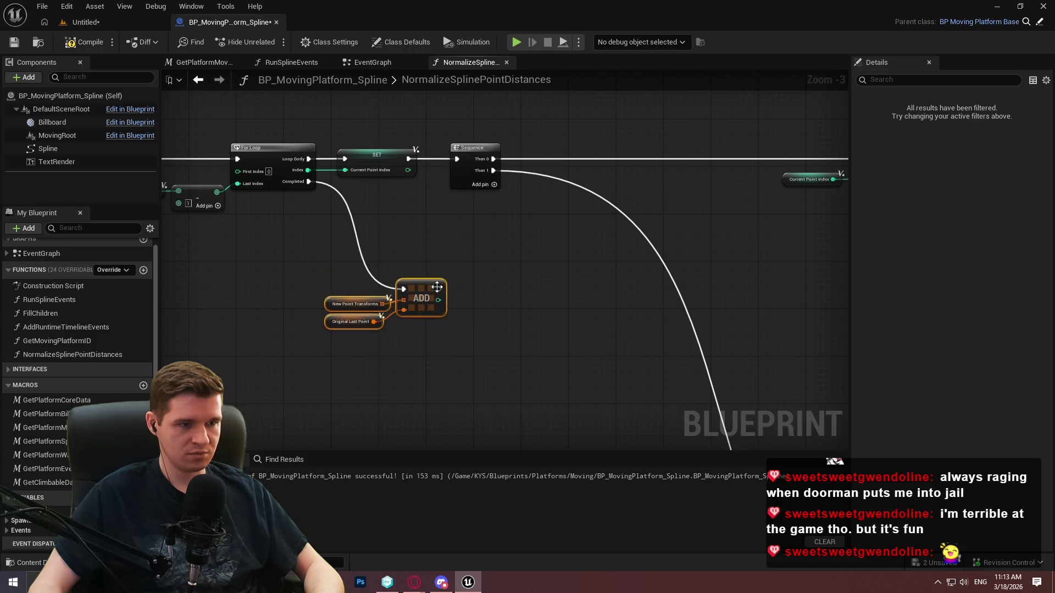
- Wire the Sequence's Then 0 output into the lower Get Transform ADD group
scroll(539, 292, "down", 3)
scroll(426, 289, "up", 2)
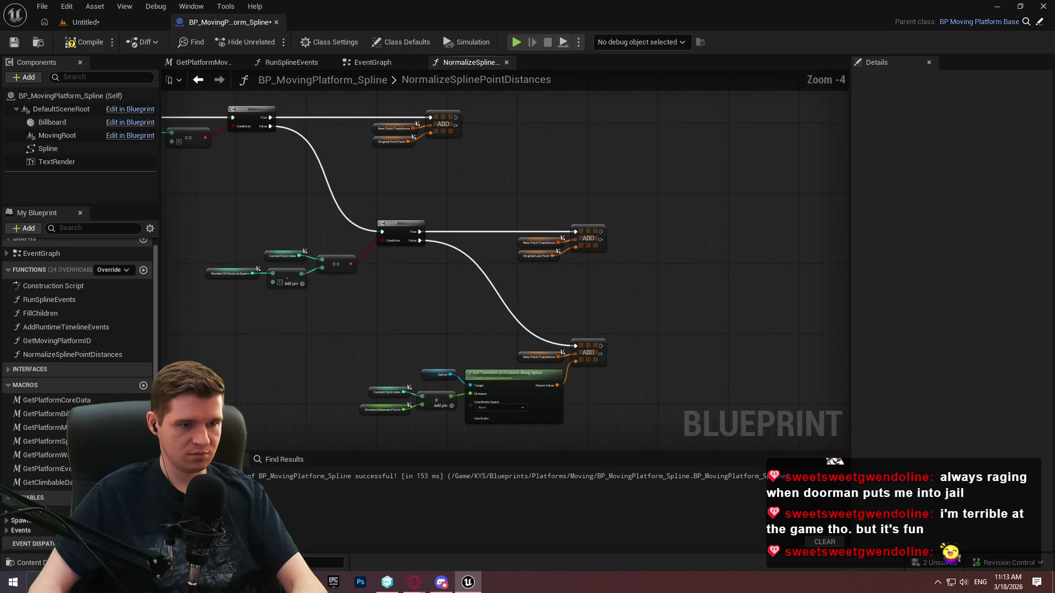
key("ctrl+a")
mouse_move(539, 353)
left_mouse_down()
mouse_move(566, 254)
mouse_move(644, 292)
left_mouse_up()
mouse_move(539, 412)
left_mouse_down()
mouse_move(754, 292)
mouse_move(777, 326)
mouse_move(532, 94)
mouse_move(527, 366)
left_mouse_up()
scroll(397, 261, "up", 3)
left_click(712, 280)
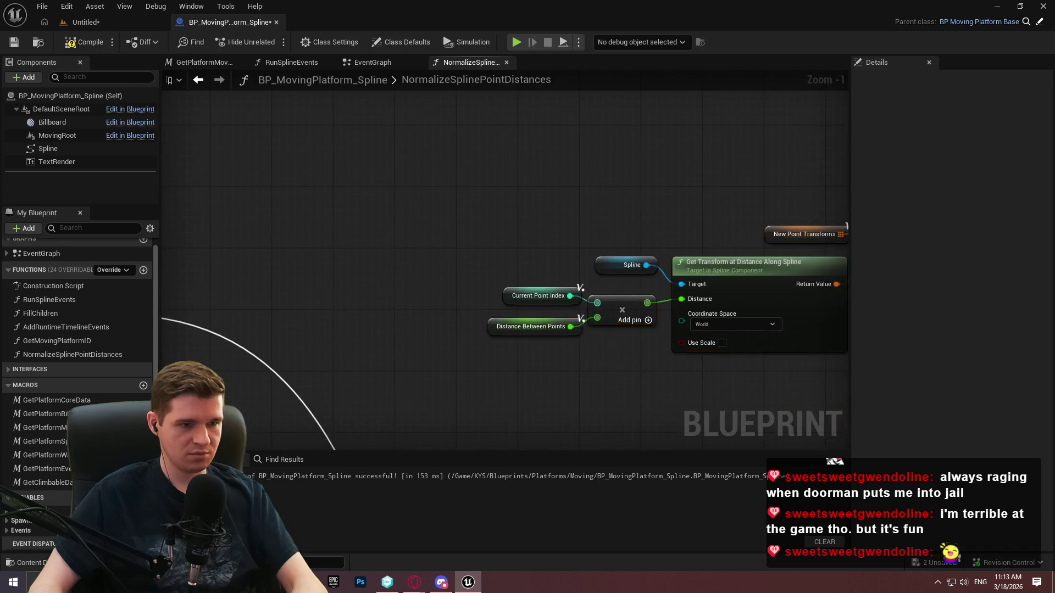
mouse_move(293, 273)
left_mouse_down()
mouse_move(829, 188)
mouse_move(895, 235)
mouse_move(724, 189)
left_mouse_up()
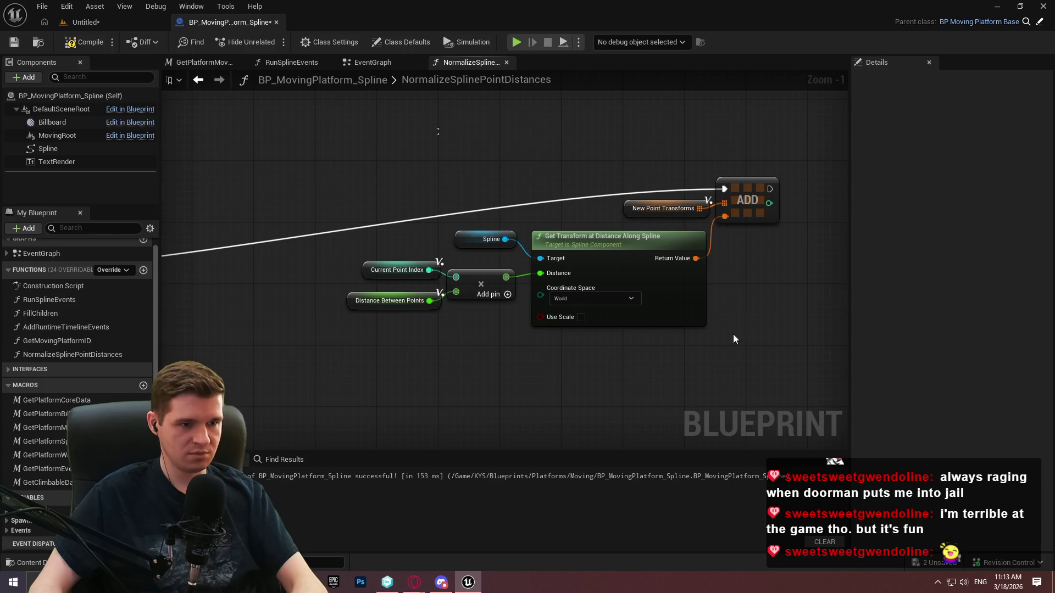
- Align the ADD group nodes with Q so the wire is straight, and save the Blueprint
key("ctrl+a")
key("q")
key("q")
key("q")
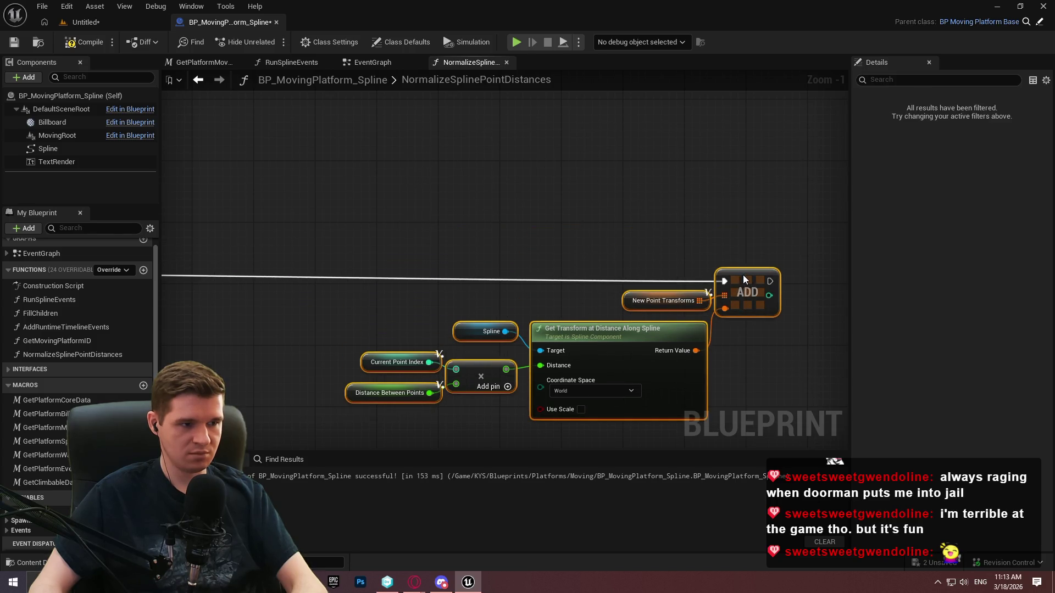
scroll(533, 146, "down", 2)
left_click(509, 156)
left_click(14, 44)
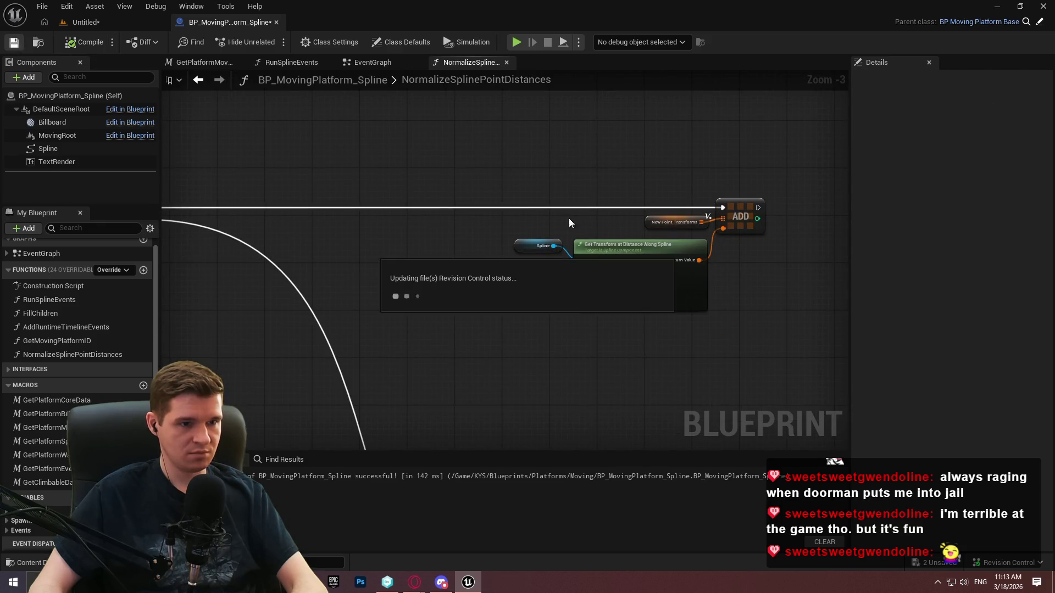
- Review the For Loop, ADD and Get Transform nodes, then frame the looping spline in the Untitled level
mouse_move(351, 199)
left_mouse_down()
mouse_move(363, 181)
mouse_move(347, 162)
mouse_move(384, 263)
mouse_move(223, 209)
mouse_move(846, 252)
left_mouse_up()
scroll(440, 200, "up", 3)
left_click_drag(440, 200, 590, 190)
mouse_move(692, 251)
left_mouse_down()
mouse_move(455, 97)
mouse_move(423, 98)
left_mouse_up()
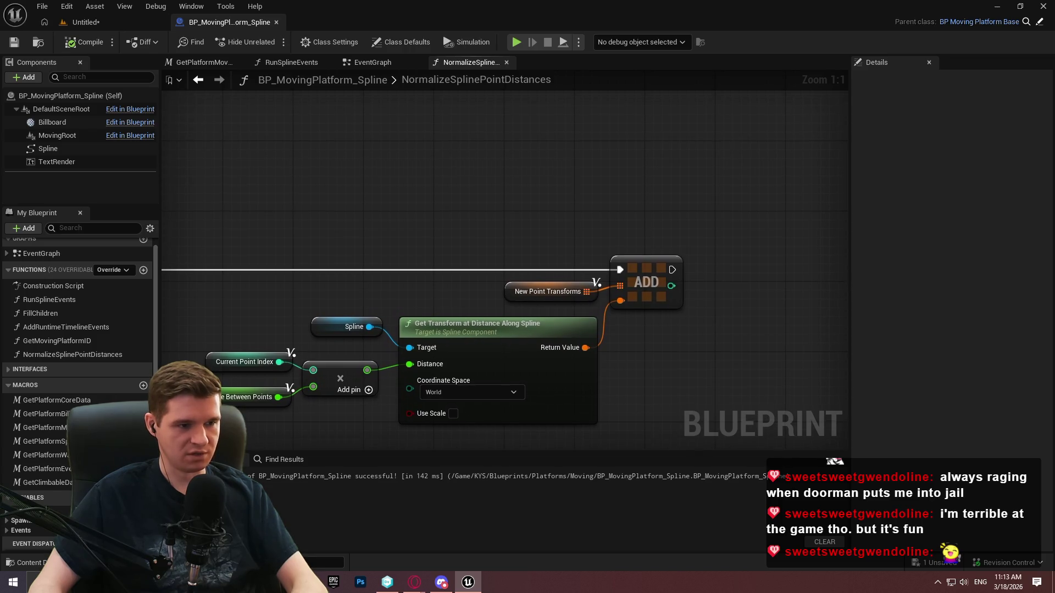
mouse_move(505, 124)
left_mouse_down()
mouse_move(757, 135)
mouse_move(408, 271)
mouse_move(655, 284)
mouse_move(598, 33)
mouse_move(561, 23)
left_mouse_up()
scroll(444, 219, "down", 5)
left_click_drag(347, 172, 433, 215)
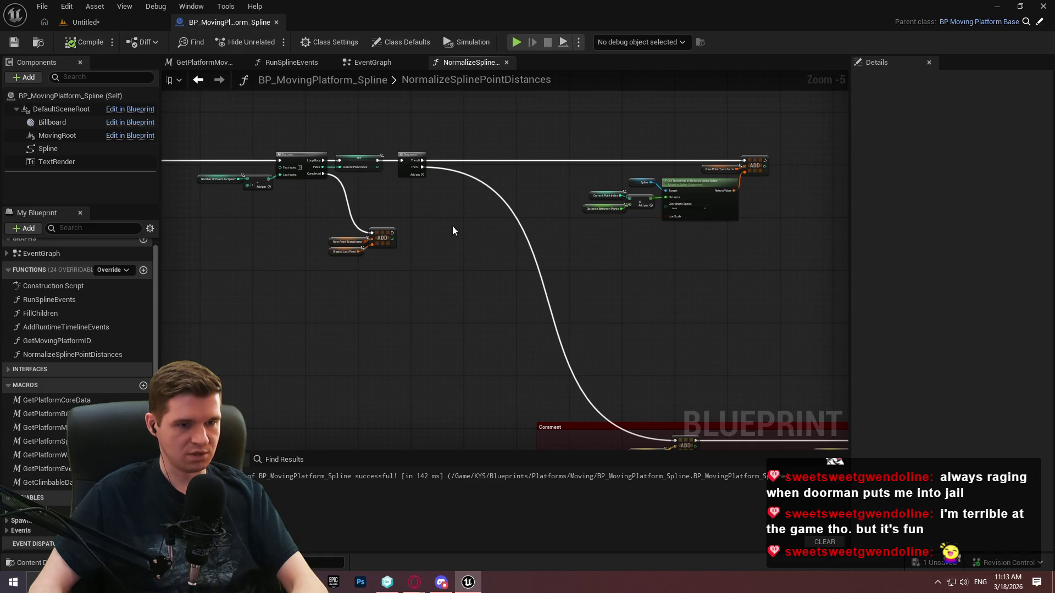
scroll(582, 264, "down", 2)
left_click_drag(599, 280, 501, 192)
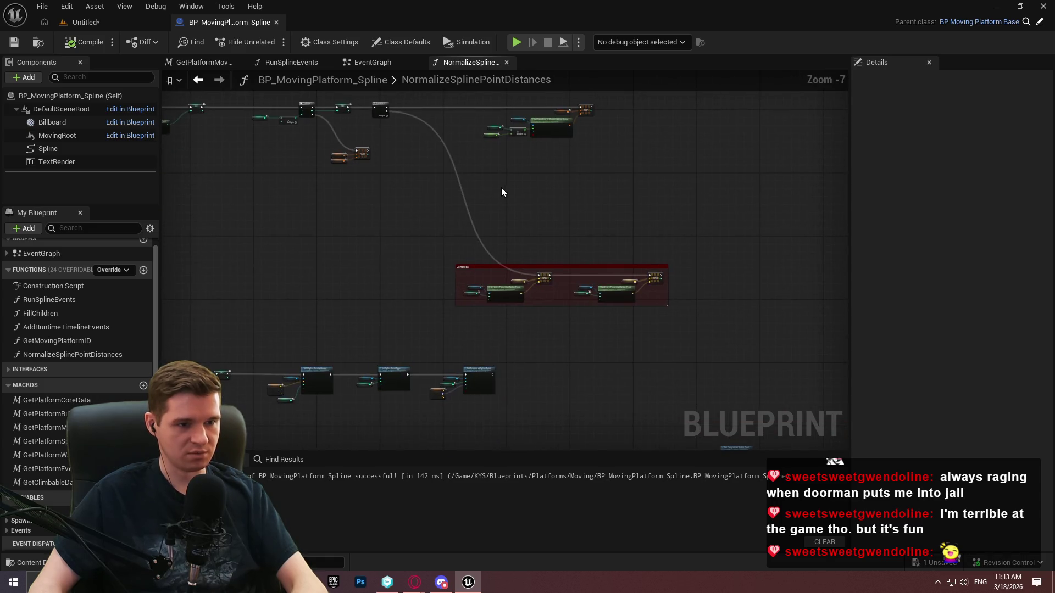
left_click(82, 24)
key("f")
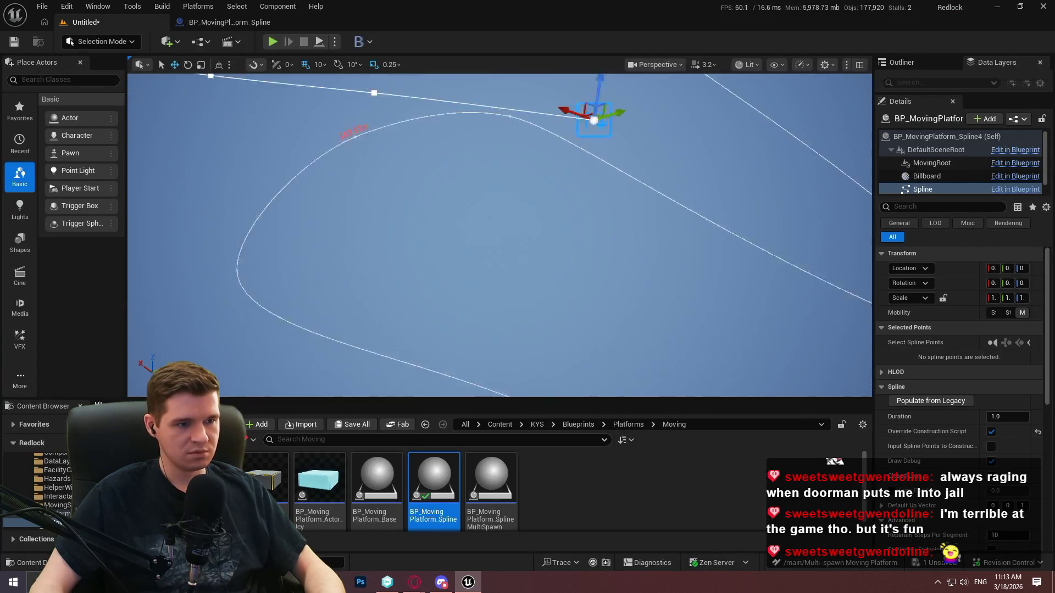
- Delete the upper platform, then duplicate the remaining one upward and evenly respace its points
left_click(502, 169)
left_click(503, 169)
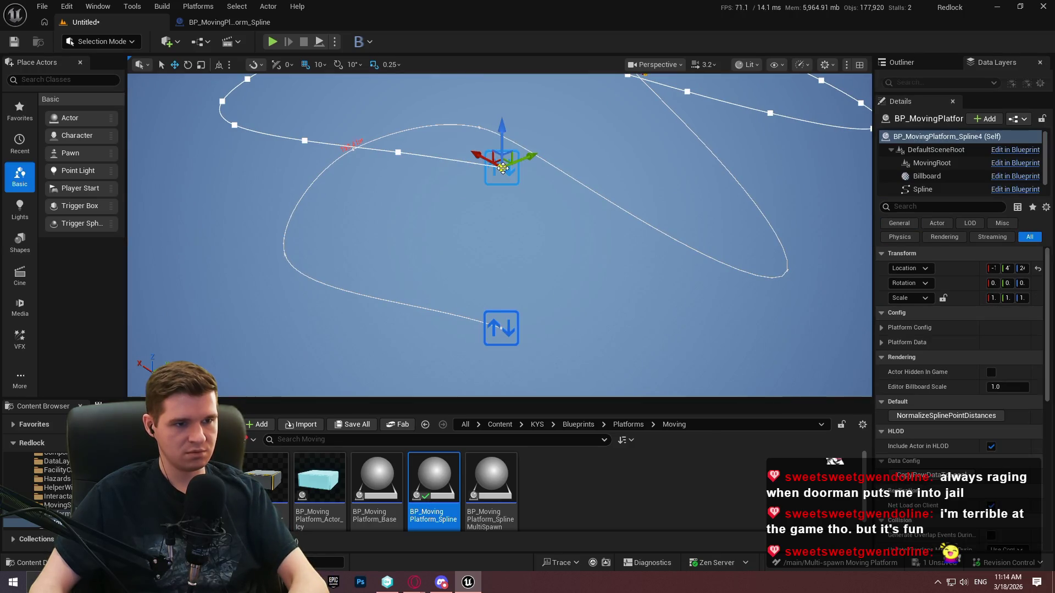
key("Delete")
left_click(500, 328)
key("f")
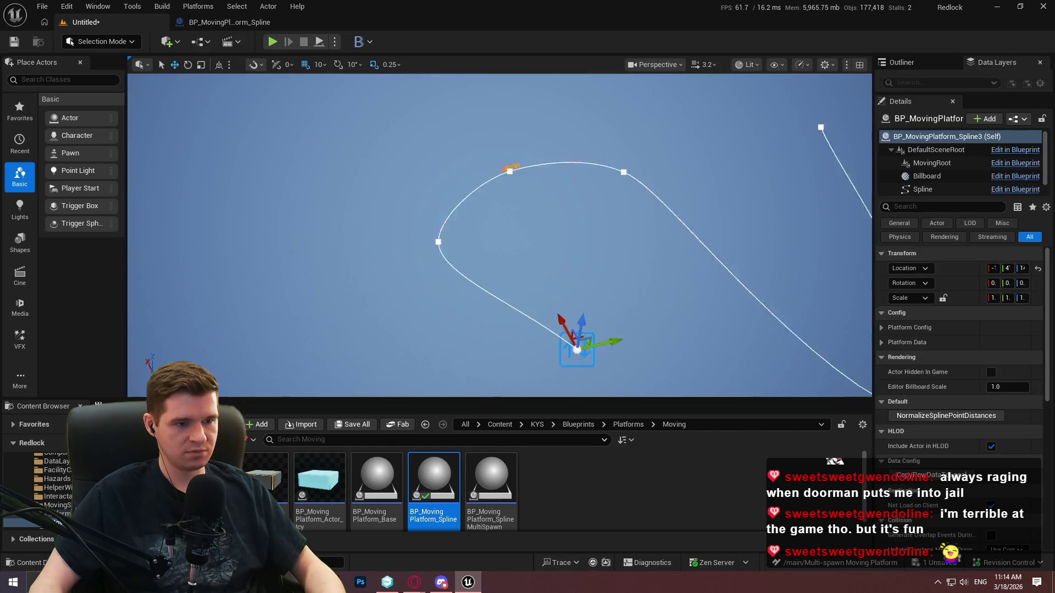
left_click_drag(437, 282, 437, 231)
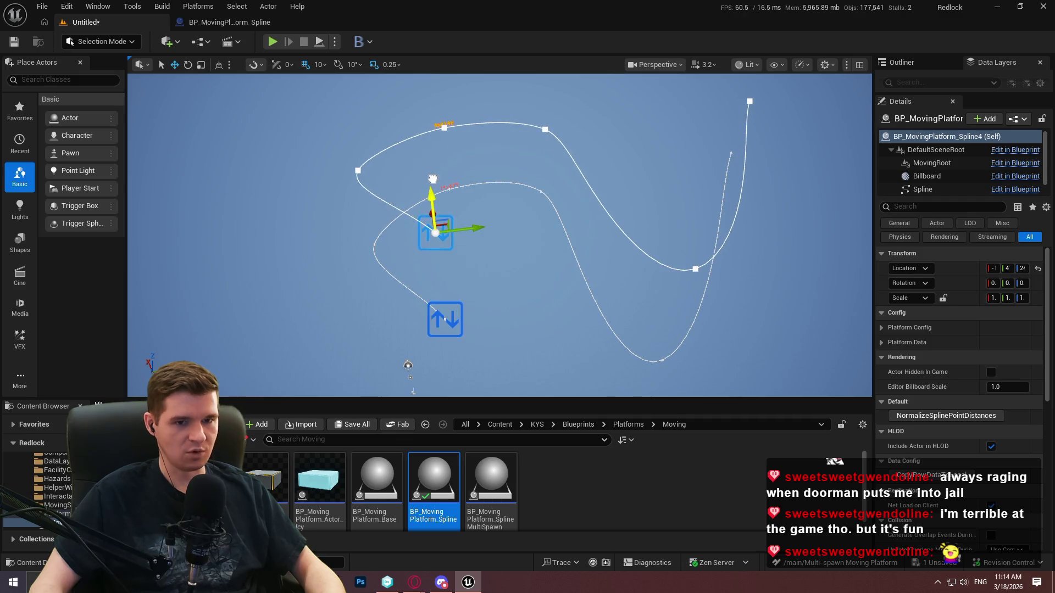
left_click(946, 416)
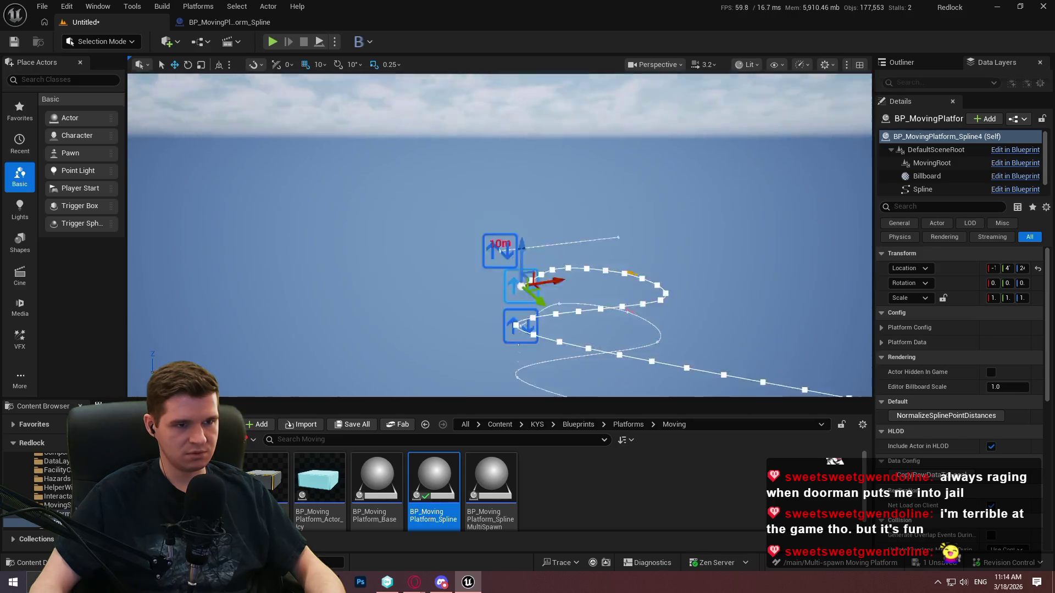
- Alt-drag a copy of the other spline platform above it, moving one point and undoing
left_click(409, 248)
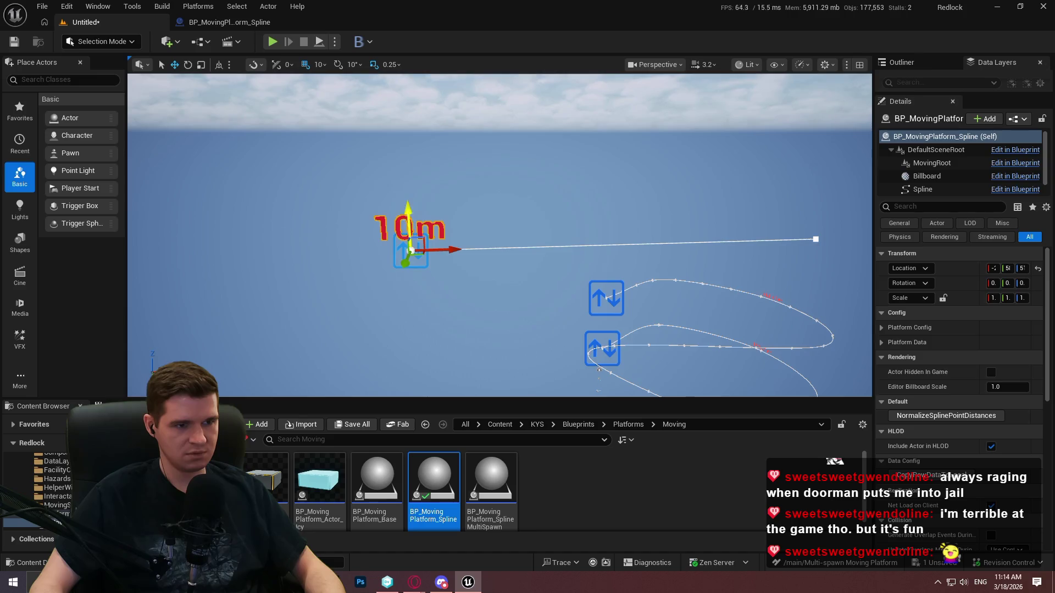
left_click_drag(408, 225, 401, 126)
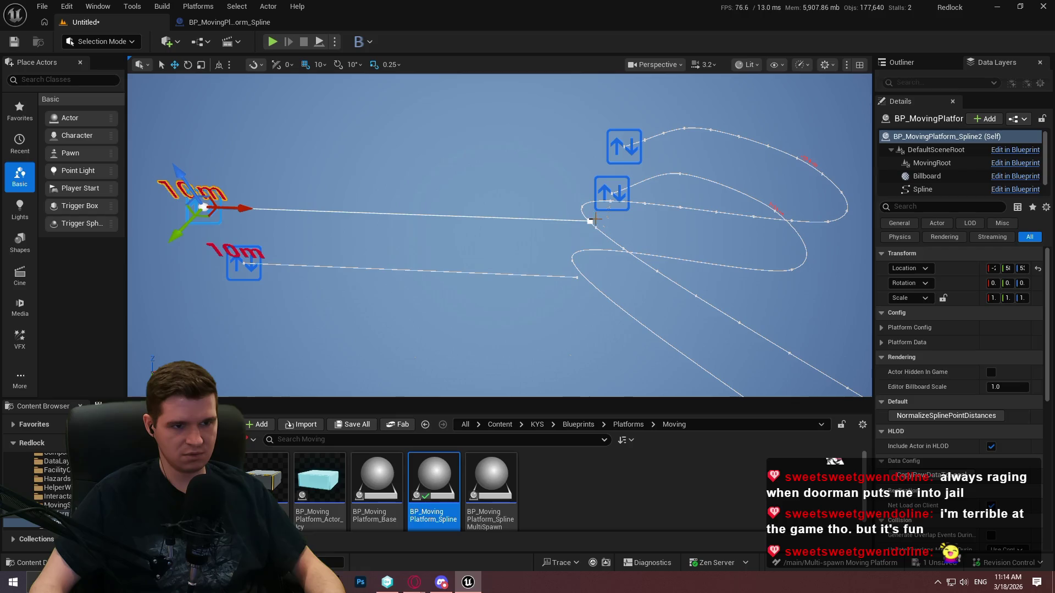
left_click(592, 220)
mouse_move(604, 235)
left_mouse_down()
mouse_move(570, 125)
mouse_move(573, 172)
mouse_move(632, 195)
mouse_move(574, 265)
left_mouse_up()
key("ctrl+z")
- Open BP_MovingPlatform_Spline's NormalizeSplinePointDistances graph at the Get Spline Length and Division nodes
left_click(574, 264)
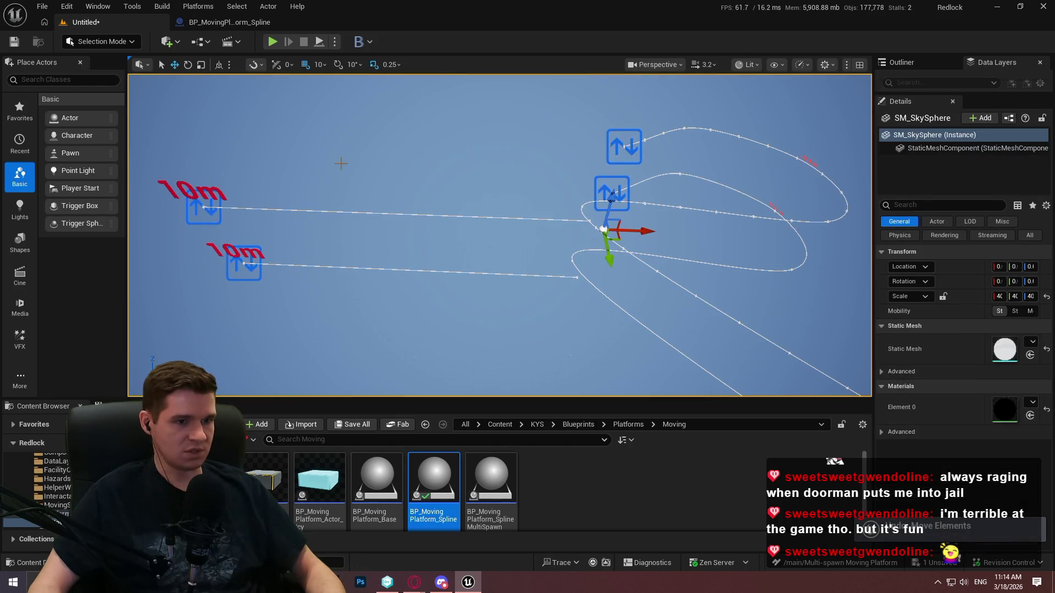
left_click(230, 22)
scroll(360, 271, "up", 4)
scroll(522, 360, "up", 2)
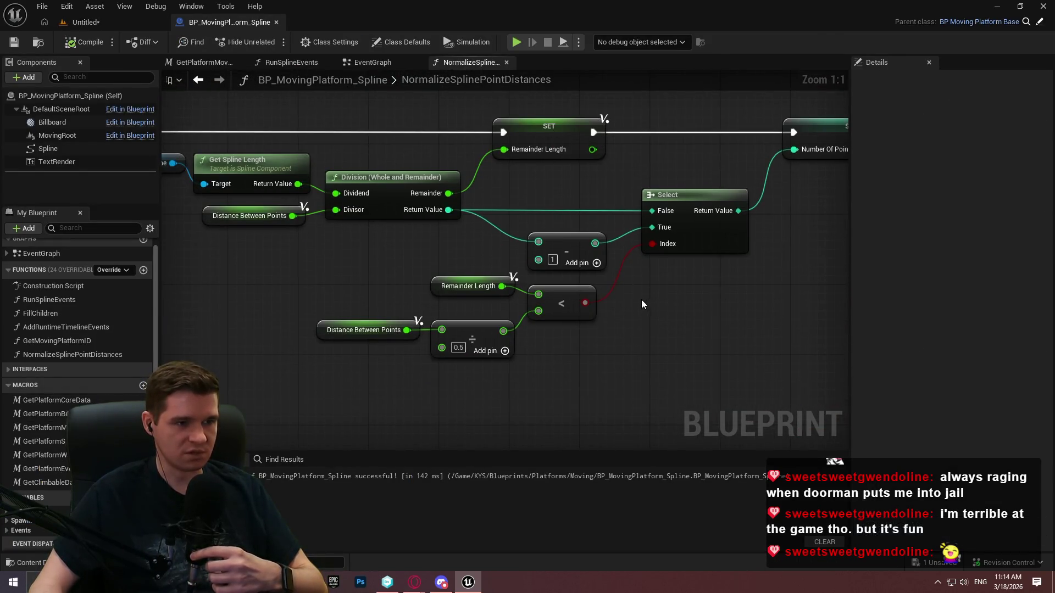
scroll(642, 299, "up", 2)
mouse_move(525, 253)
left_mouse_down()
mouse_move(471, 228)
mouse_move(444, 172)
left_mouse_up()
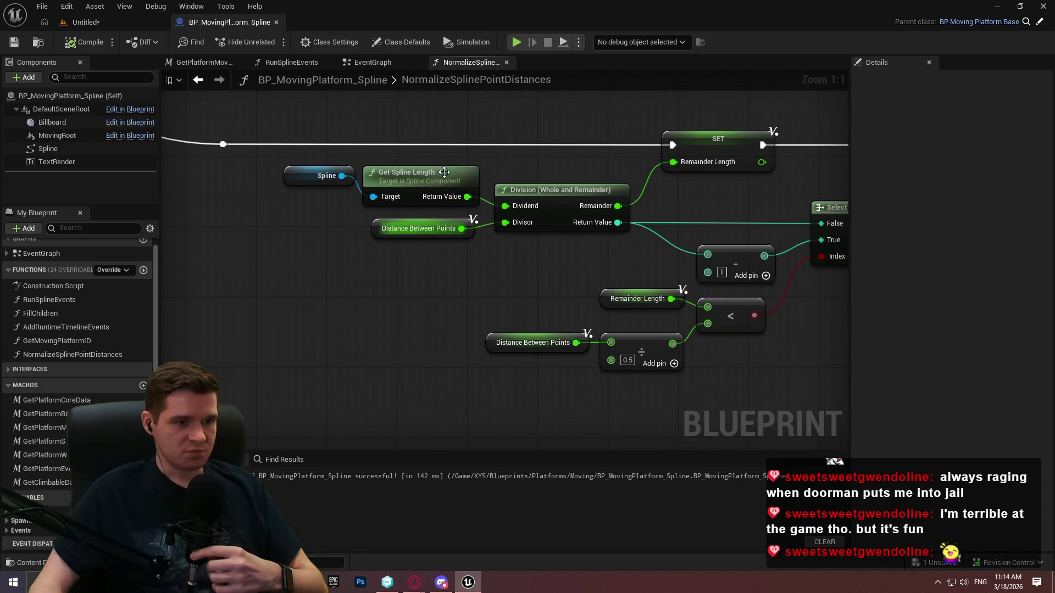
- Inspect the Select, SET, spline length division and remainder comparison nodes
left_click_drag(503, 152, 371, 147)
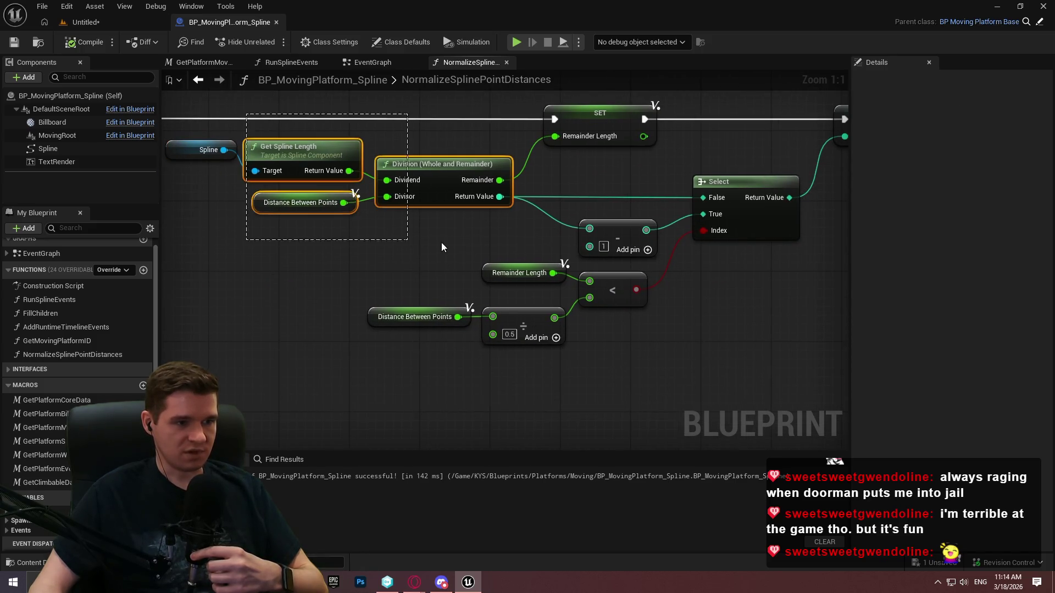
left_click_drag(499, 192, 465, 186)
left_click_drag(589, 211, 501, 206)
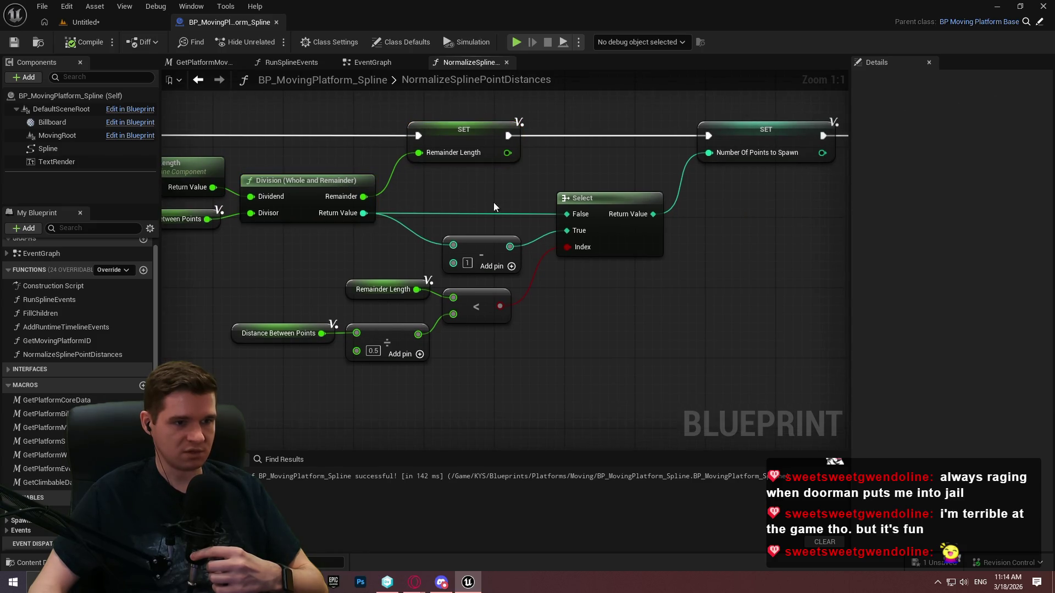
left_click_drag(285, 321, 434, 366)
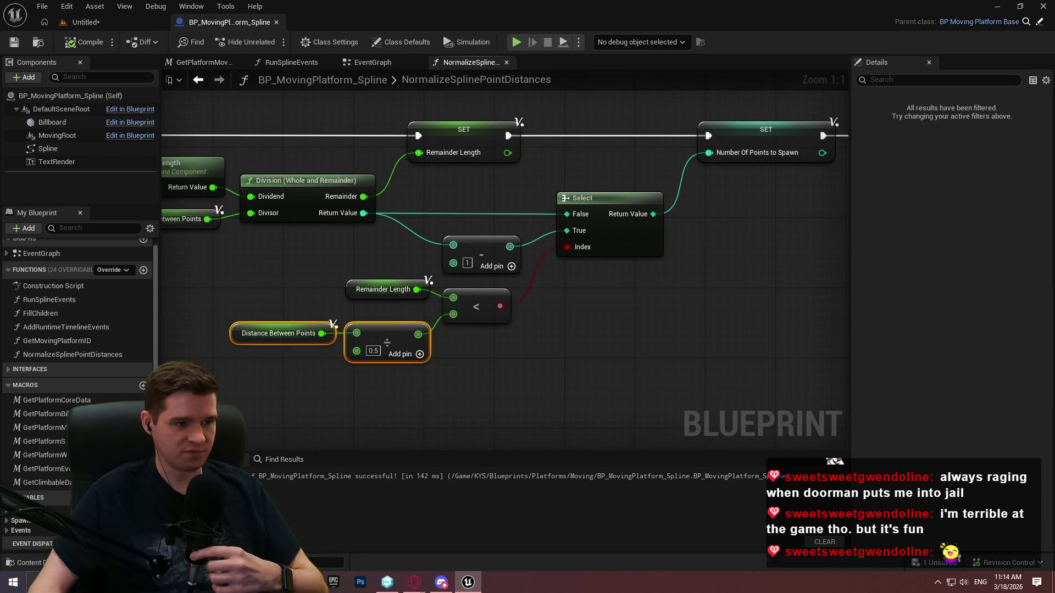
left_click_drag(339, 376, 425, 407)
left_click(456, 283)
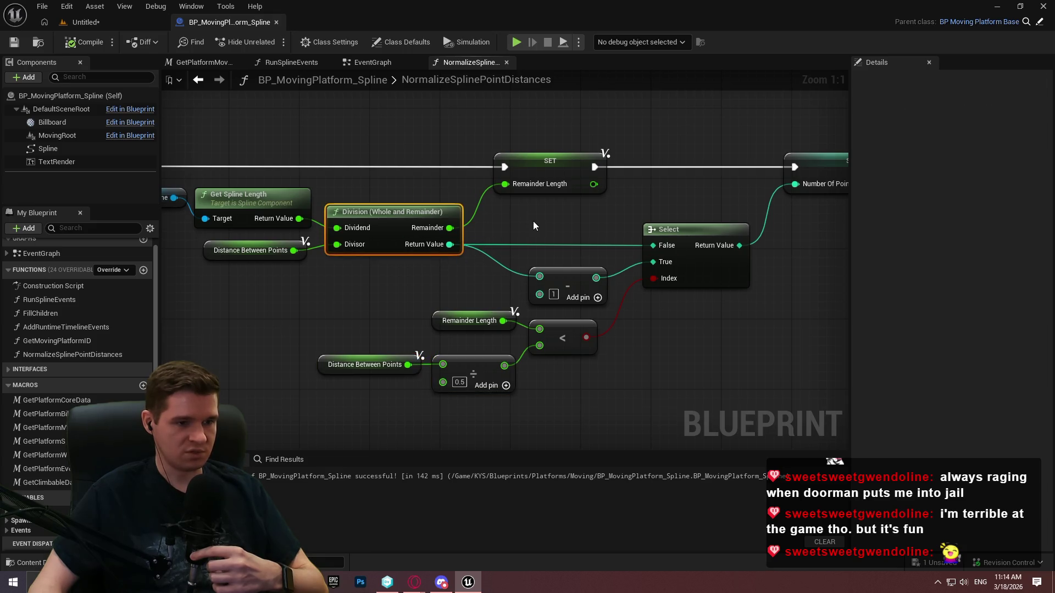
mouse_move(353, 391)
left_mouse_down()
mouse_move(559, 407)
mouse_move(671, 382)
left_mouse_up()
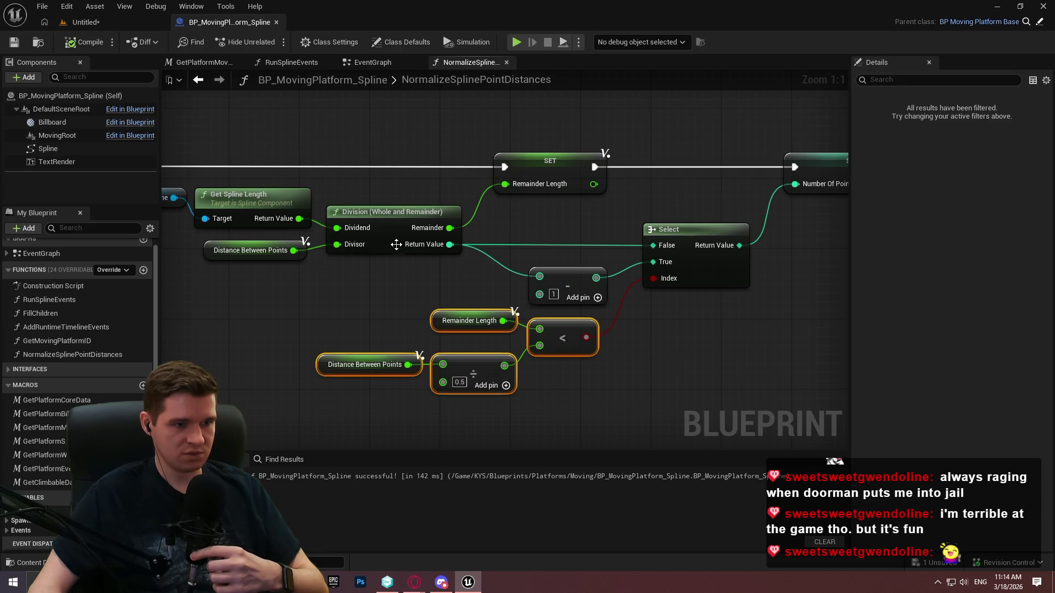
left_click_drag(612, 318, 389, 340)
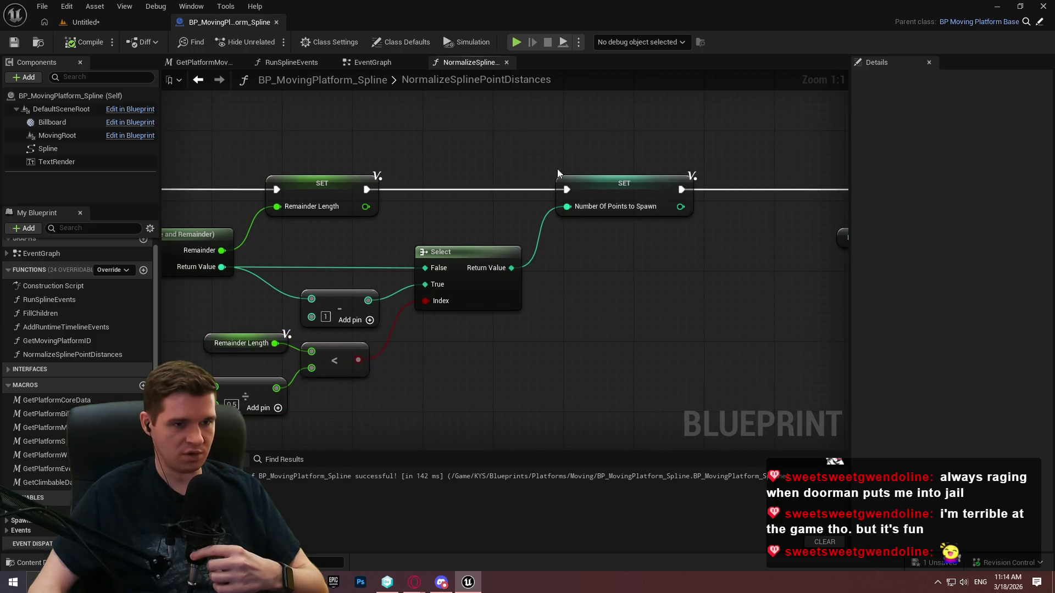
left_click(558, 181)
left_click_drag(558, 181, 305, 189)
left_click_drag(673, 274, 375, 278)
- Inspect the Number Of Points to Spawn, subtract and transform-at-distance nodes
left_click(352, 251)
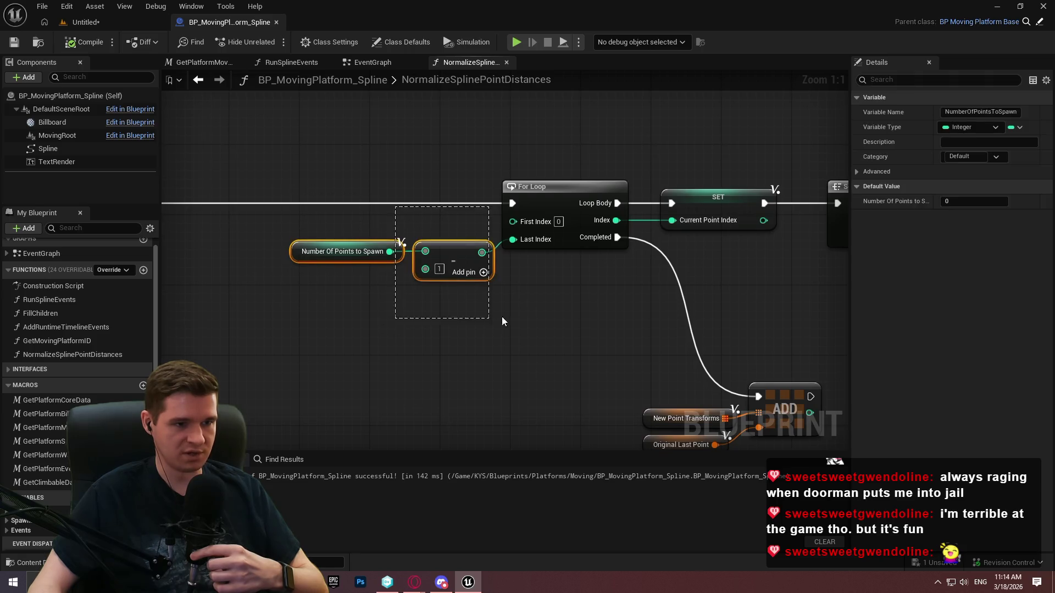
left_click_drag(496, 322, 537, 336)
scroll(631, 285, "down", 2)
scroll(566, 280, "down", 3)
left_click_drag(566, 280, 566, 365)
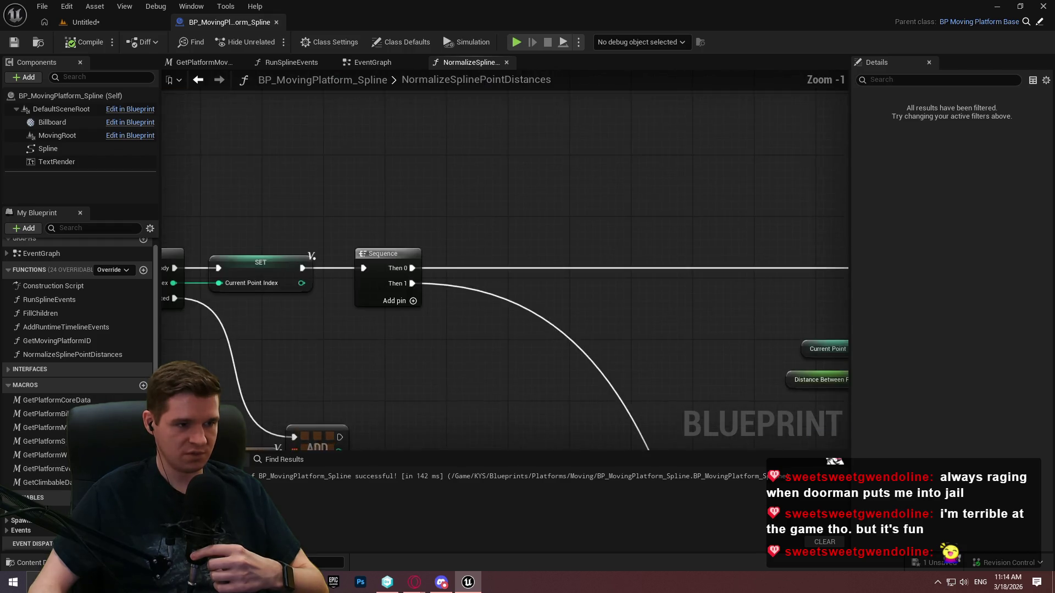
scroll(510, 368, "up", 2)
left_click_drag(285, 228, 452, 364)
left_click(417, 319)
left_click_drag(275, 242, 478, 341)
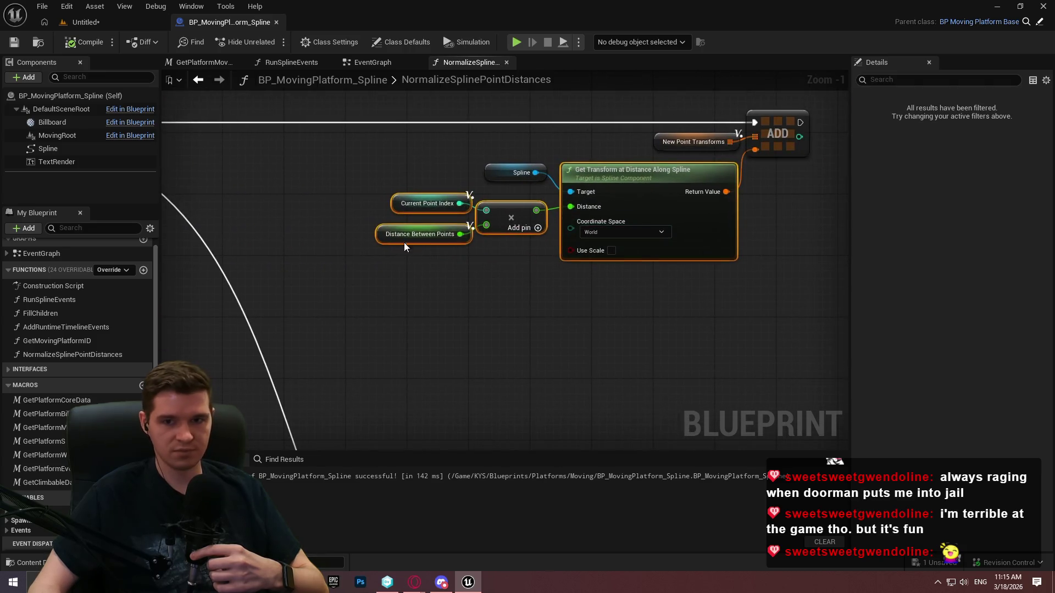
scroll(558, 324, "up", 1)
- Delete the subtract node, set First Index to 1, wire Number Of Points to Spawn into Last Index, and compile
mouse_move(561, 318)
left_mouse_down()
mouse_move(508, 244)
mouse_move(624, 252)
left_mouse_up()
key("Delete")
left_click(641, 231)
type("1")
key("Return")
left_click_drag(429, 260, 516, 260)
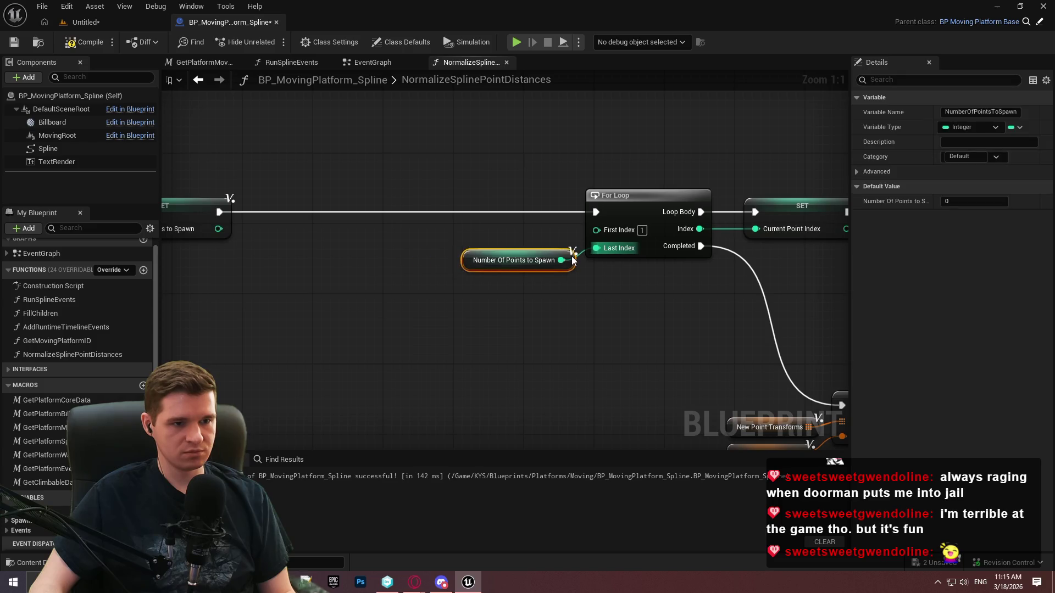
left_click_drag(679, 352, 524, 328)
left_click(81, 44)
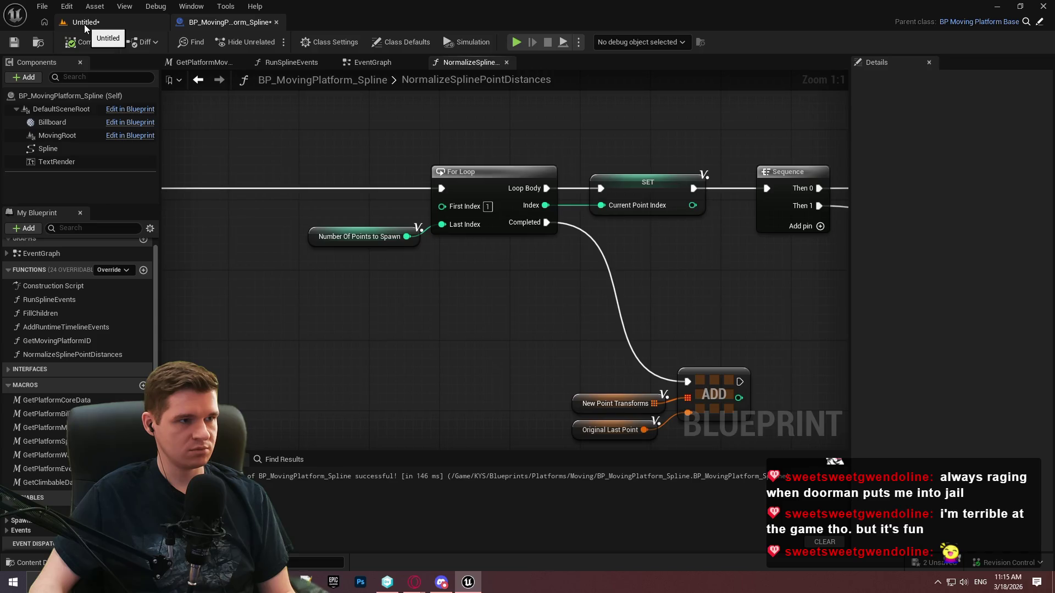
left_click(84, 24)
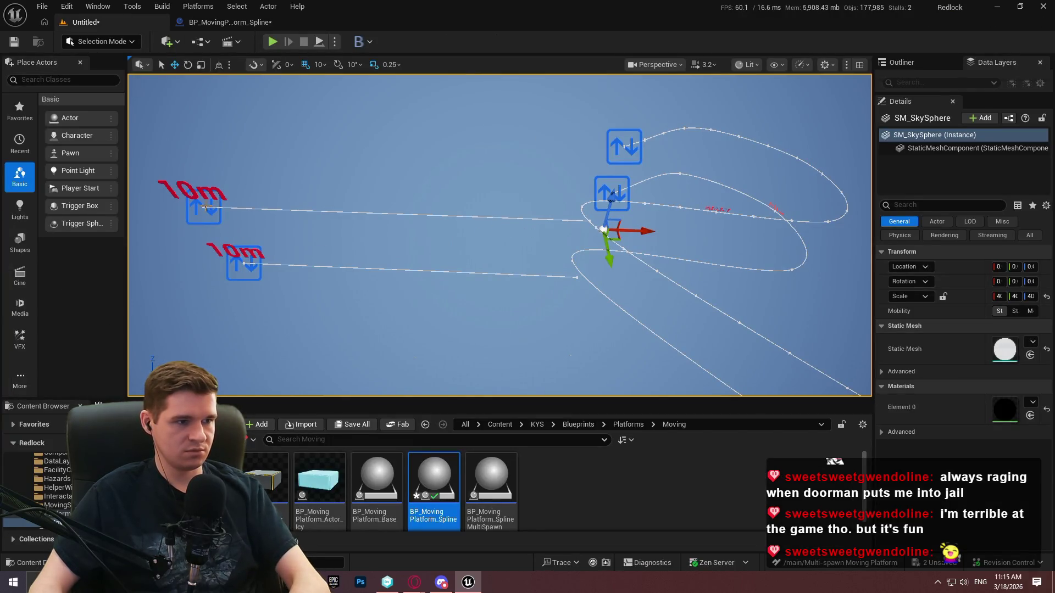
left_click(940, 418)
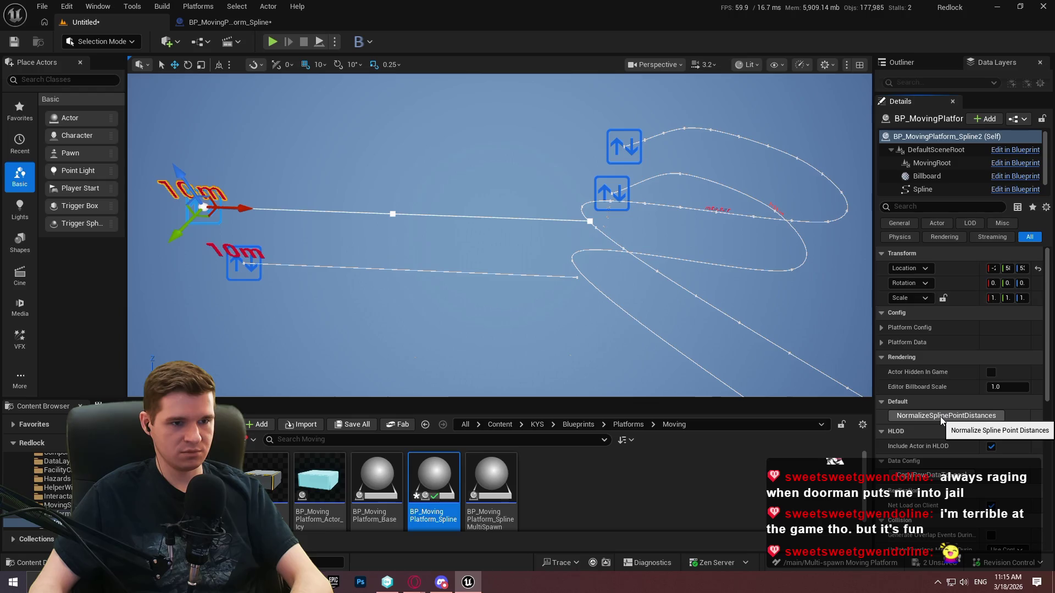
left_click_drag(495, 247, 428, 247)
left_click_drag(332, 334, 406, 237)
left_click(405, 238)
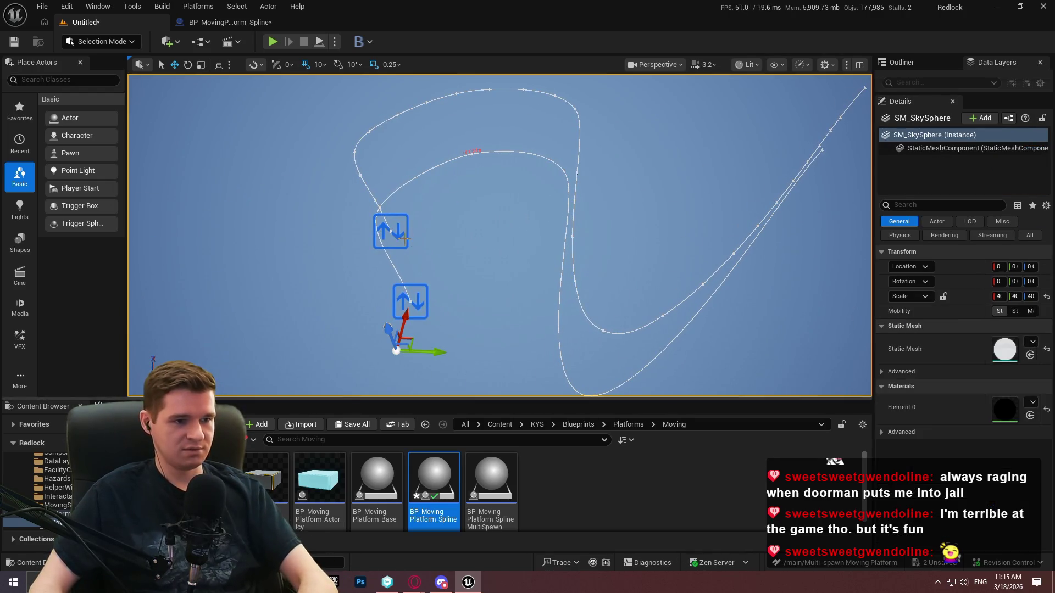
left_click(390, 231)
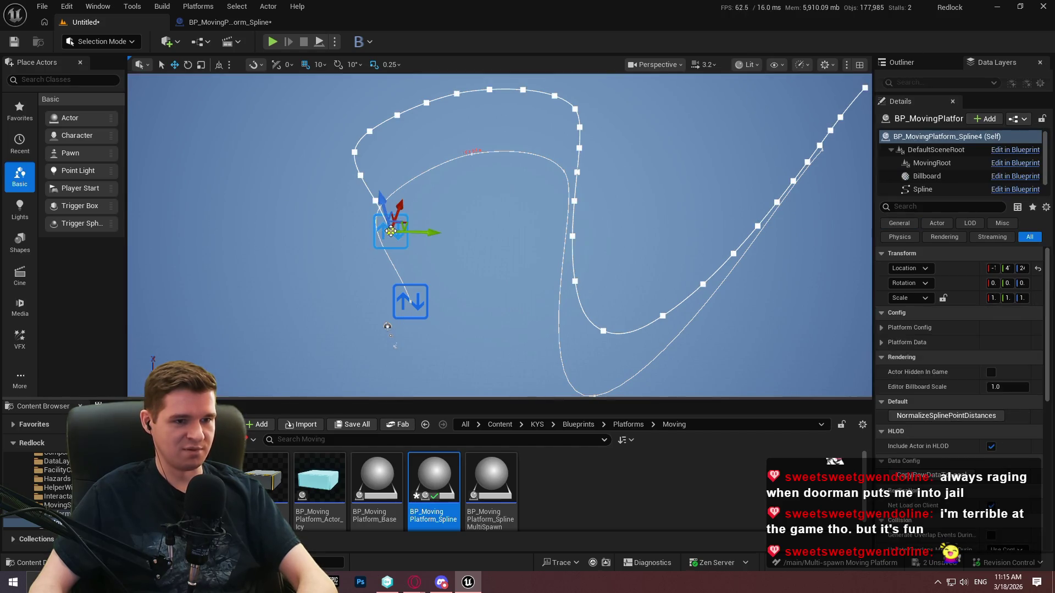
key("Delete")
key("ctrl+z")
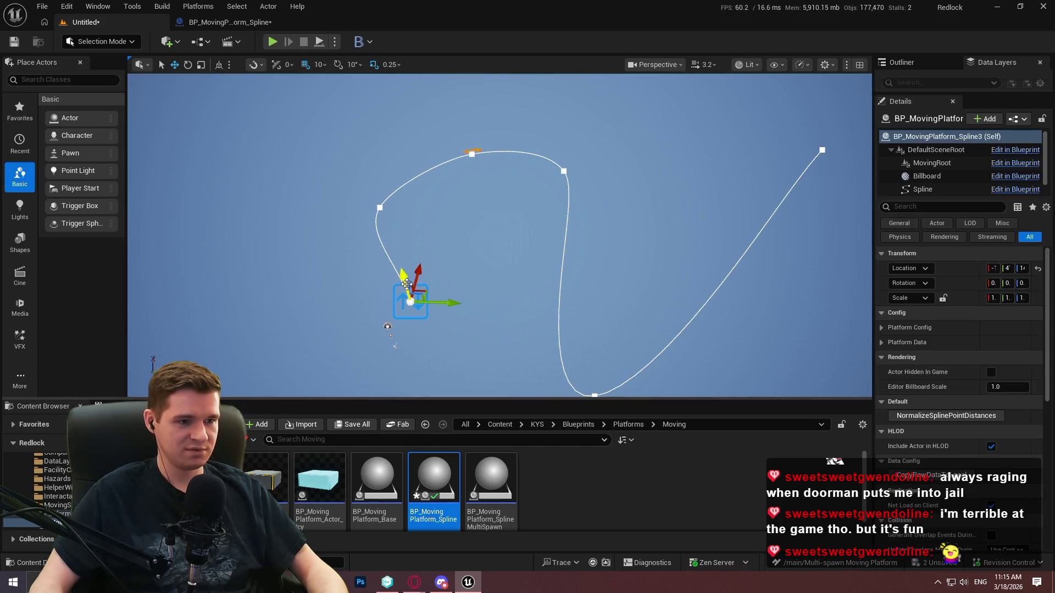
mouse_move(717, 263)
left_mouse_down()
mouse_move(681, 226)
mouse_move(686, 277)
mouse_move(691, 242)
mouse_move(718, 260)
left_mouse_up()
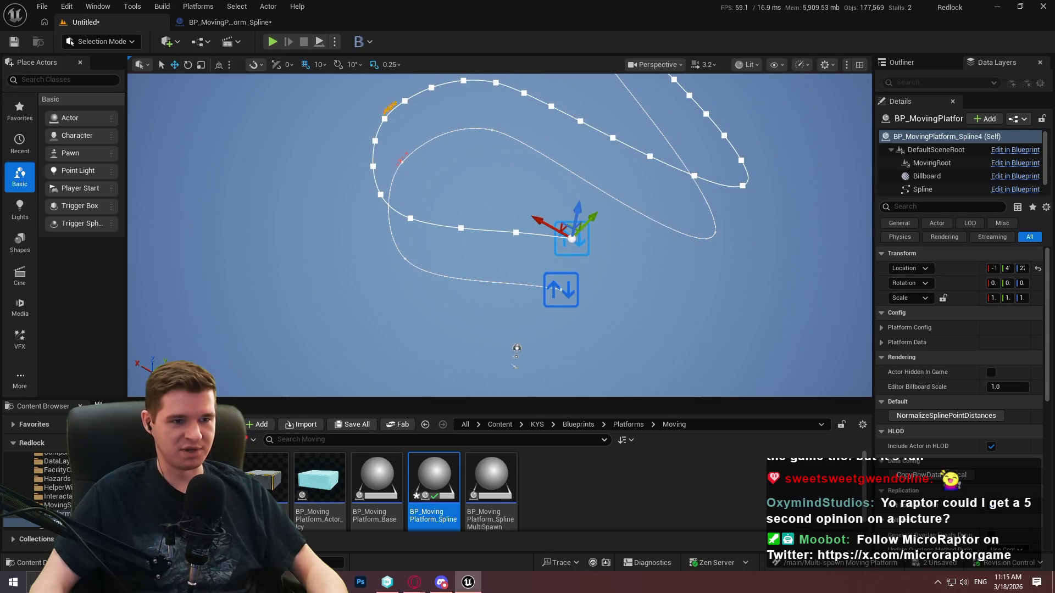
left_click(579, 239)
left_click(572, 239)
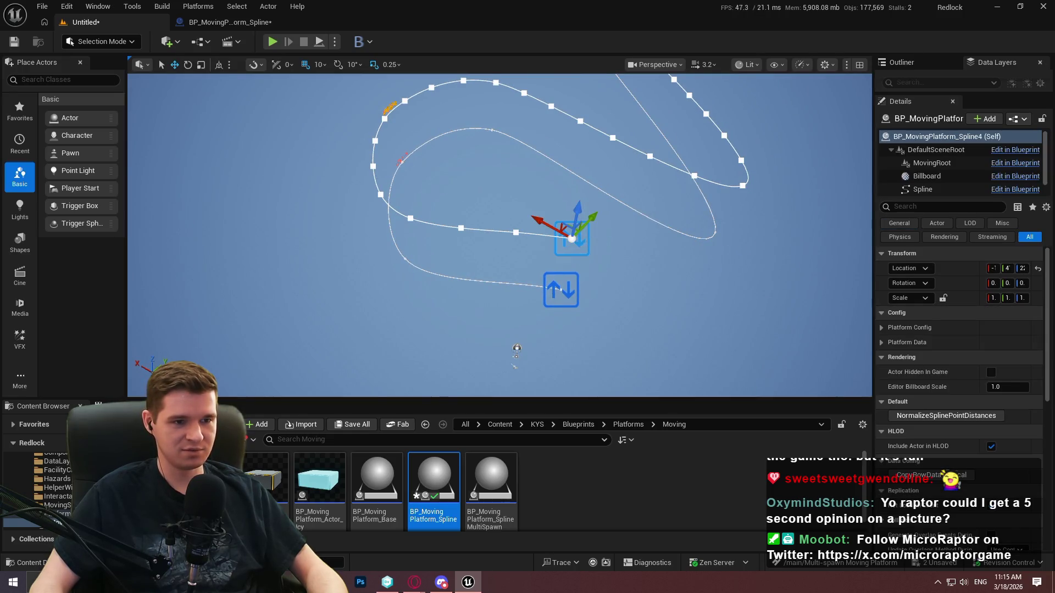
scroll(572, 239, "up", 2)
key("e")
scroll(529, 235, "up", 4)
scroll(584, 352, "down", 1)
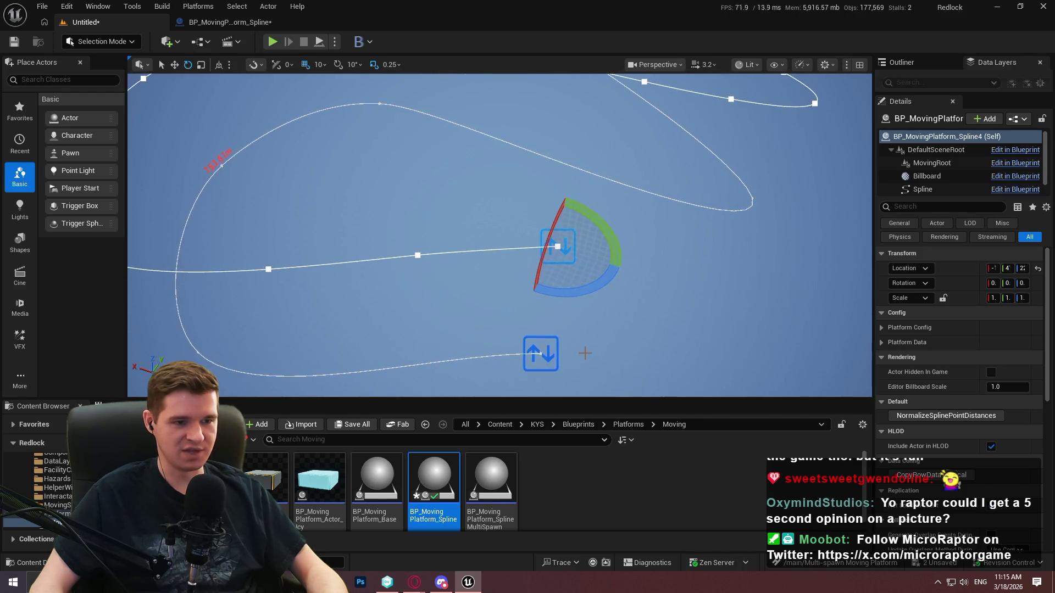
left_click(540, 352)
scroll(542, 361, "down", 2)
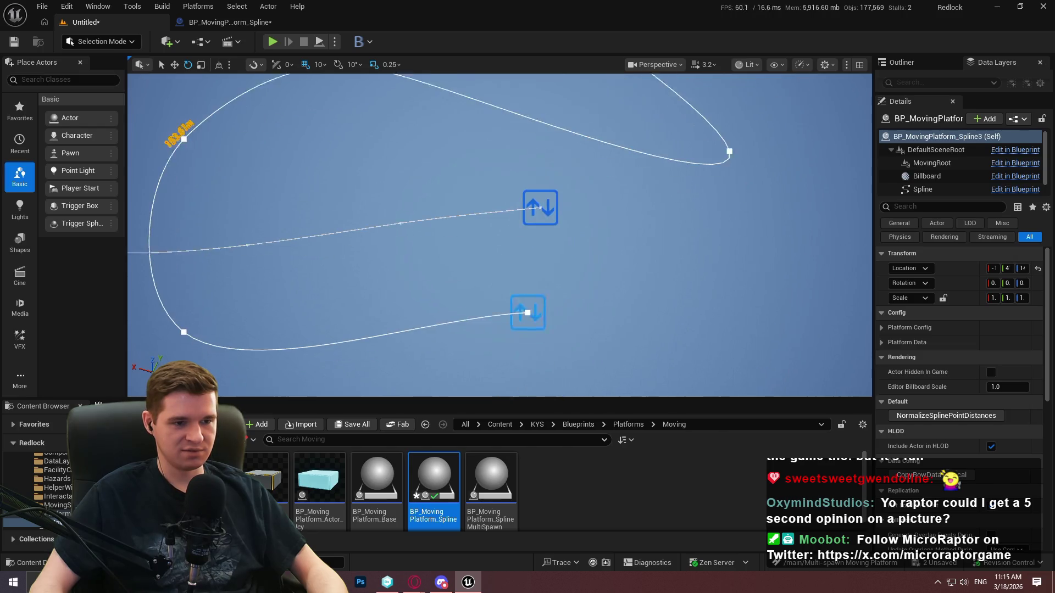
left_click(538, 200)
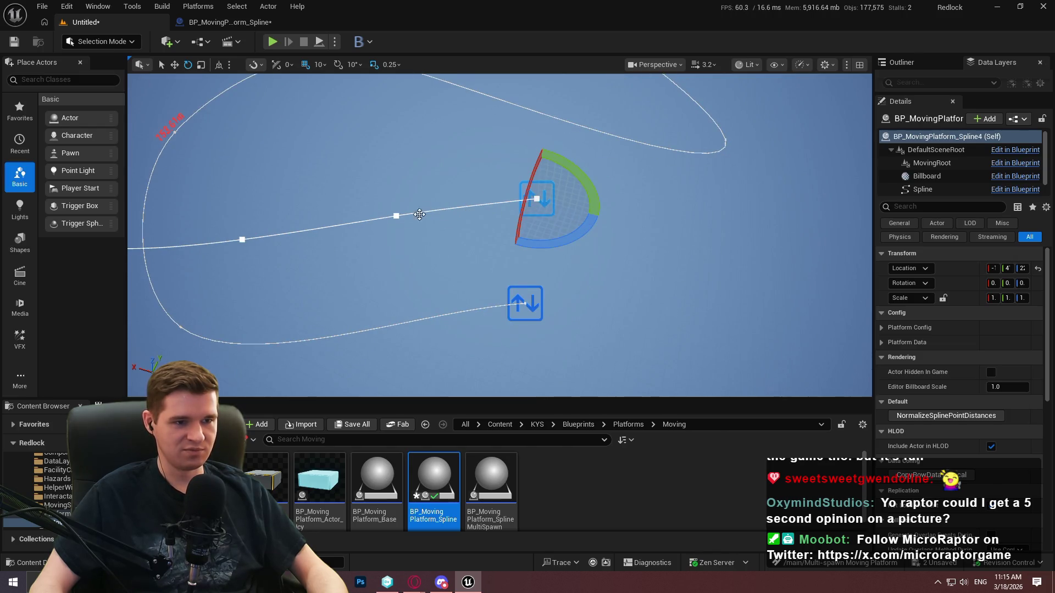
left_click(397, 216)
left_click(538, 200)
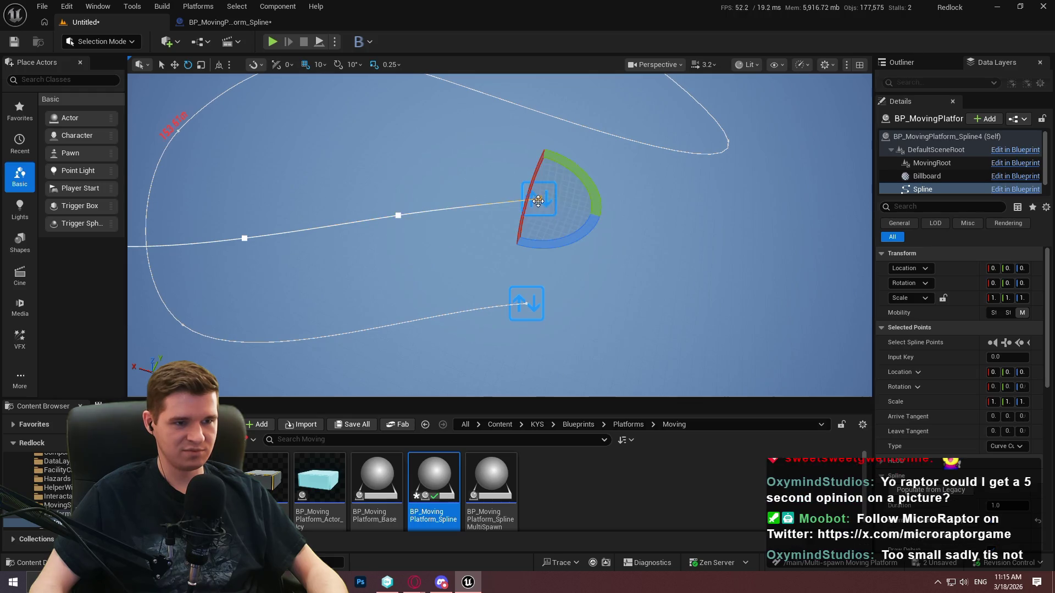
mouse_move(494, 275)
left_mouse_down()
mouse_move(464, 346)
mouse_move(506, 341)
mouse_move(461, 330)
mouse_move(432, 279)
left_mouse_up()
left_click(432, 279)
left_click(407, 280)
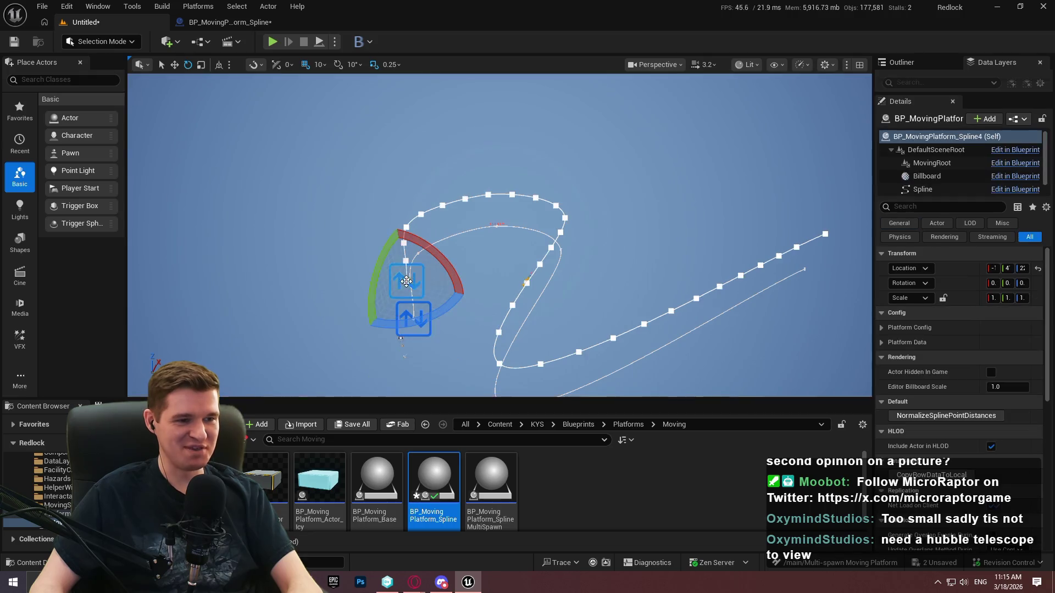
key("Escape")
mouse_move(537, 251)
left_mouse_down()
mouse_move(509, 239)
mouse_move(491, 244)
mouse_move(492, 258)
mouse_move(456, 266)
mouse_move(478, 271)
left_mouse_up()
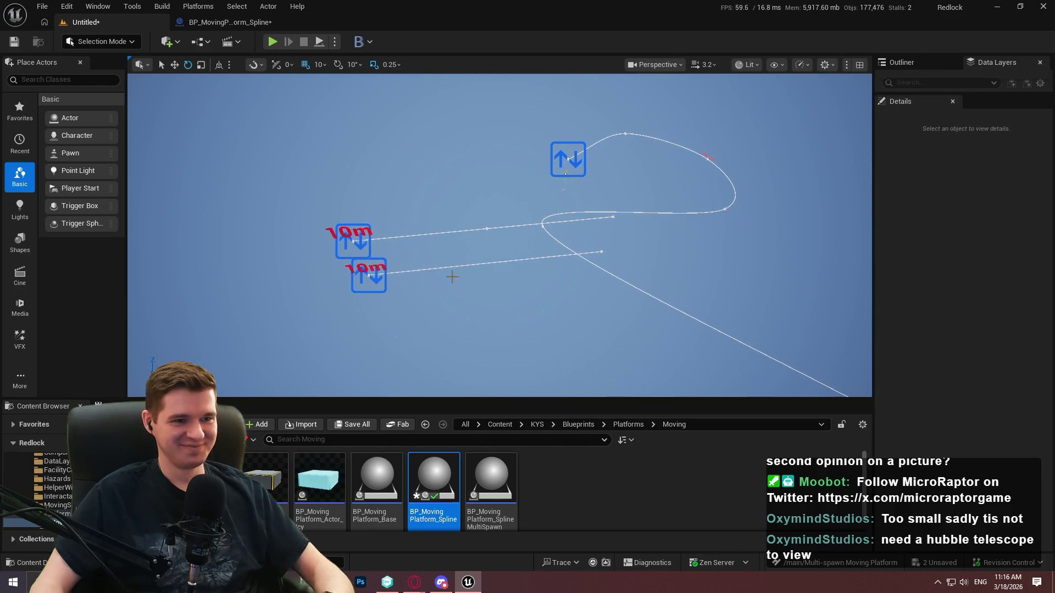
left_click(356, 240)
left_click(352, 241)
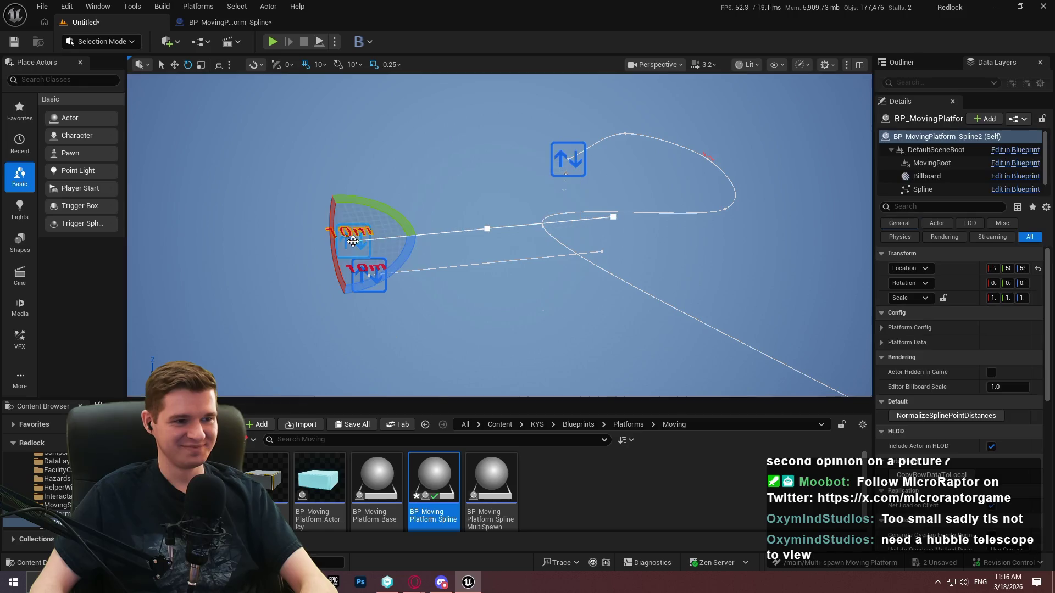
left_click_drag(365, 224, 340, 181)
key("w")
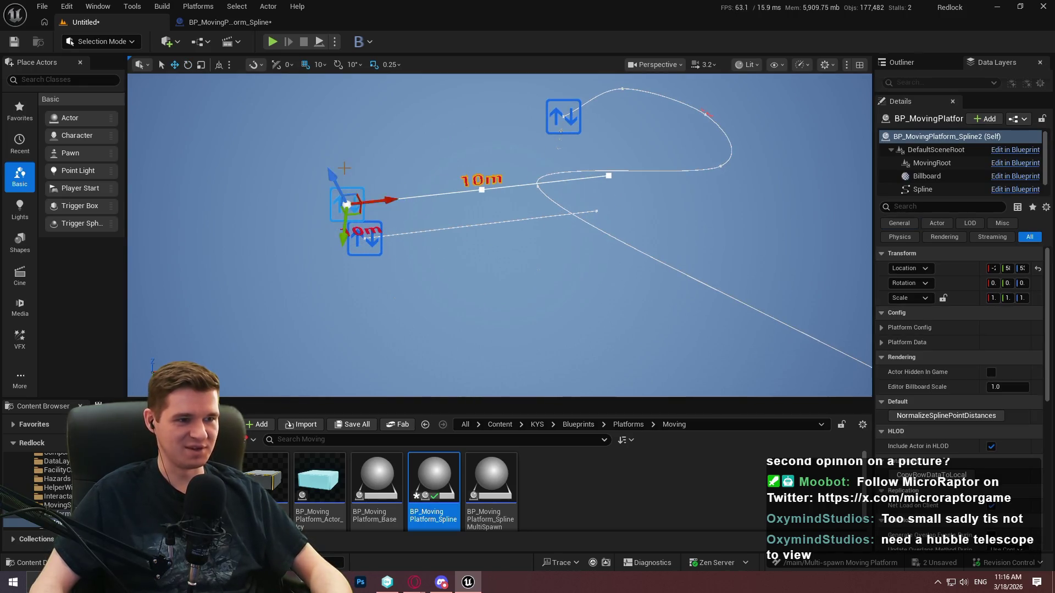
left_click(520, 202)
left_click_drag(519, 203, 495, 231)
left_click_drag(675, 177, 674, 177)
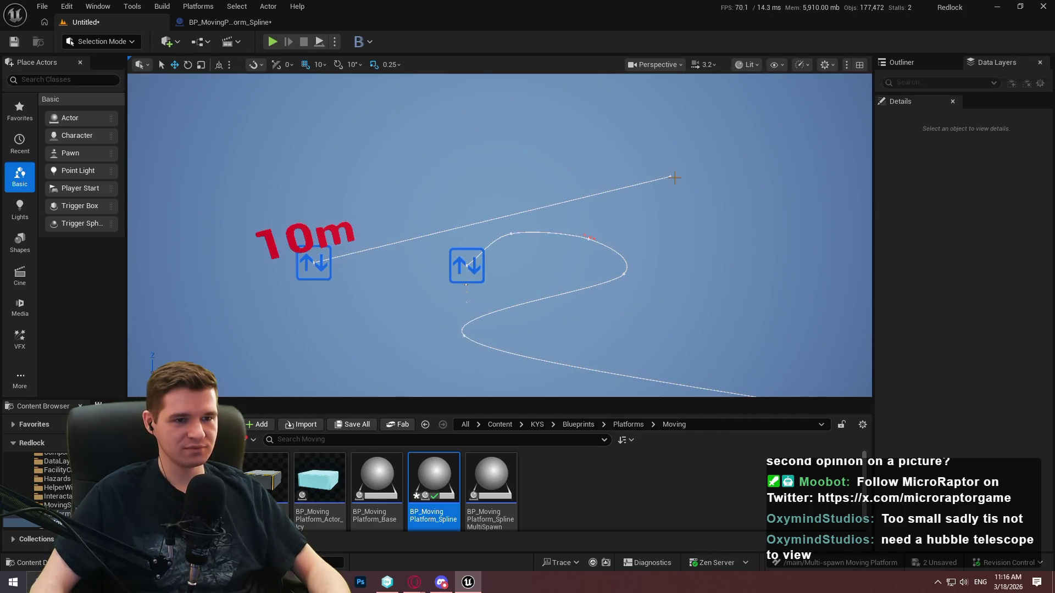
- Extend the spline past its end point with new points and raise the last one much higher
left_click(671, 176)
key("f")
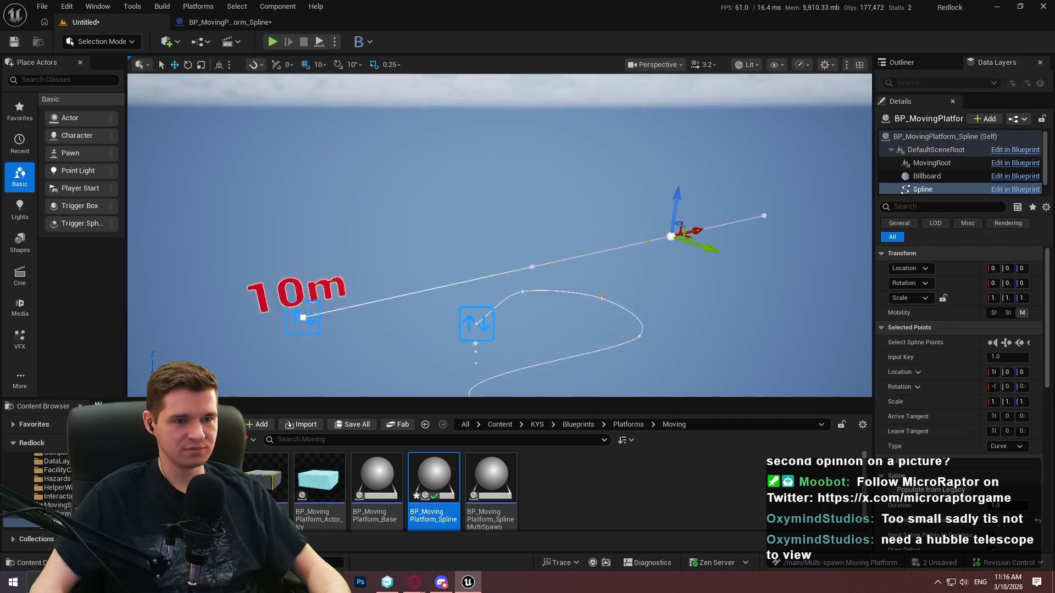
mouse_move(436, 293)
left_mouse_down()
mouse_move(501, 156)
mouse_move(824, 132)
left_mouse_up()
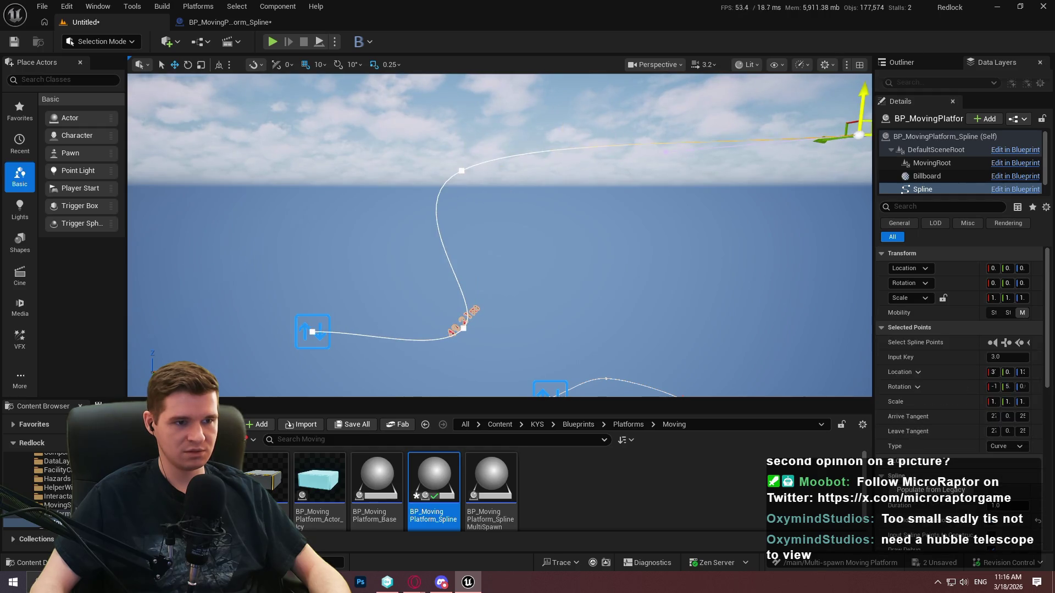
key("f")
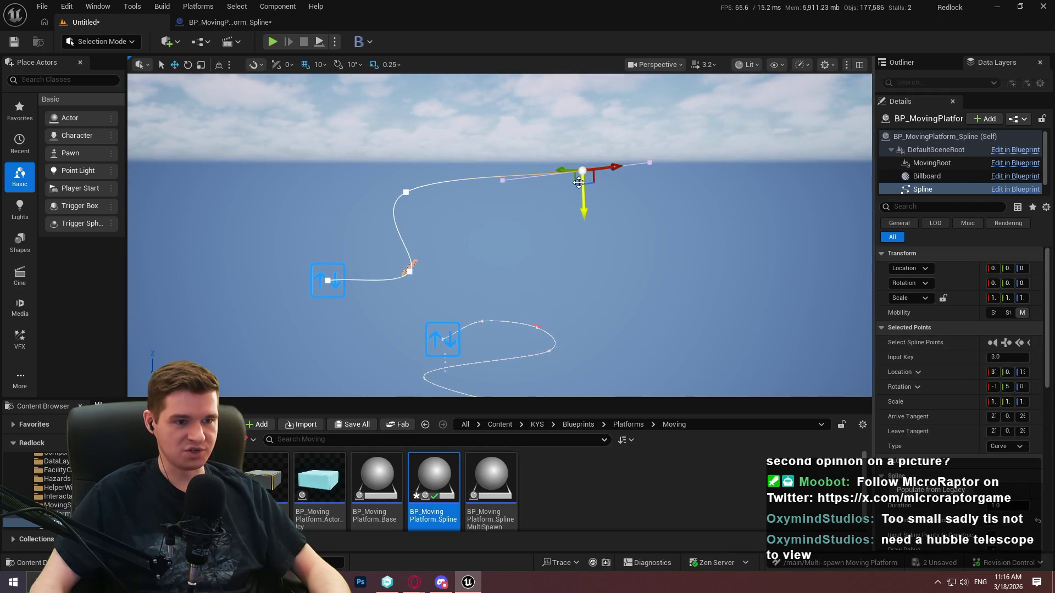
mouse_move(595, 180)
left_mouse_down()
mouse_move(649, 291)
mouse_move(460, 362)
mouse_move(766, 385)
mouse_move(803, 376)
left_mouse_up()
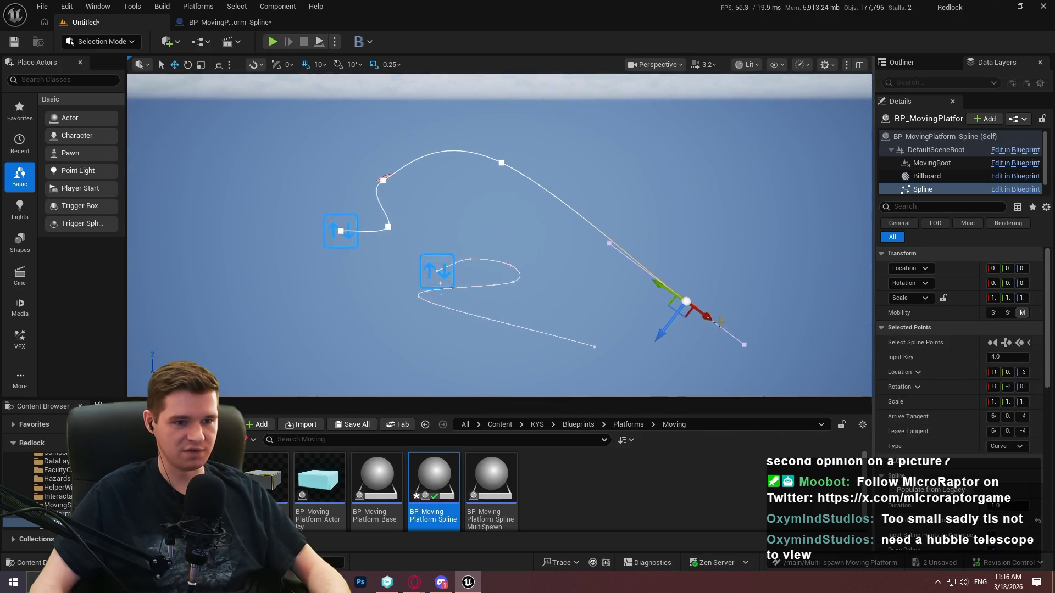
left_click_drag(690, 321, 679, 130)
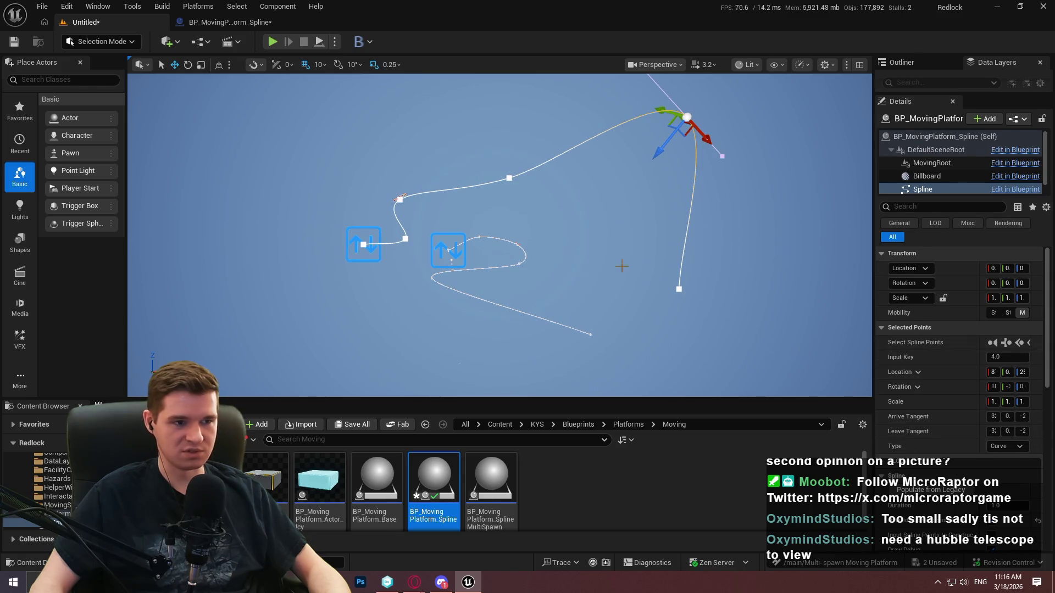
- Reselect the BP_MovingPlatform_Spline platform and move closer to see its evenly spaced points
left_click(637, 266)
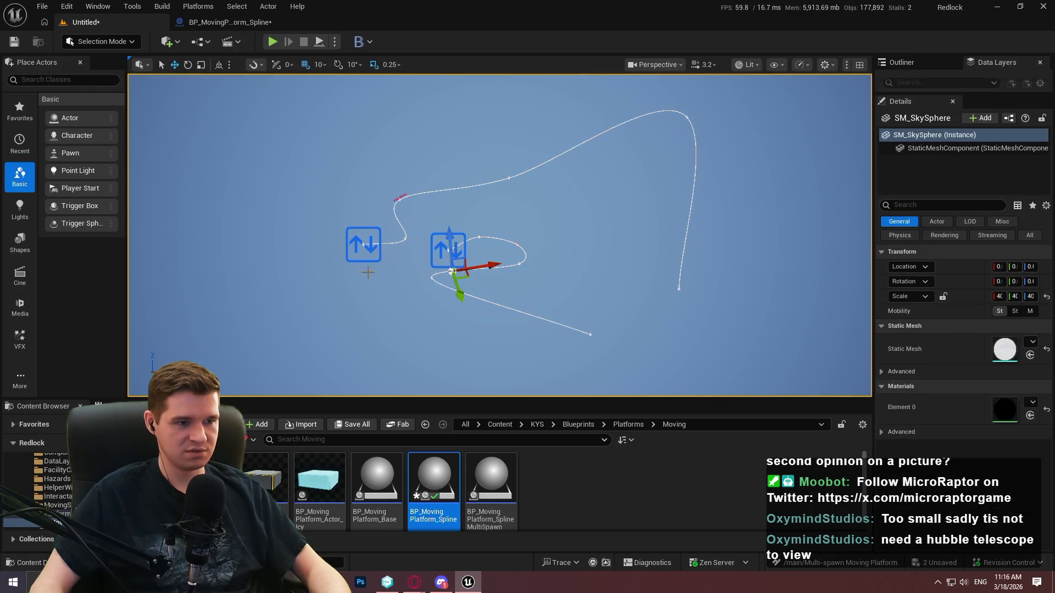
left_click(365, 243)
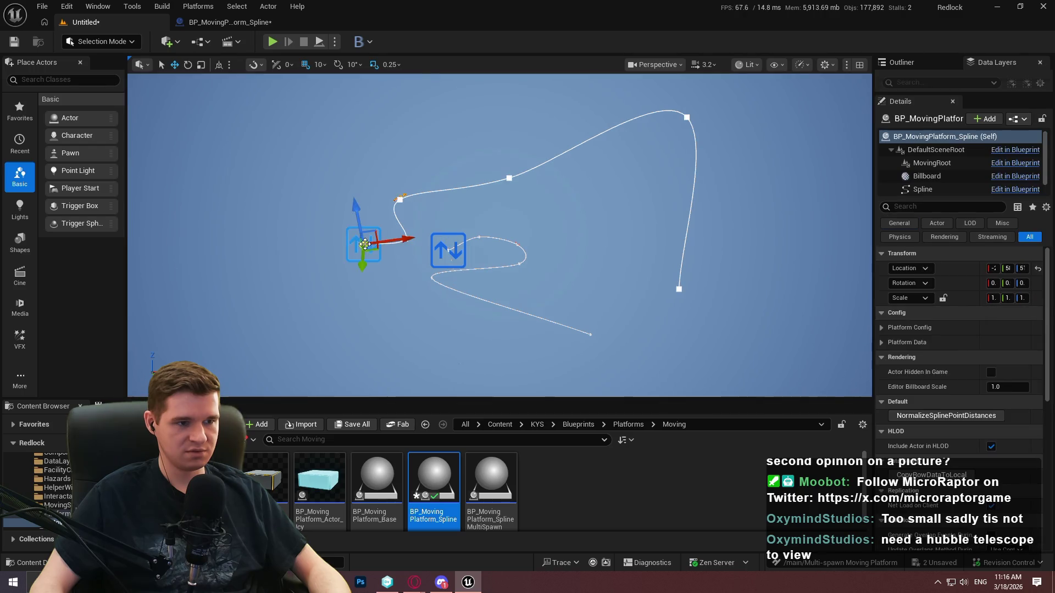
mouse_move(767, 295)
left_mouse_down()
mouse_move(760, 239)
mouse_move(759, 294)
mouse_move(757, 255)
mouse_move(653, 206)
left_mouse_up()
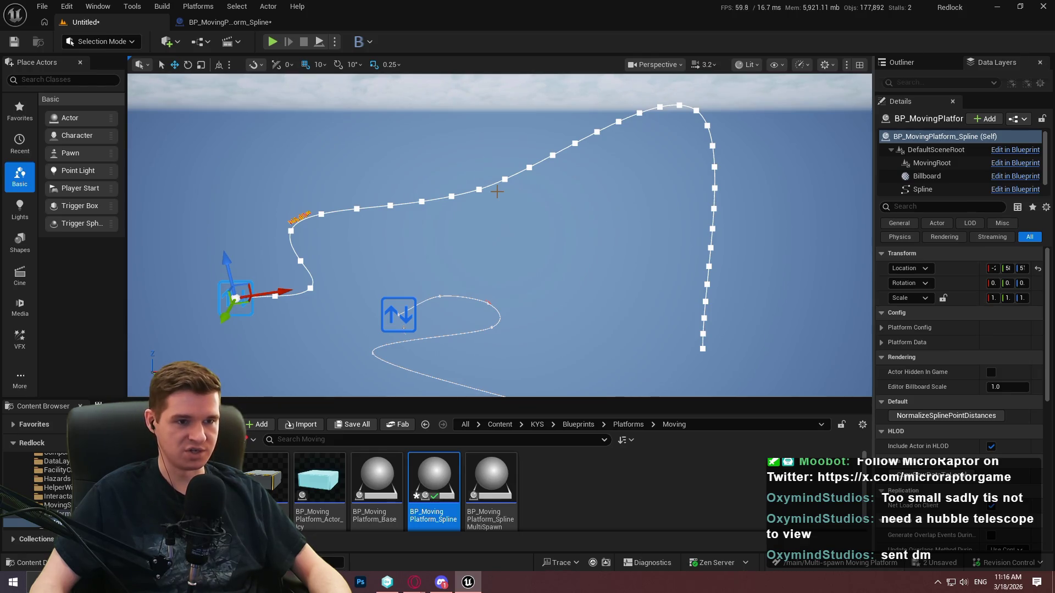
left_click_drag(478, 169, 499, 137)
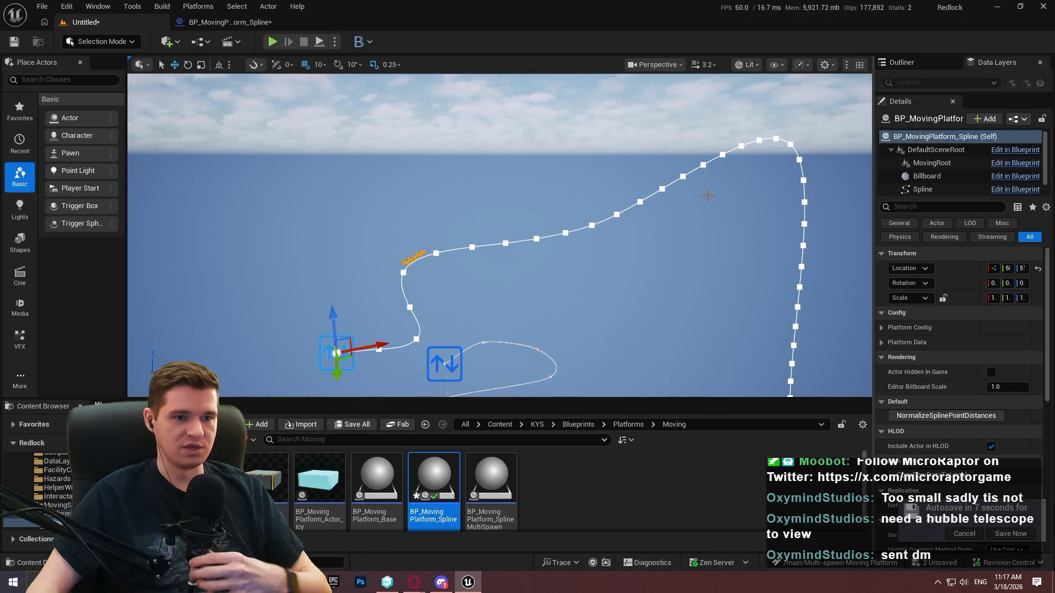
- Save the level via Save Now on the autosave notice, then reselect and focus the spline platform
left_click(1015, 535)
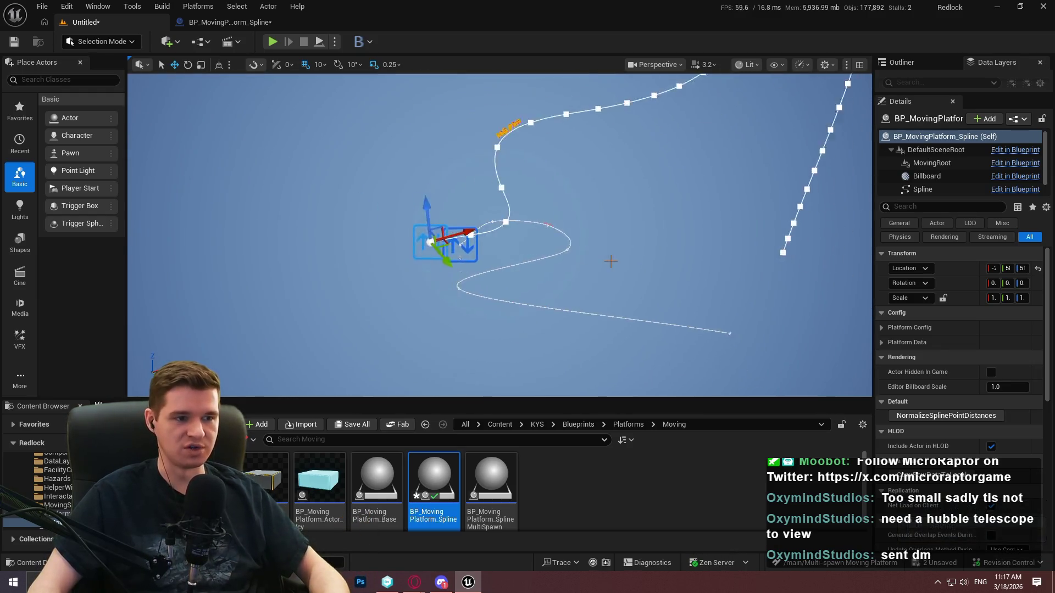
left_click(517, 256)
left_click_drag(418, 247, 358, 239)
left_click(389, 228)
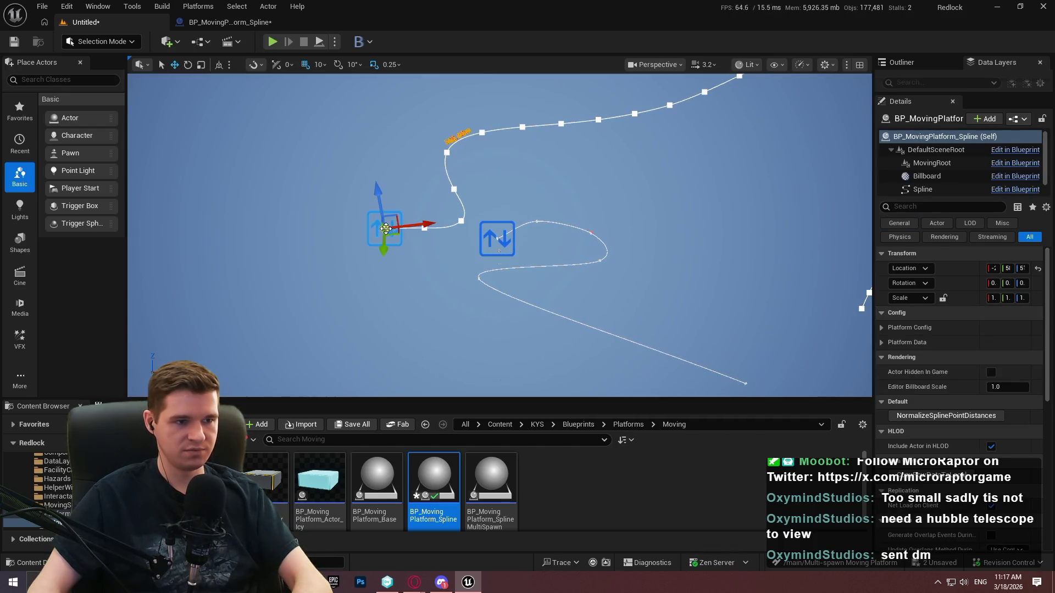
key("f")
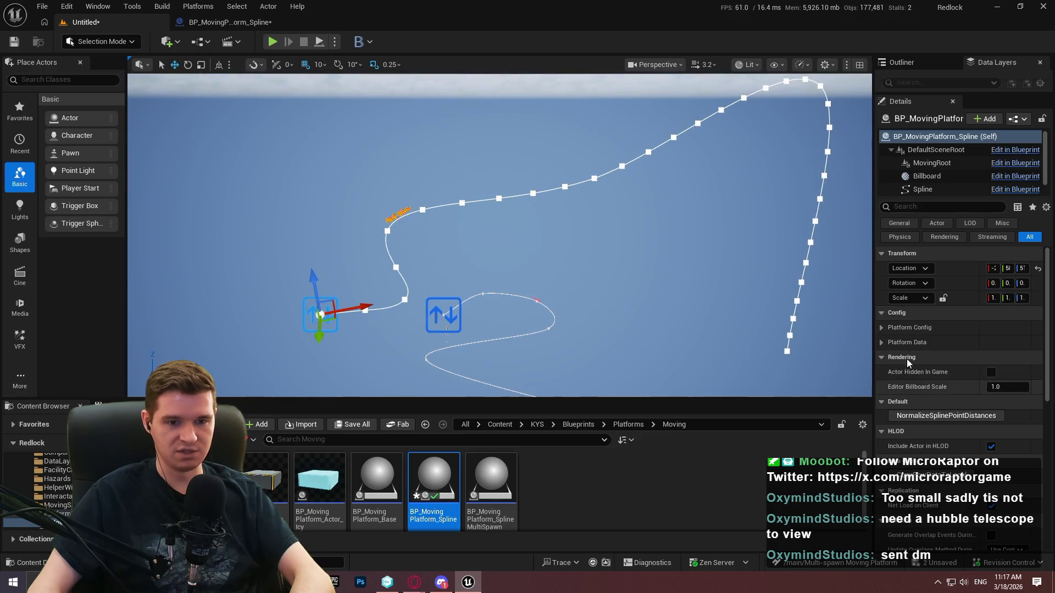
left_click(923, 189)
- Toggle the Spline component's Advanced section to confirm Reparam Steps Per Segment is 10
scroll(912, 418, "down", 2)
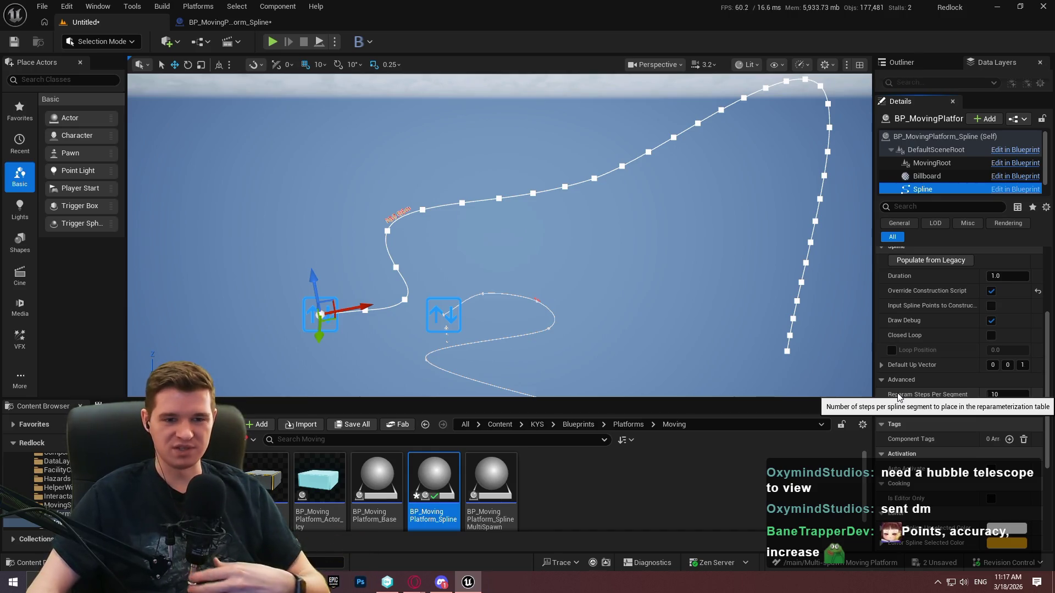
left_click(882, 381)
left_click(883, 381)
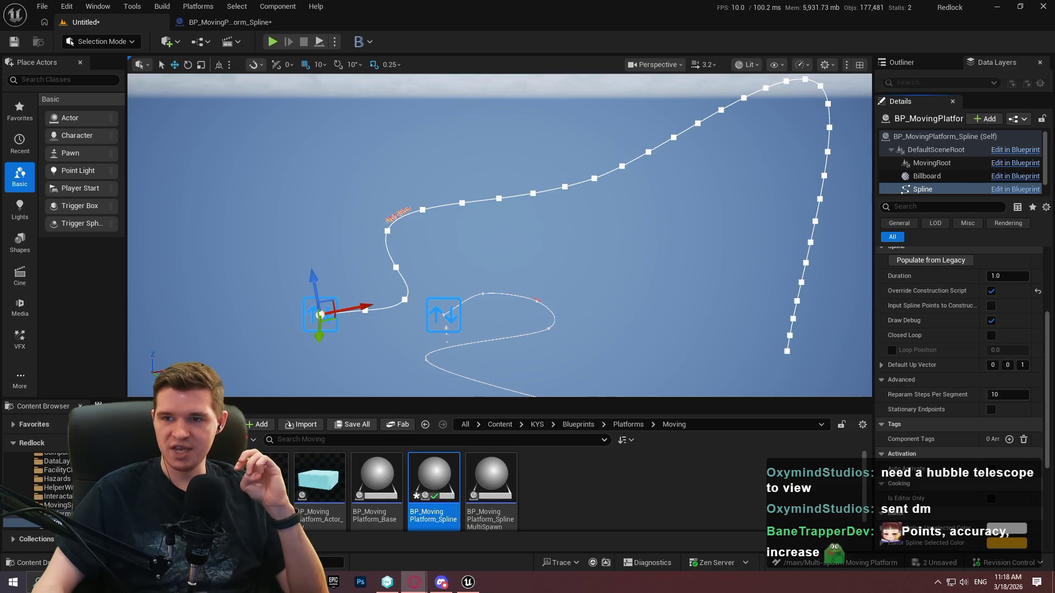
- View the WIP.jpg ornamental cross image in Opera, then close the browser
left_click(414, 581)
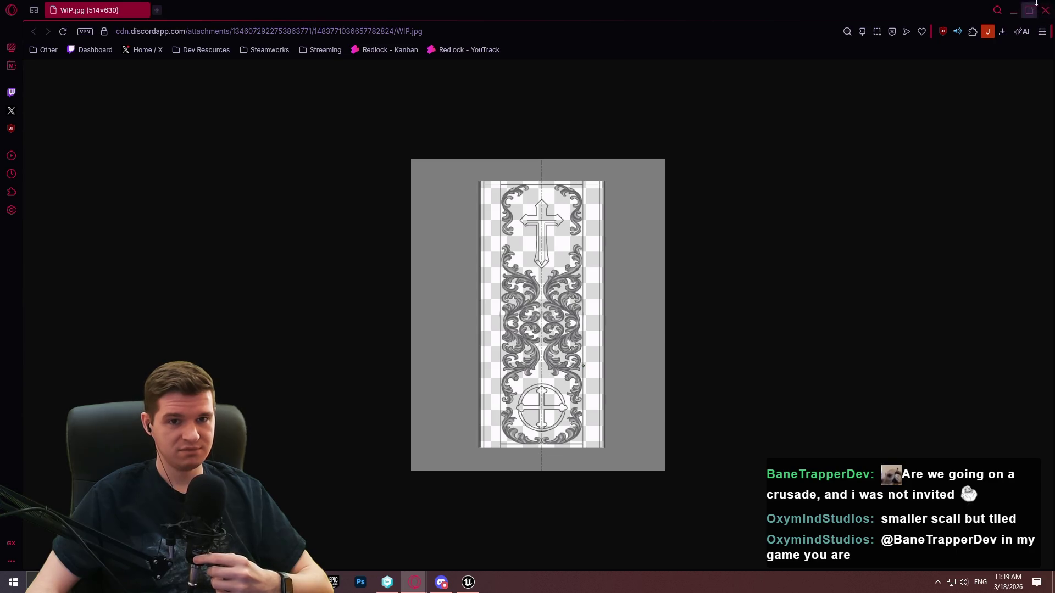
left_click(1048, 15)
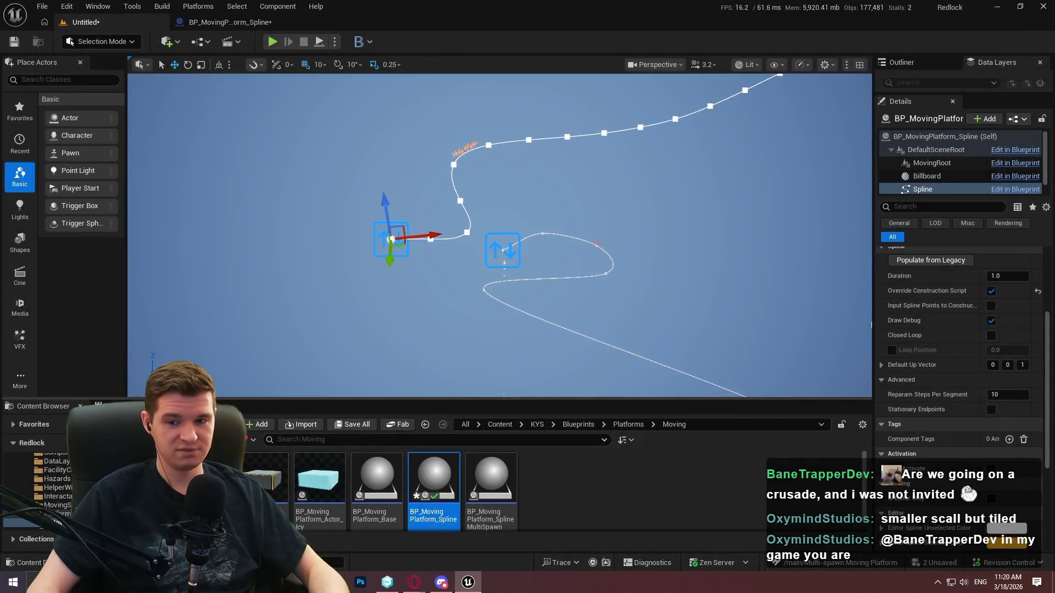
scroll(499, 235, "up", 3)
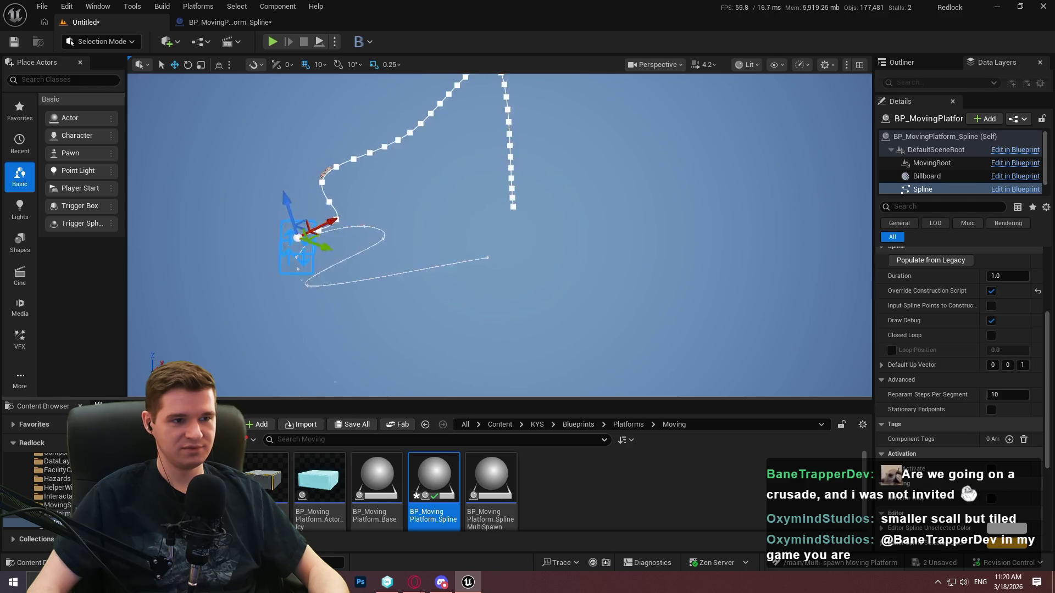
scroll(500, 235, "up", 1)
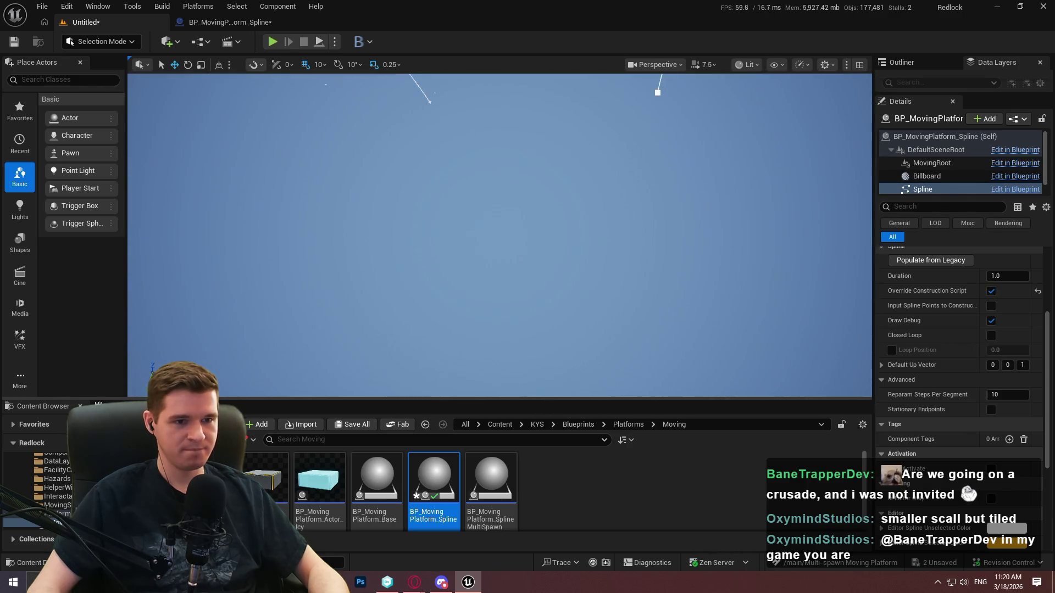
- Delete the red comment box and its nodes from the NormalizeSplinePointDistances graph
left_click(230, 22)
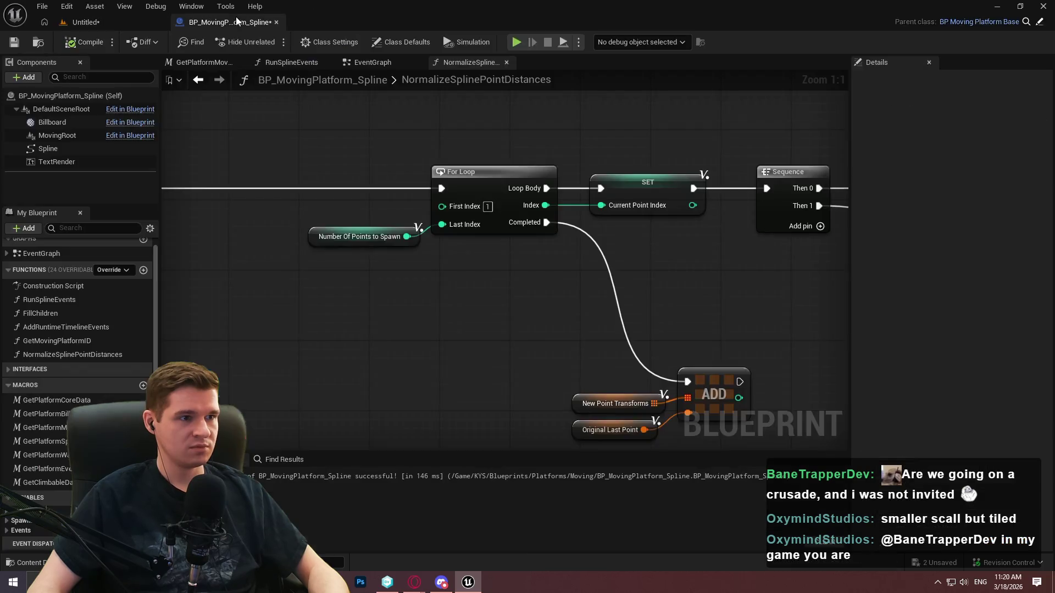
scroll(455, 265, "down", 9)
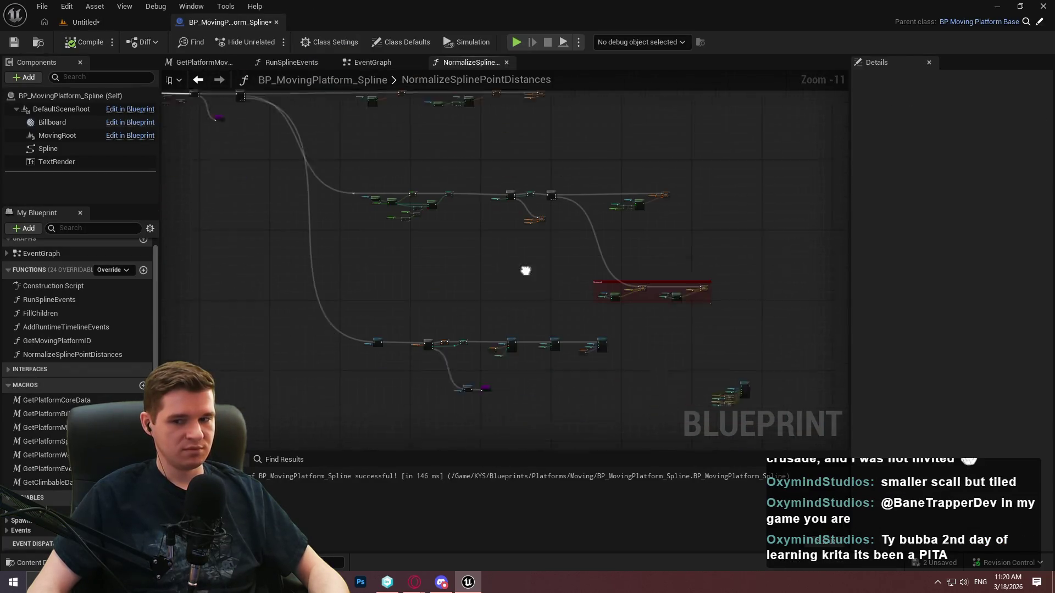
scroll(736, 297, "up", 3)
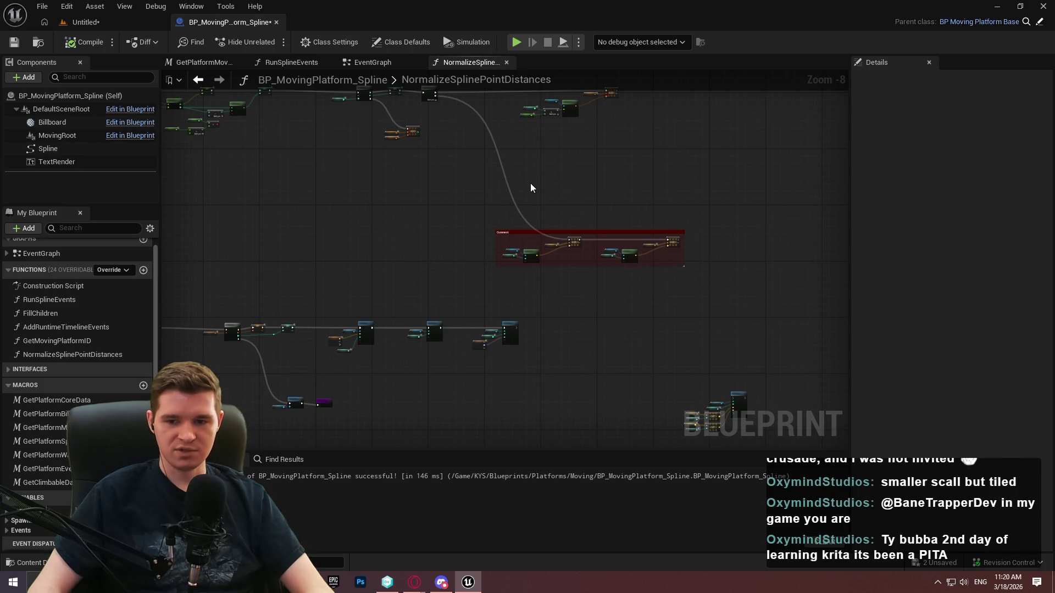
scroll(642, 250, "up", 2)
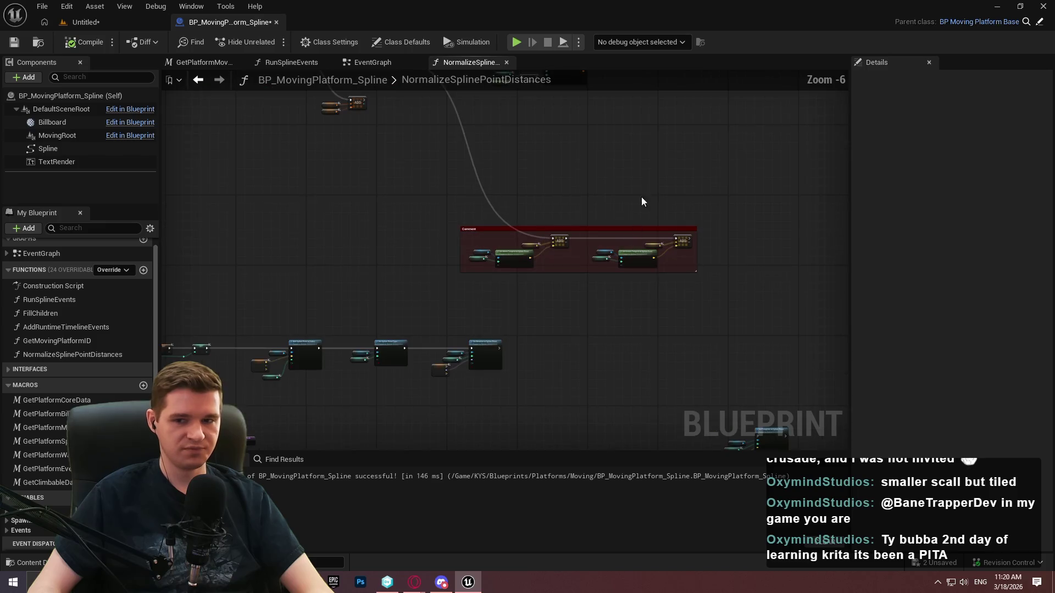
left_click_drag(767, 299, 377, 207)
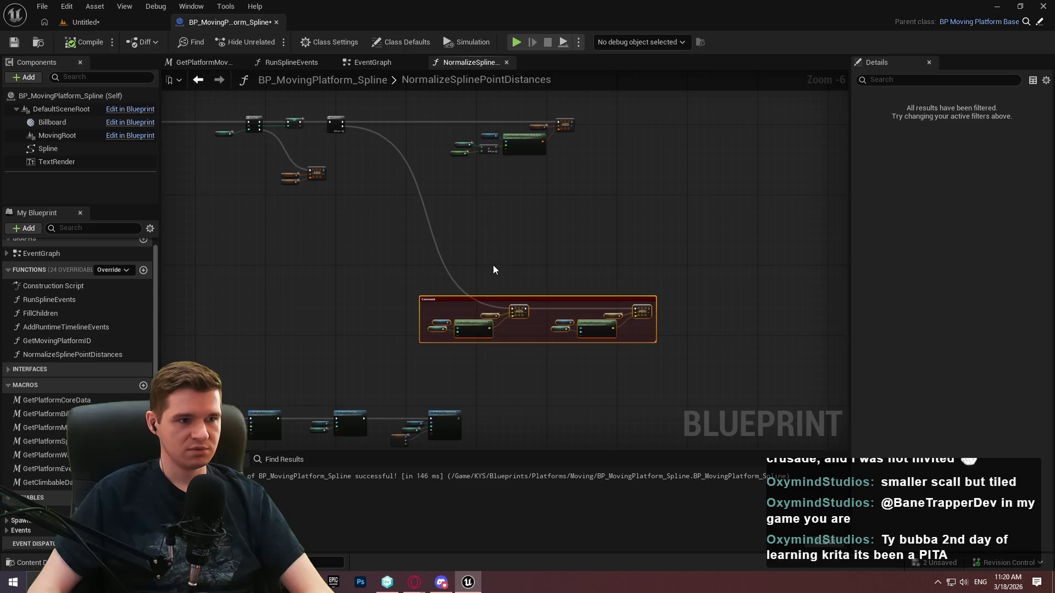
left_click_drag(494, 270, 498, 337)
scroll(436, 252, "up", 1)
scroll(400, 200, "down", 3)
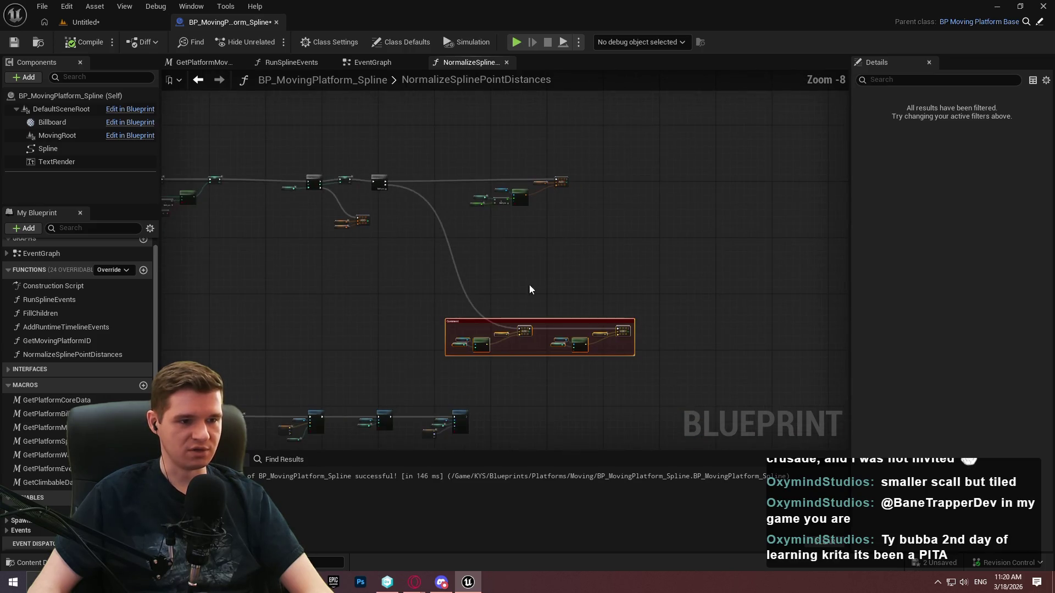
key("Delete")
scroll(352, 173, "up", 5)
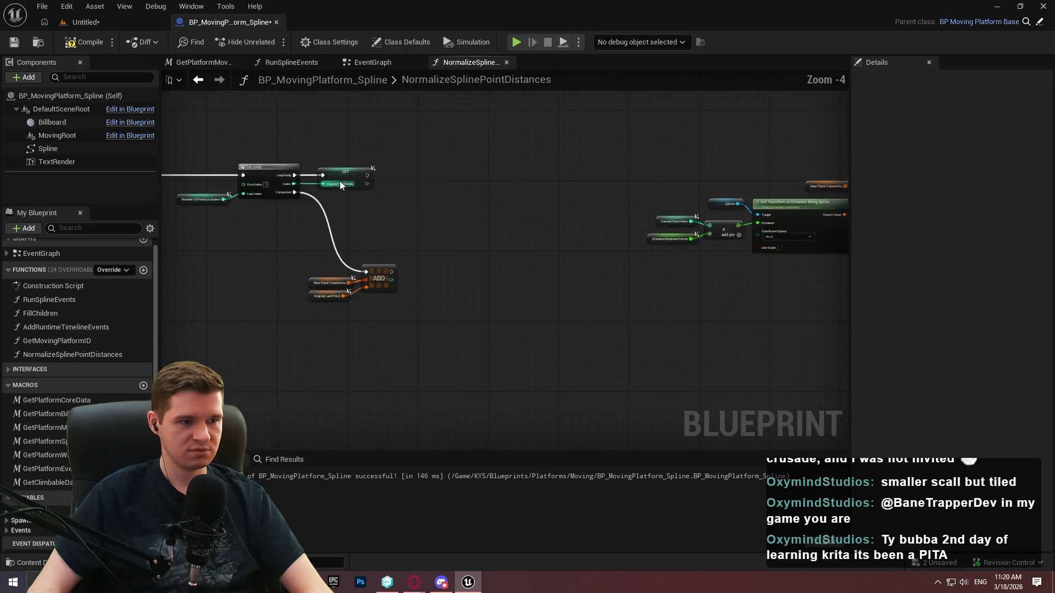
- Wire the SET node's execution into the ADD node, reposition it, and delete leftover nodes
mouse_move(857, 172)
left_mouse_down()
mouse_move(796, 181)
mouse_move(859, 158)
mouse_move(781, 183)
mouse_move(439, 170)
mouse_move(604, 272)
left_mouse_up()
mouse_move(353, 377)
left_mouse_down()
mouse_move(562, 350)
mouse_move(478, 285)
left_mouse_up()
left_click_drag(573, 300, 648, 384)
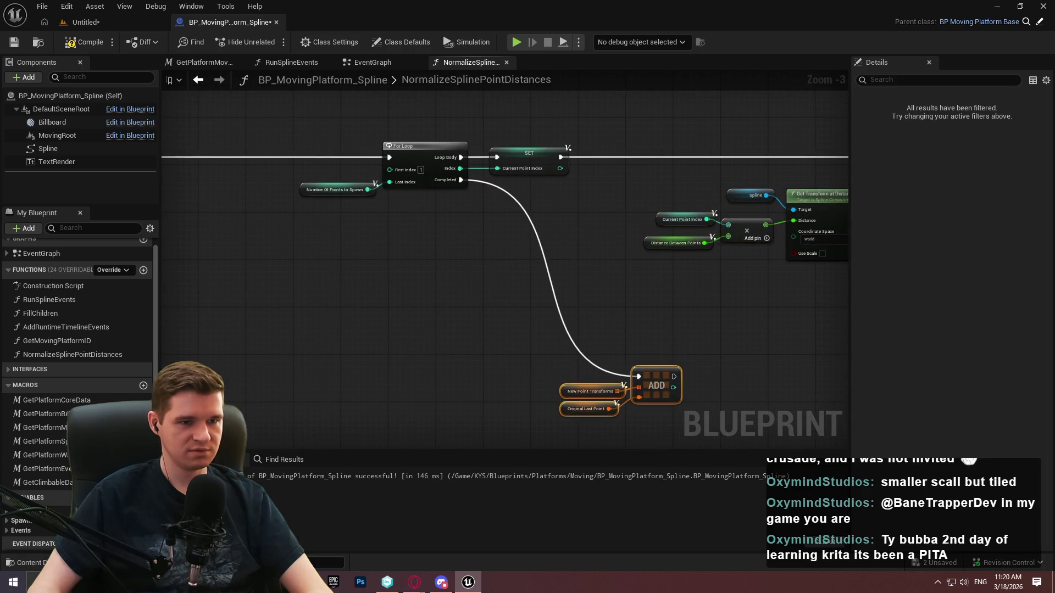
scroll(717, 284, "down", 5)
left_click_drag(717, 284, 492, 105)
scroll(567, 313, "down", 1)
left_click_drag(640, 377, 549, 221)
key("Delete")
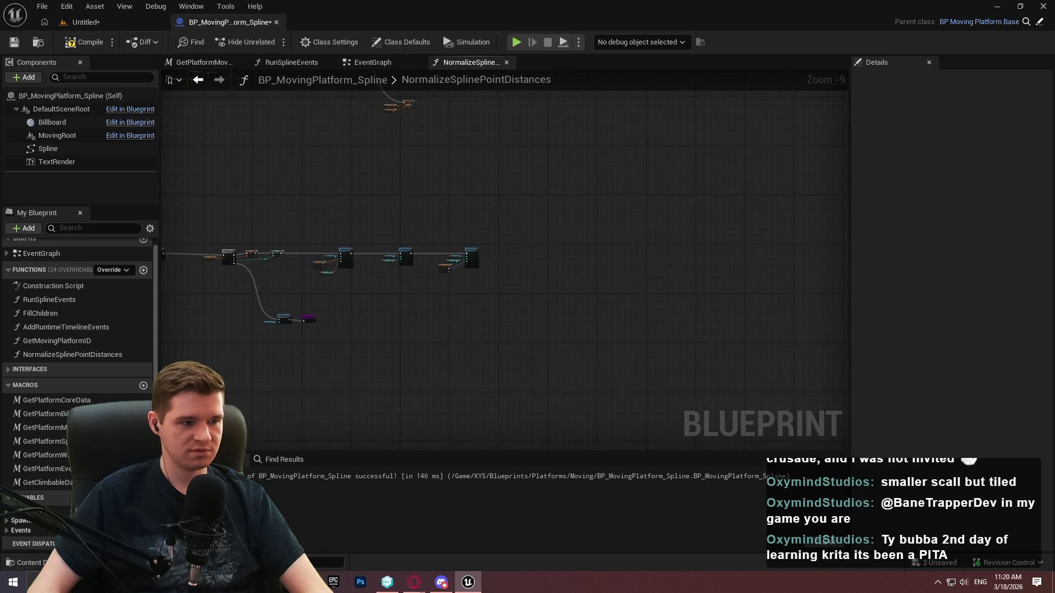
scroll(41, 535, "down", 1)
- Compile and save the blueprint
left_click(7, 544)
scroll(29, 528, "down", 2)
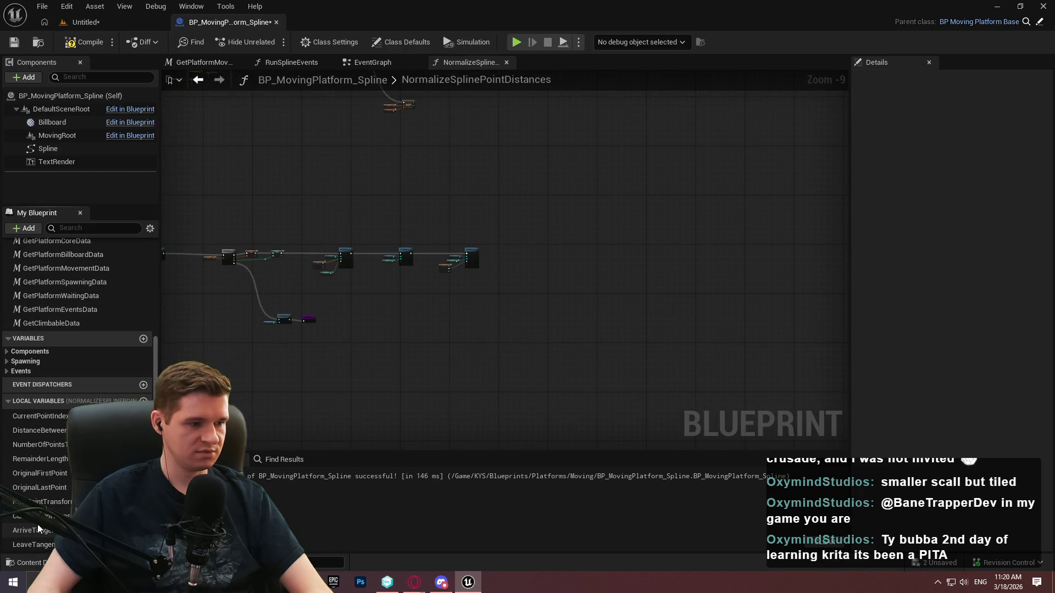
scroll(28, 542, "up", 2)
mouse_move(420, 278)
left_mouse_down()
mouse_move(555, 447)
mouse_move(565, 481)
left_mouse_up()
left_click(86, 42)
left_click(14, 42)
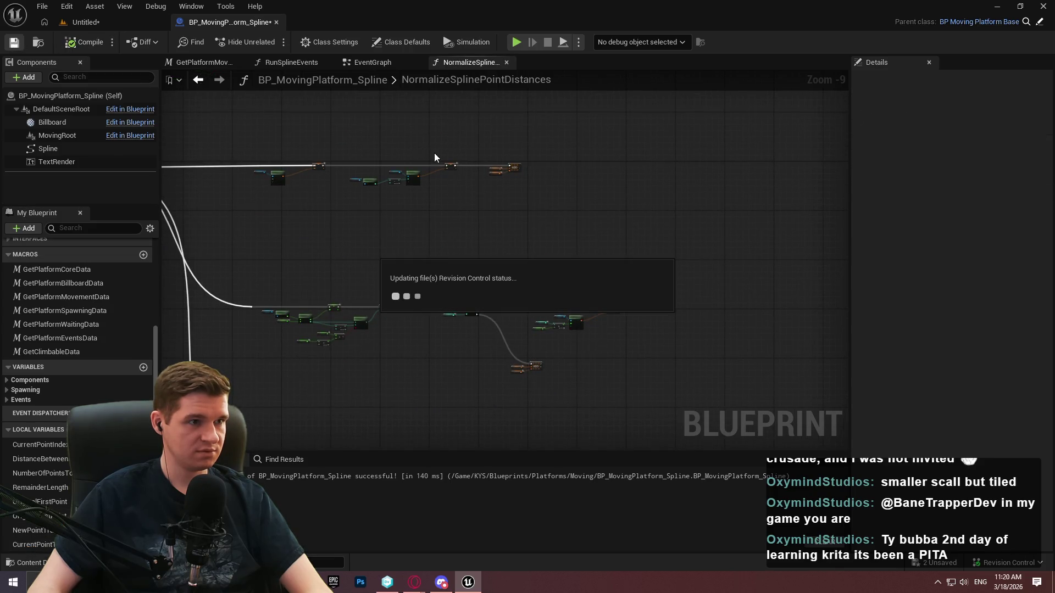
- Move the function entry node and the spline validity check nodes further left
scroll(366, 138, "down", 3)
scroll(689, 210, "up", 2)
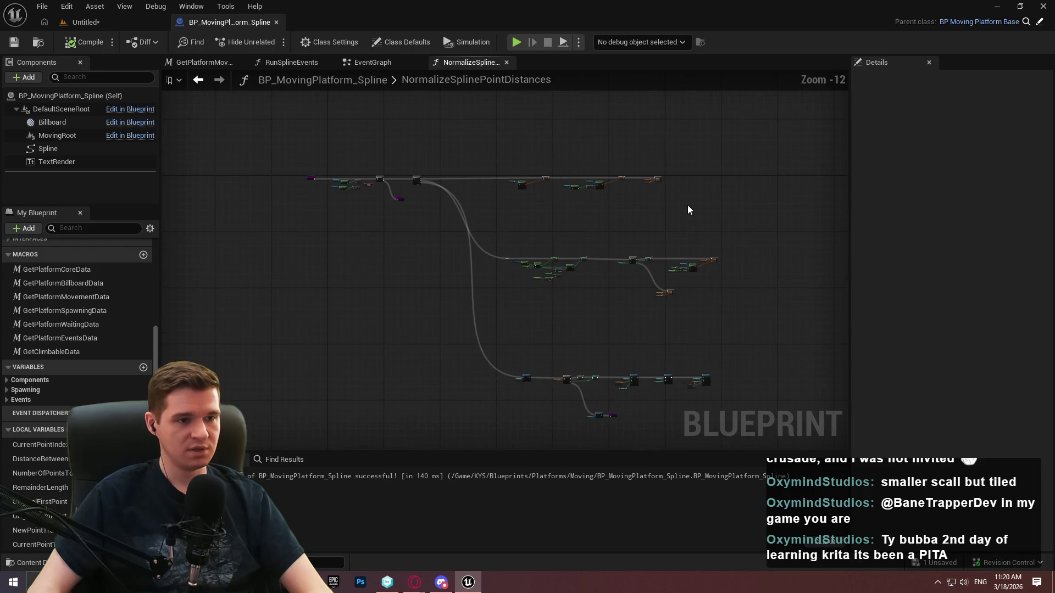
scroll(410, 198, "up", 8)
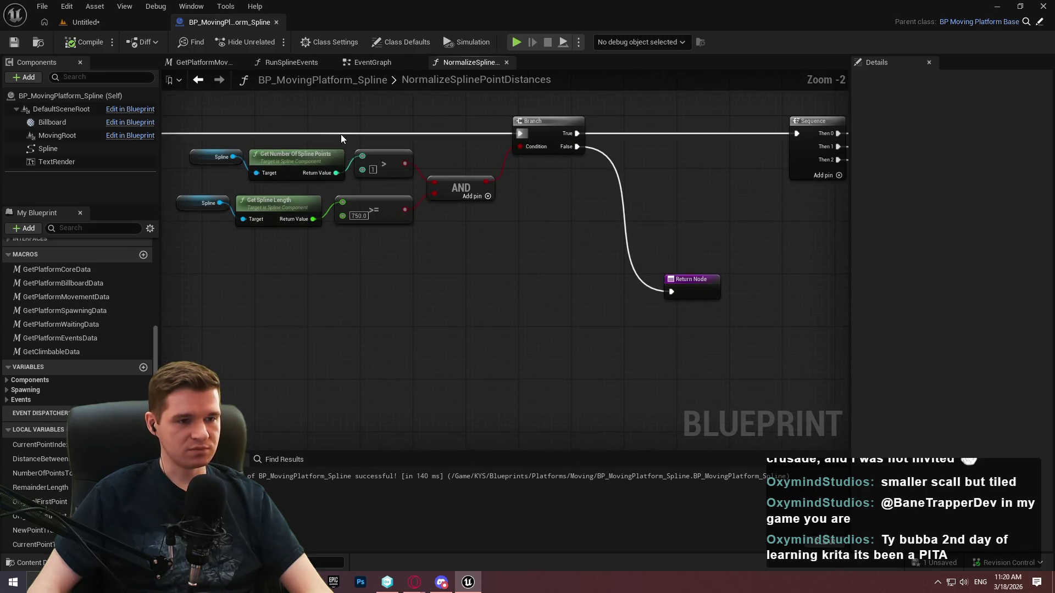
scroll(478, 235, "down", 2)
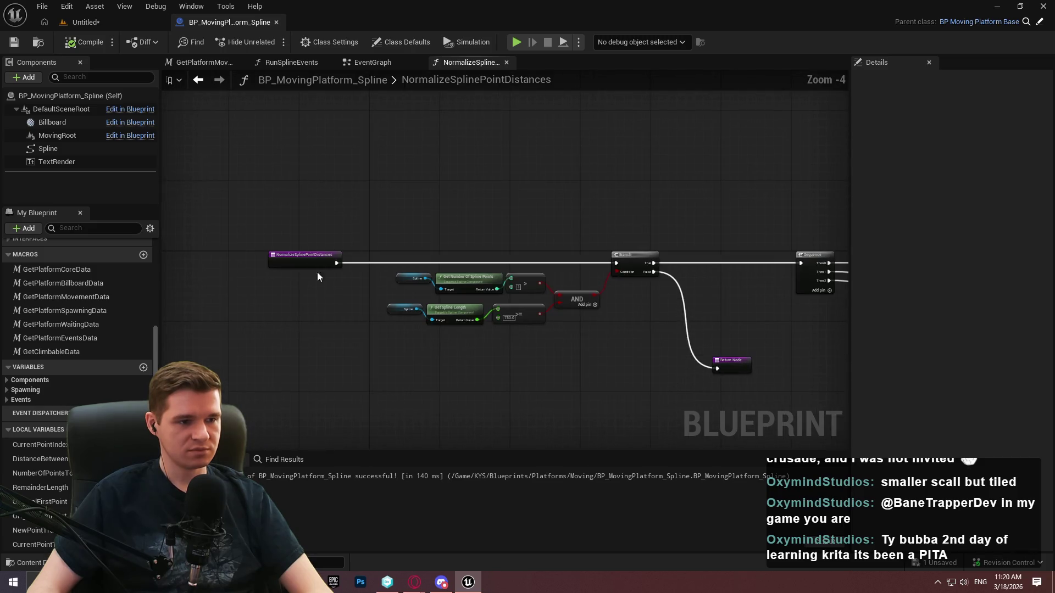
left_click_drag(286, 259, 204, 260)
left_click_drag(742, 407, 406, 238)
left_click_drag(615, 265, 581, 266)
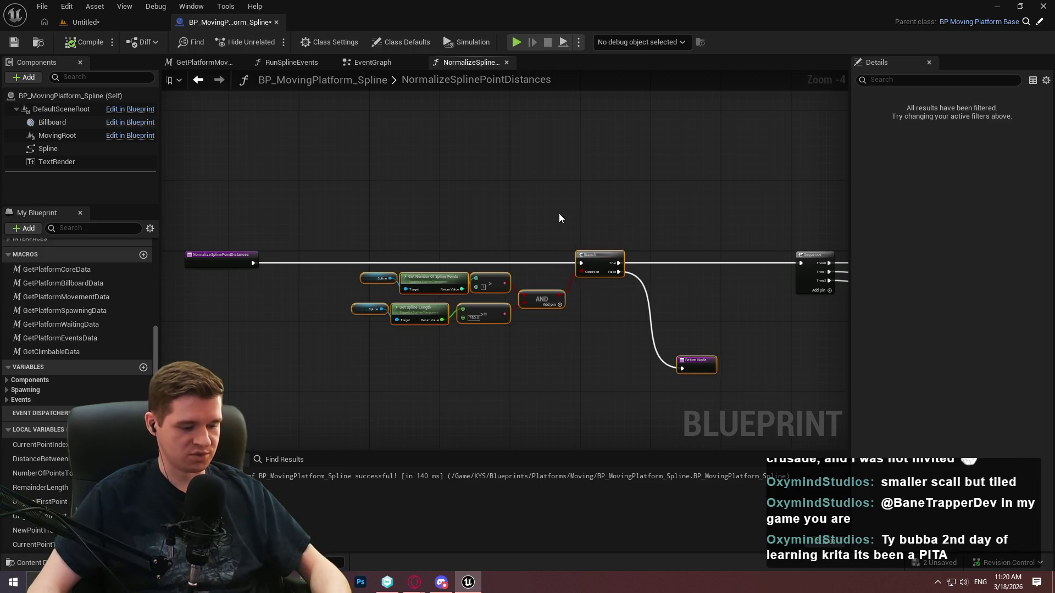
- Wrap the spline count/length checks in a comment ending 'the length is at least 750cm/7.5m'
key("c")
scroll(495, 242, "up", 1)
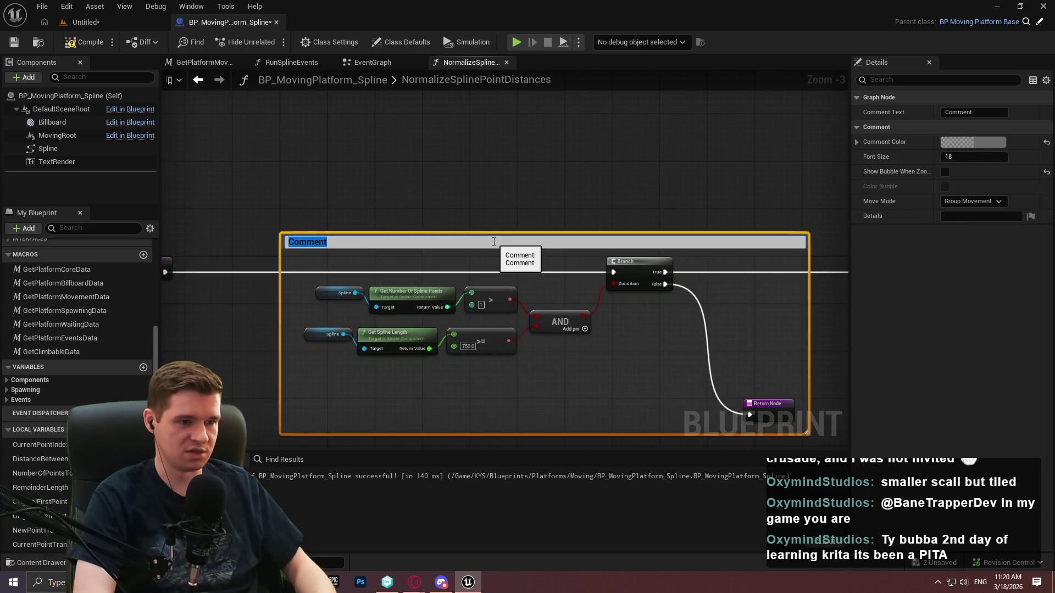
type("Makes sur")
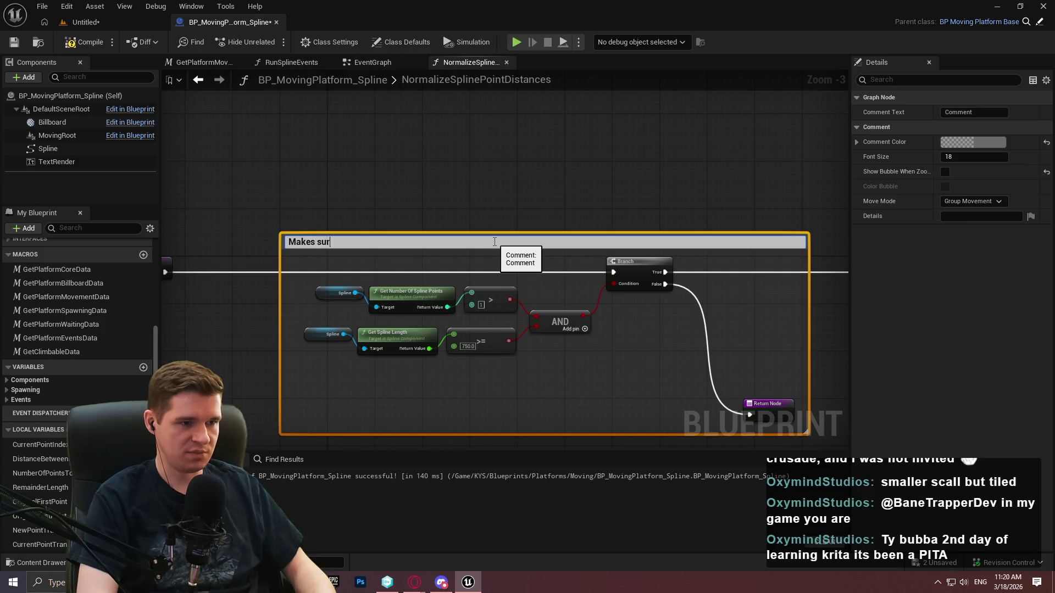
type("e we have at least 2")
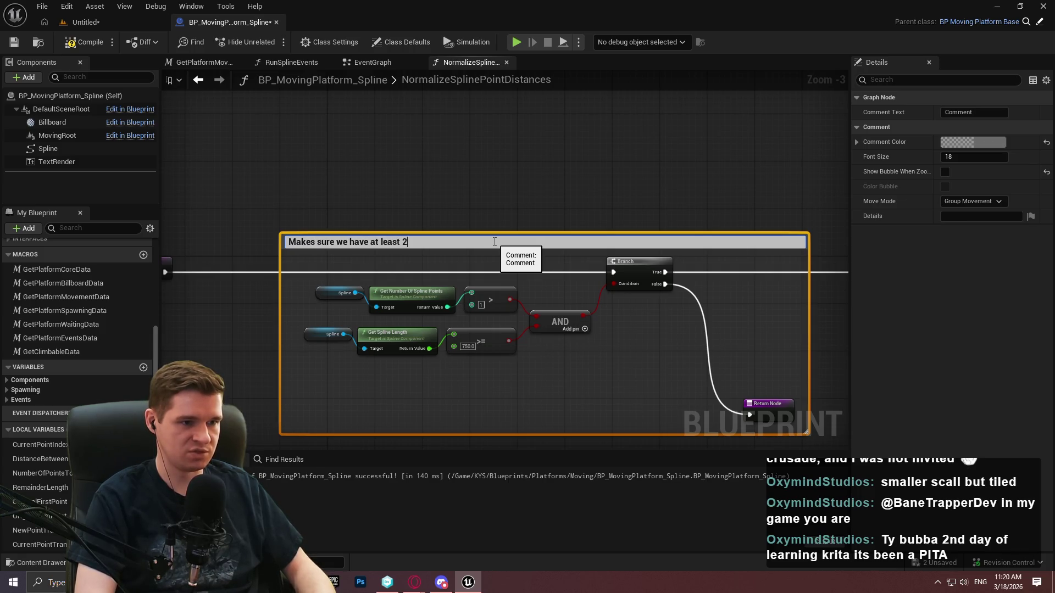
type(" spline poin")
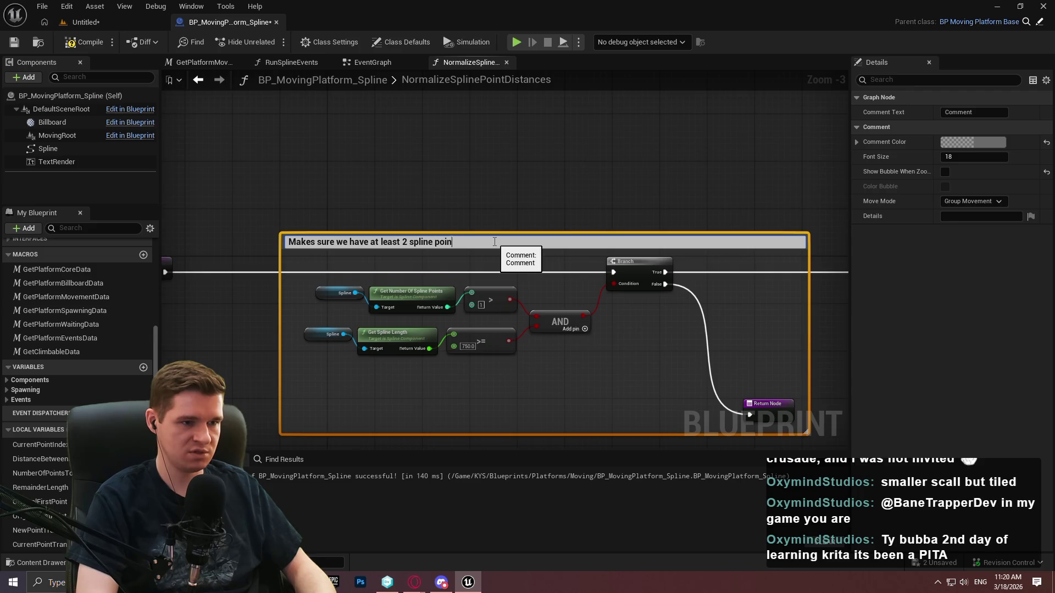
type("ts to work w")
type("ith, and t")
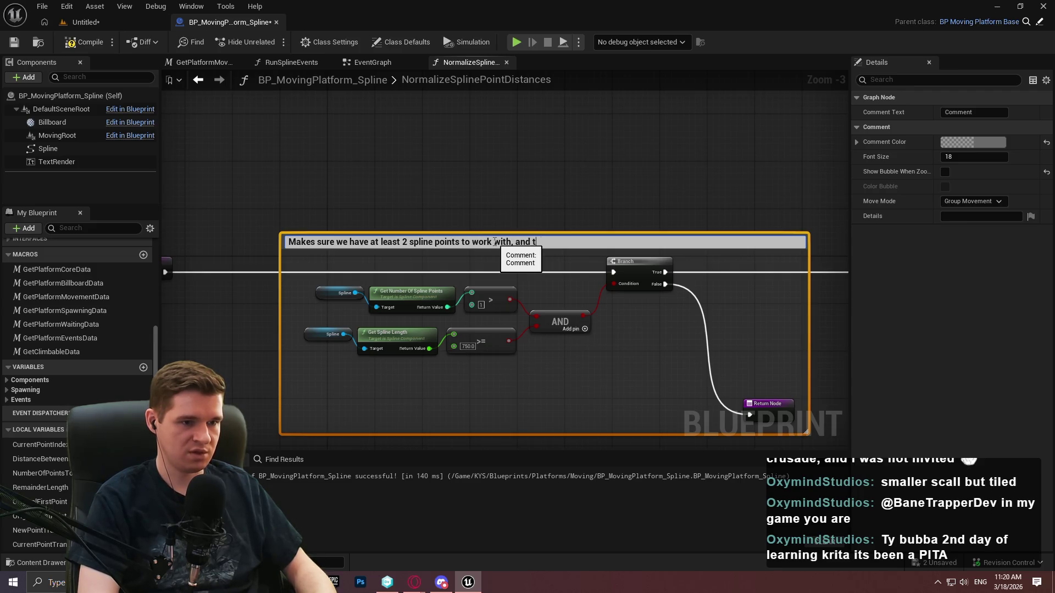
type("he length is at lea")
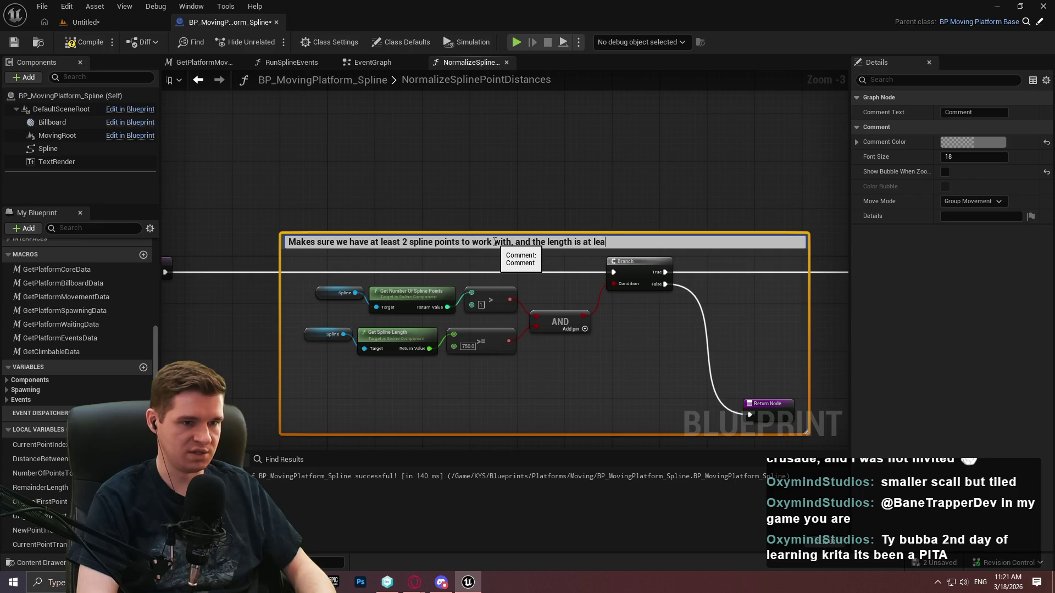
type("st 750")
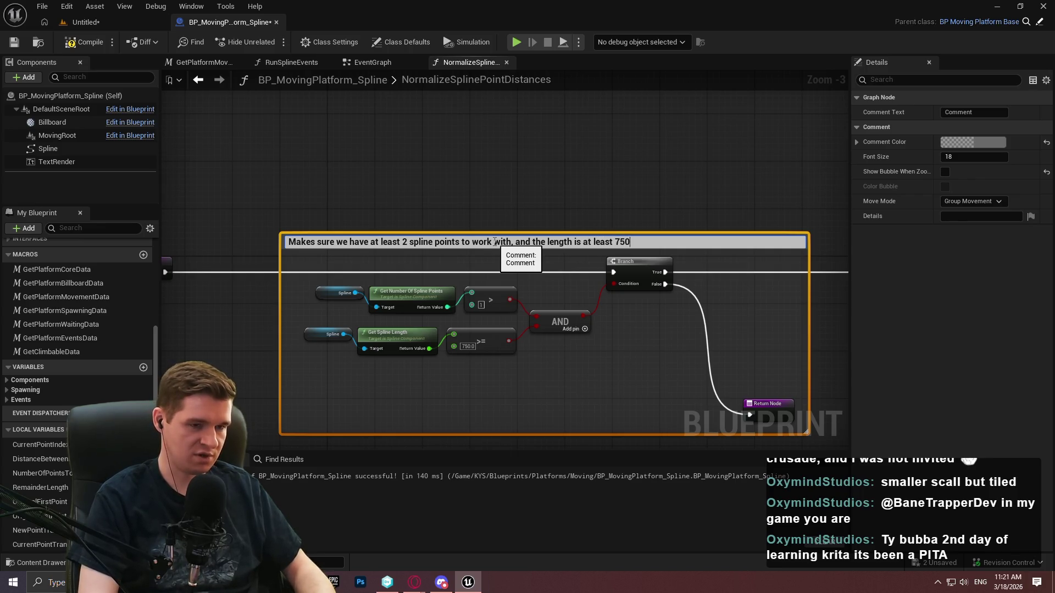
type("cm/7.5m")
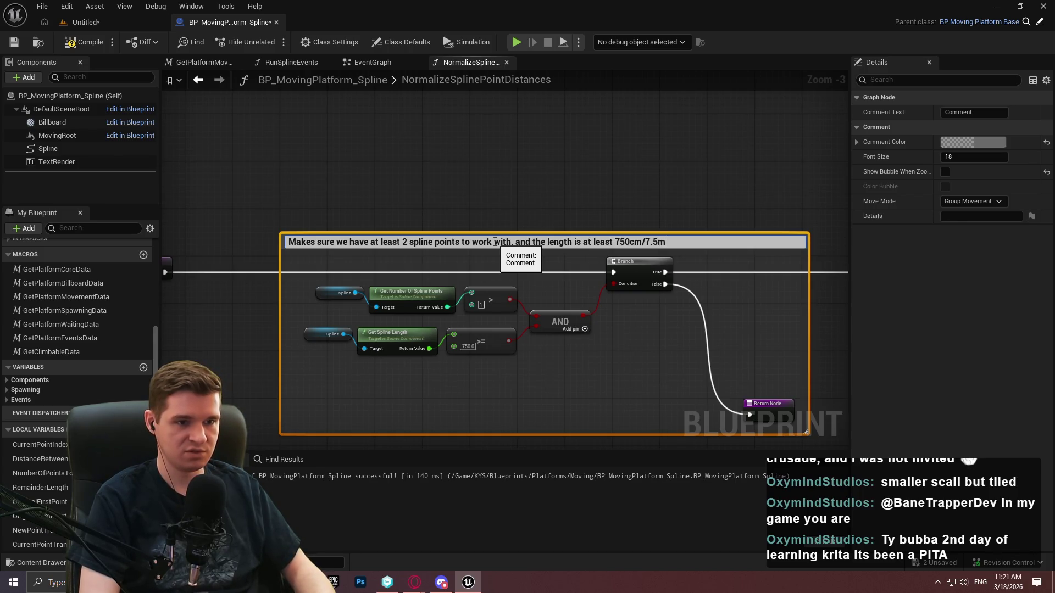
key("Return")
left_click(706, 177)
scroll(302, 183, "down", 4)
- Wrap the Get Transform at Spline Point and SET nodes in a 'Grab the first and last spline points seperately' comment
scroll(303, 183, "up", 1)
scroll(511, 231, "up", 1)
mouse_move(510, 231)
left_mouse_down()
mouse_move(329, 264)
mouse_move(280, 203)
left_mouse_up()
mouse_move(225, 171)
left_mouse_down()
mouse_move(757, 355)
mouse_move(694, 305)
left_mouse_up()
key("c")
scroll(337, 219, "up", 3)
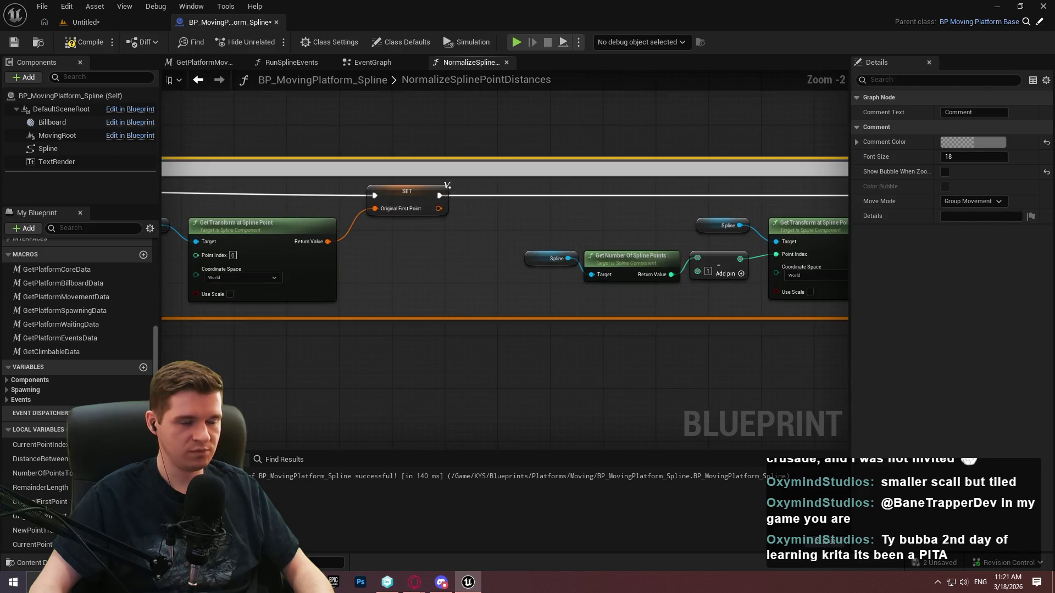
left_click_drag(165, 170, 361, 188)
double_click(361, 188)
type("Grab the first and last")
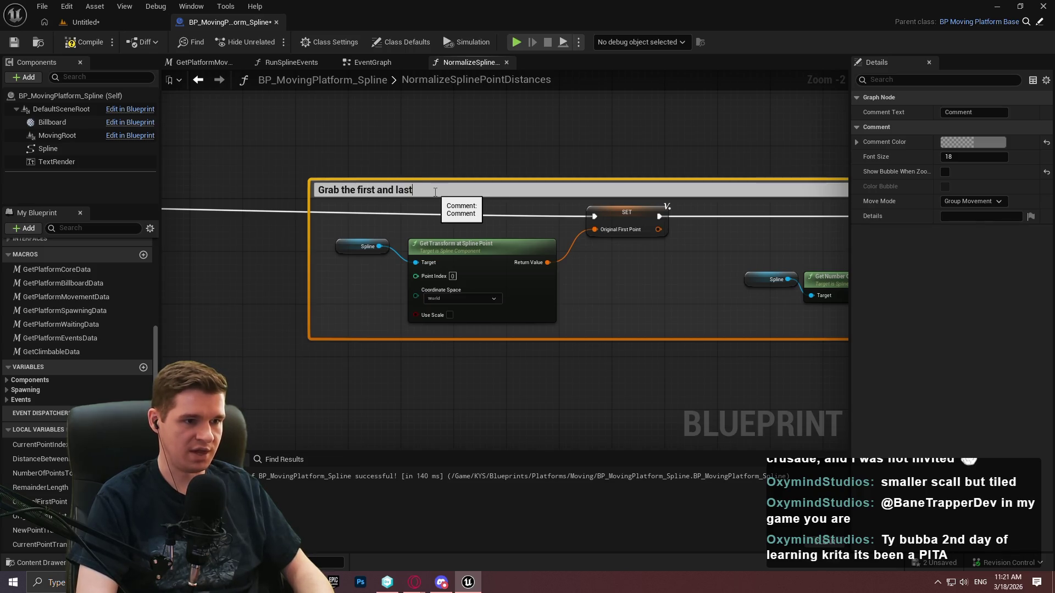
type(" spline points s")
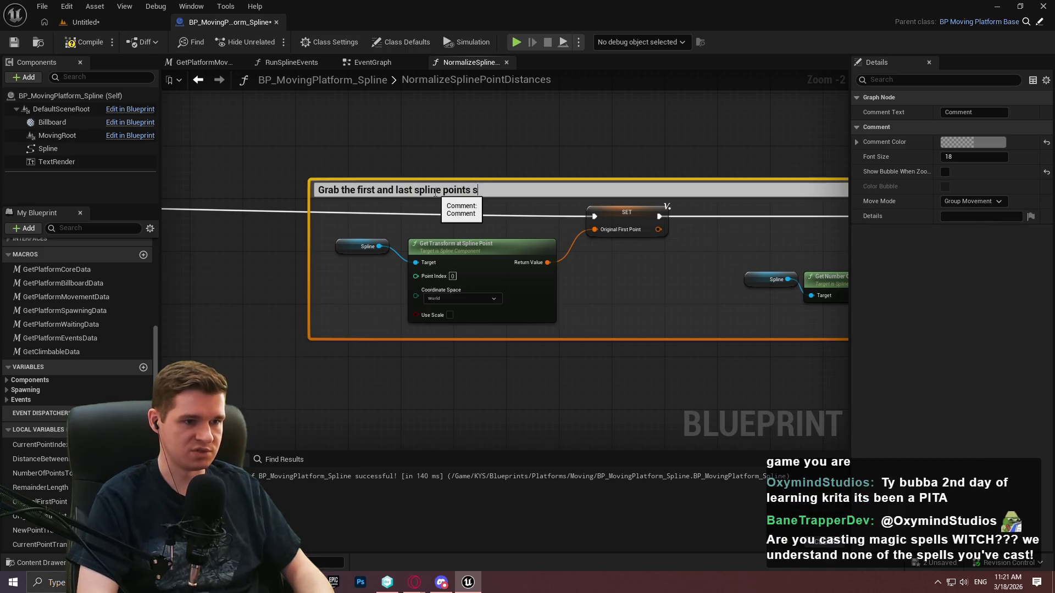
type("eperately")
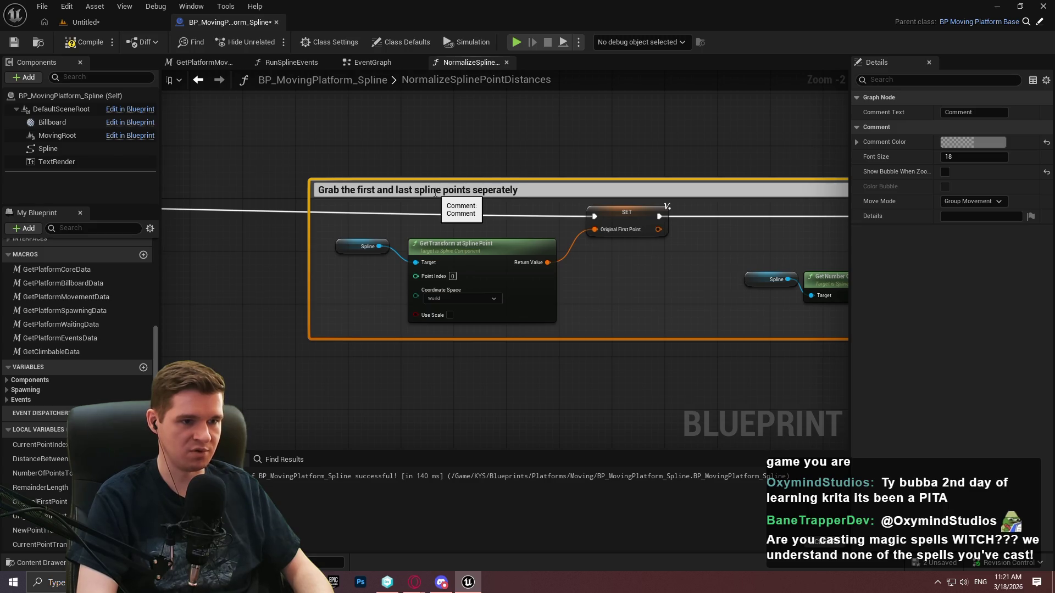
key("Return")
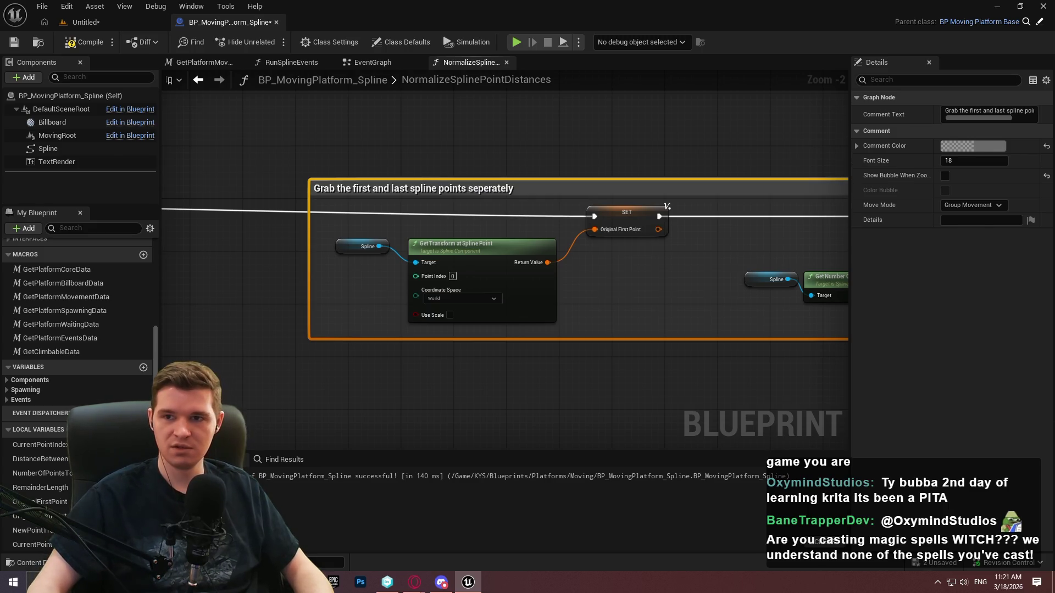
key("alt+Tab")
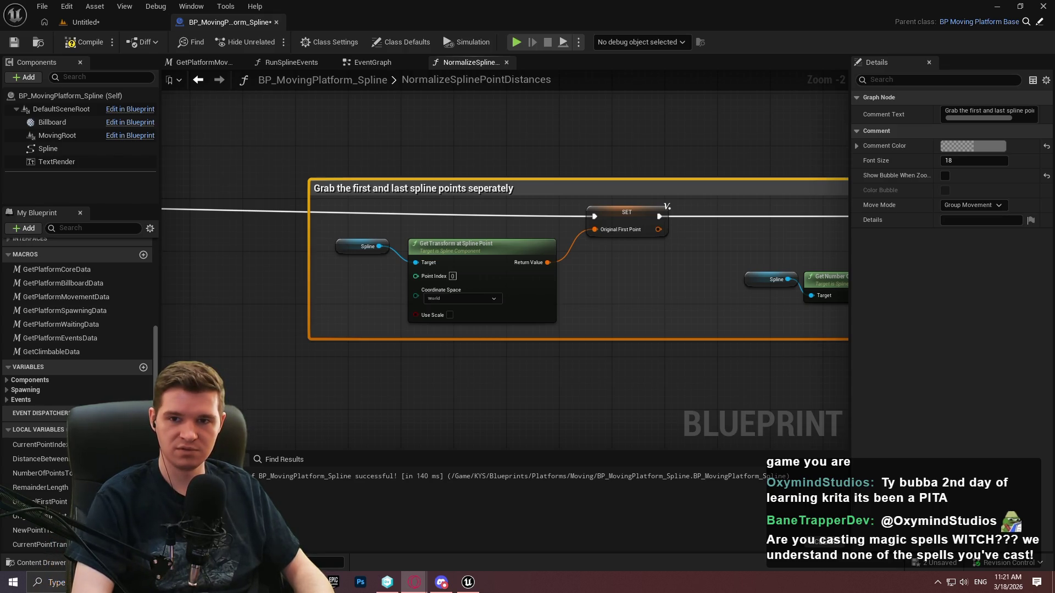
double_click(483, 190)
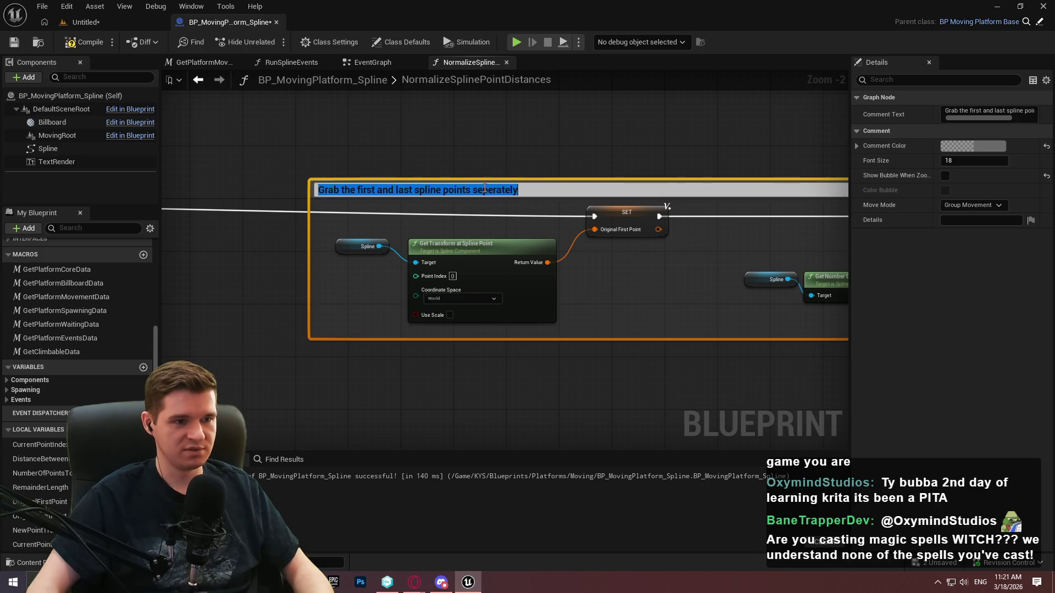
type("a")
- Comment the spline length nodes: total points to spawn, skipping an intermediate point if remainder is under half
left_click(537, 170)
scroll(707, 336, "down", 1)
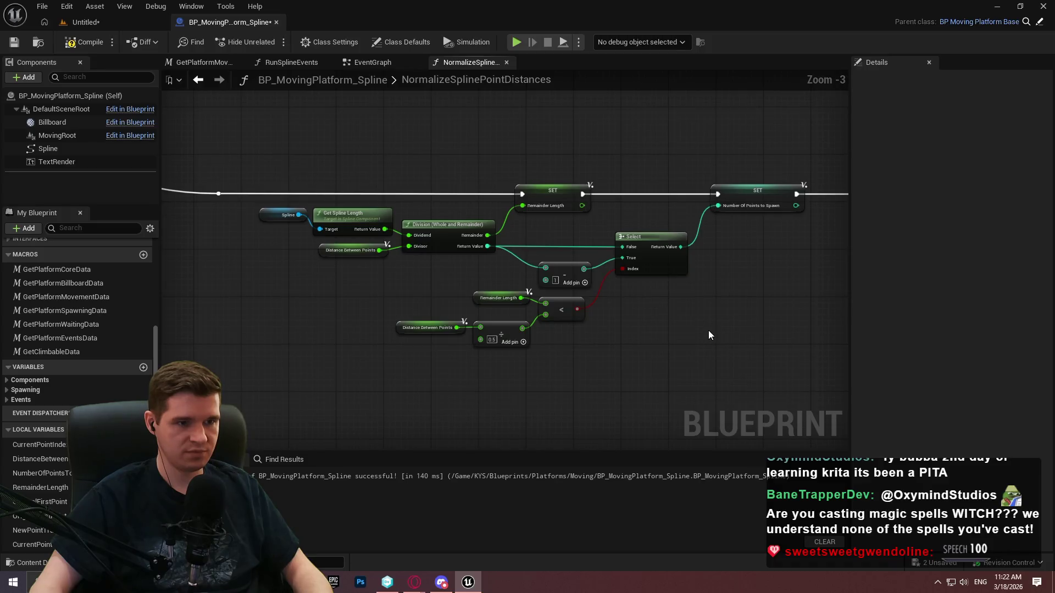
mouse_move(820, 387)
left_mouse_down()
mouse_move(249, 149)
mouse_move(263, 140)
mouse_move(255, 130)
left_mouse_up()
type("c")
type("Using the ")
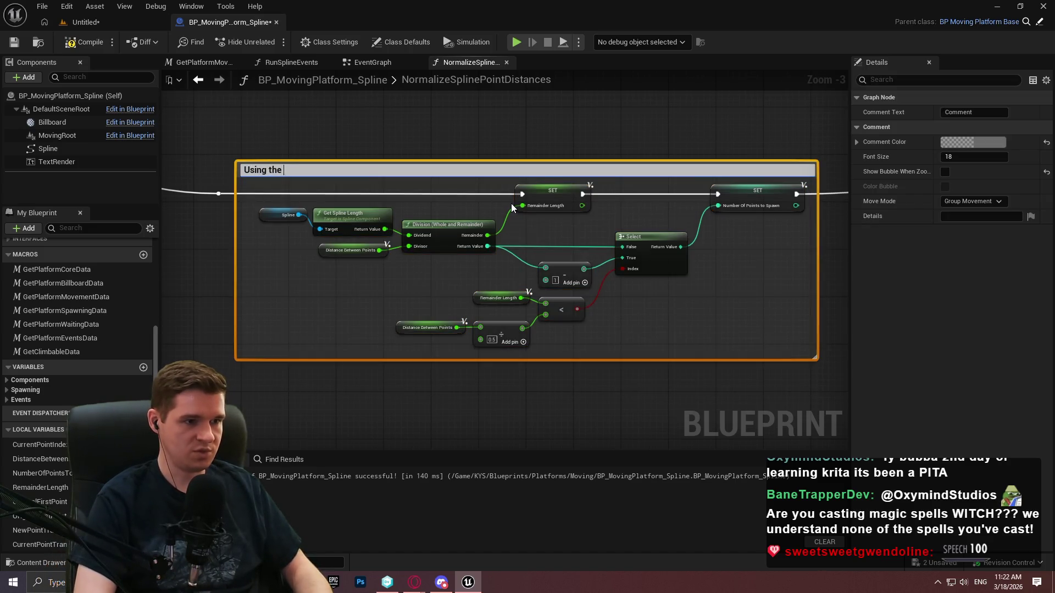
type("spline's length, ")
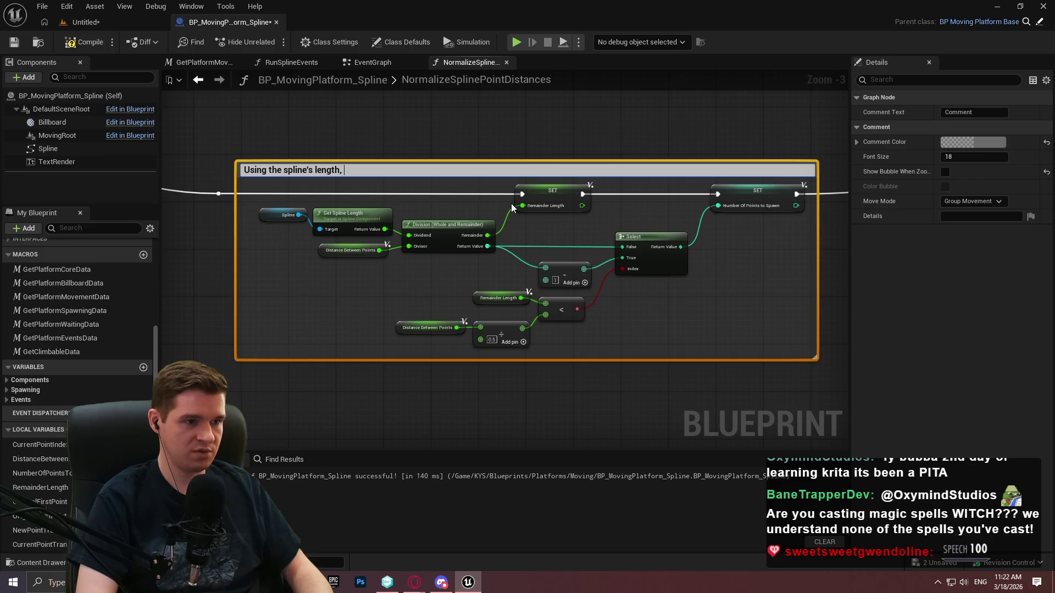
type("determines the")
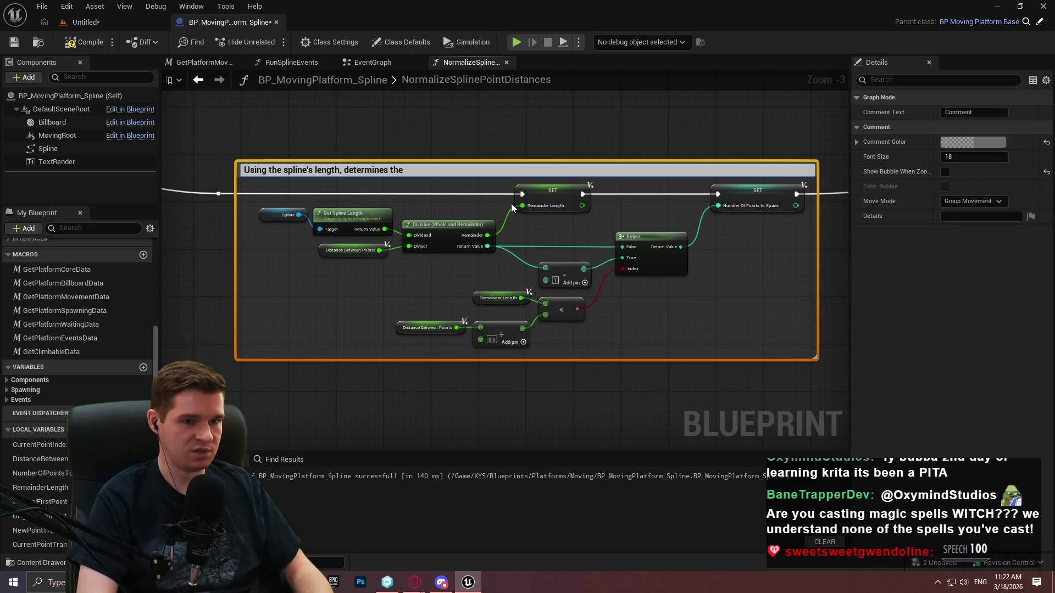
type(" total number of n")
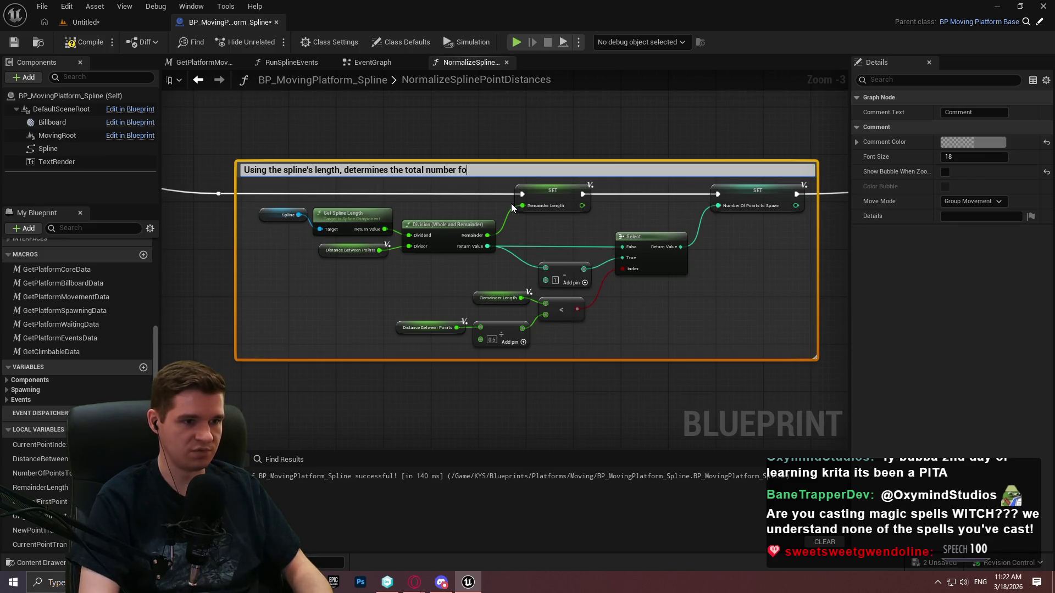
key("BackSpace")
type("points t")
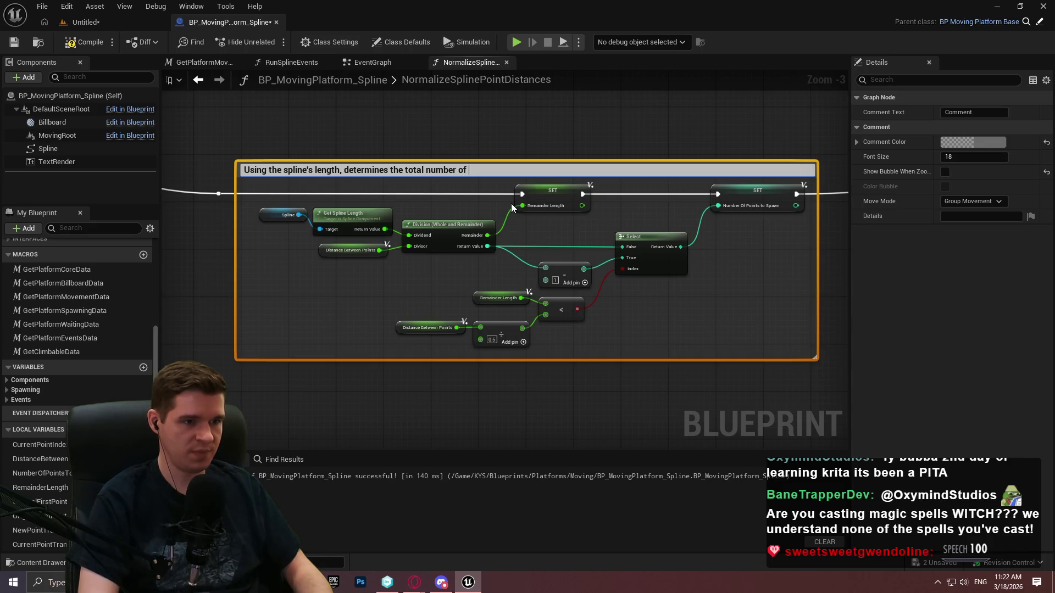
type("o spawn")
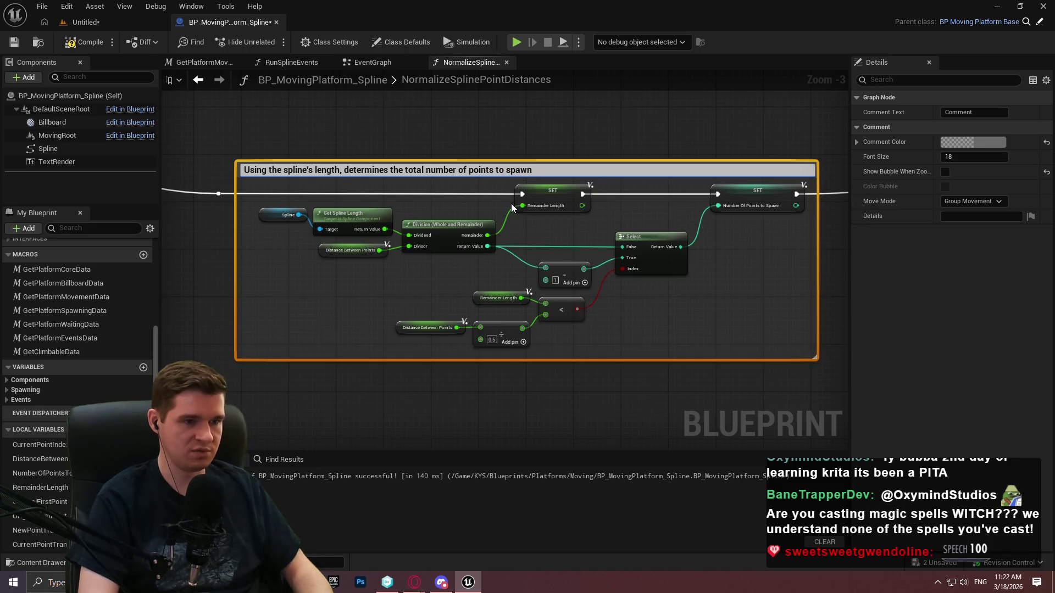
type(" -- if remainder is <")
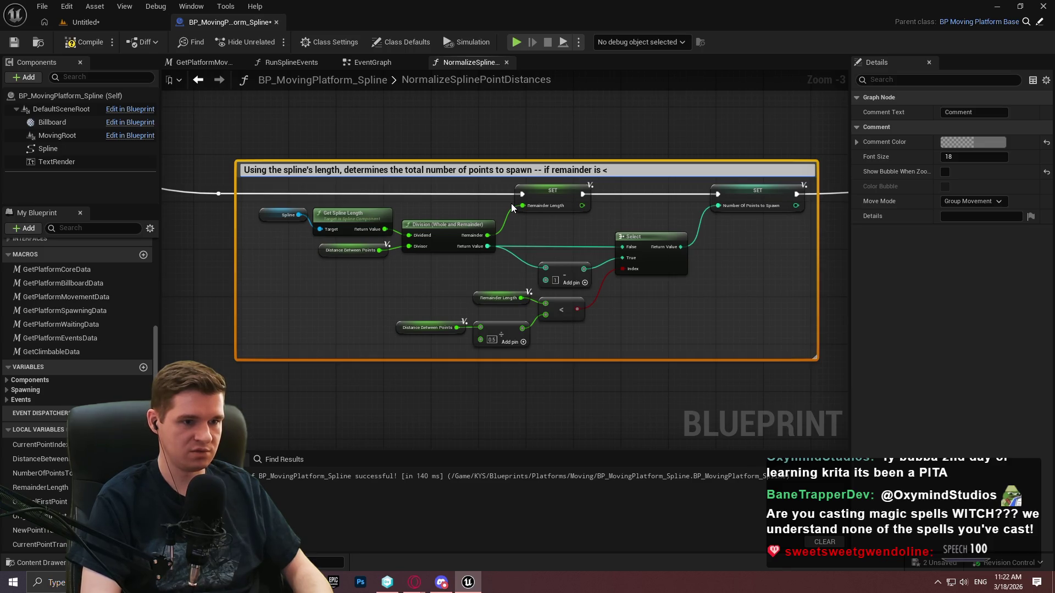
type(" half of the desired distance")
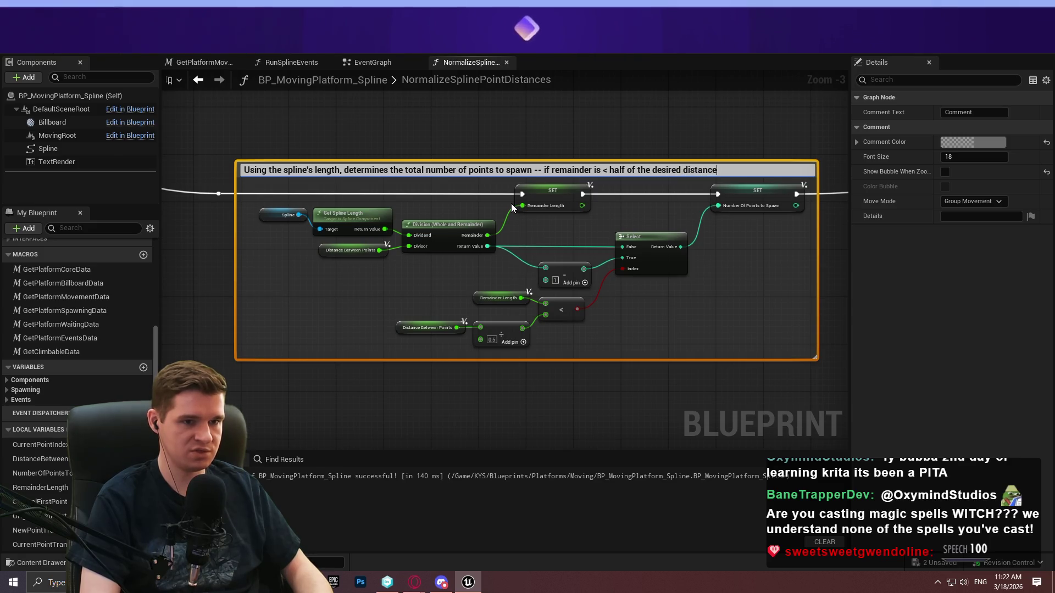
type(", we skip")
type(" an inter")
type("mediate p")
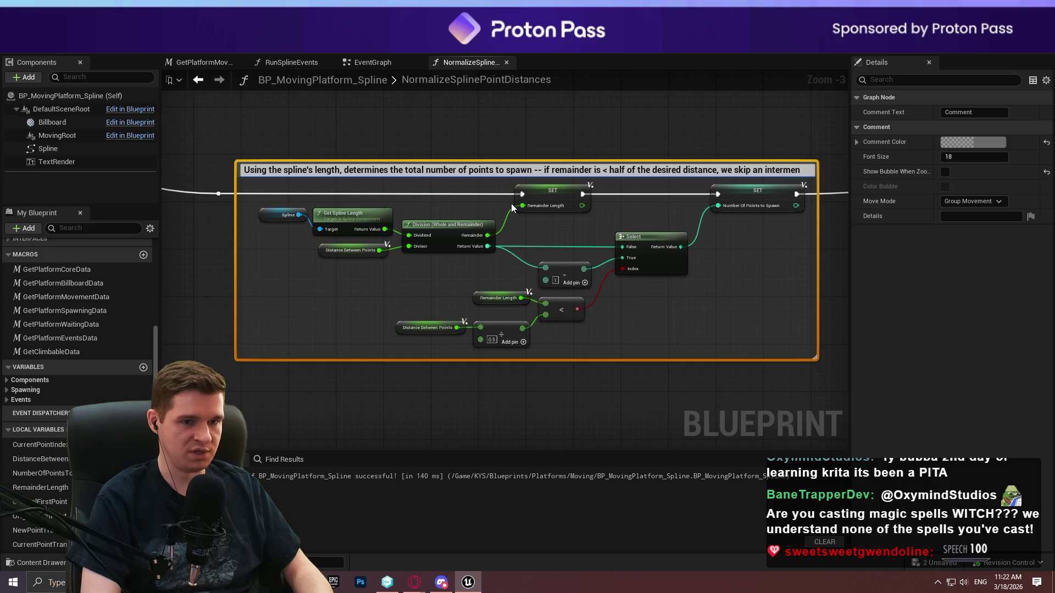
type("oint b")
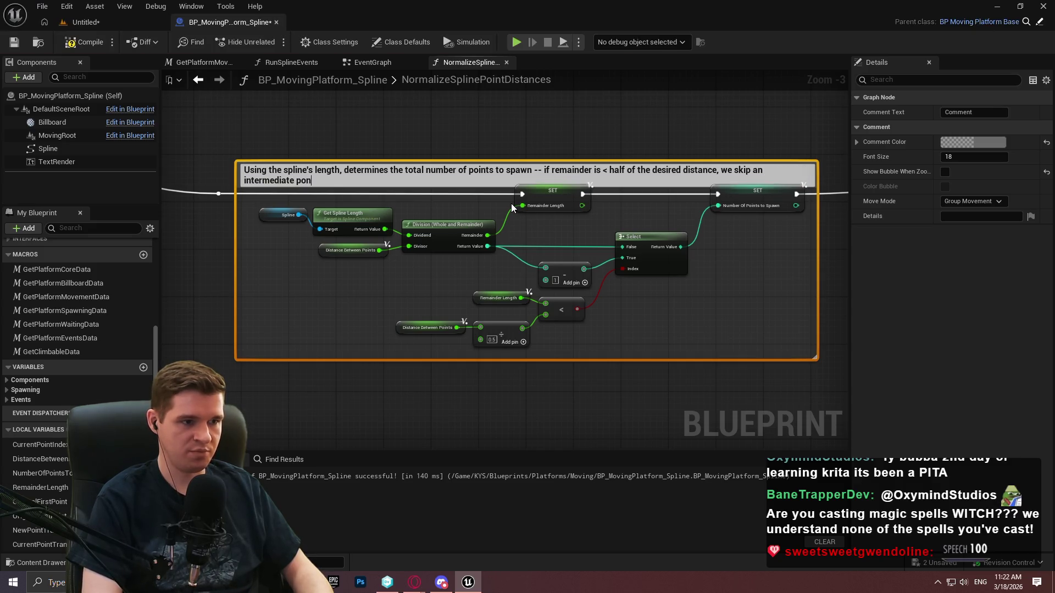
type("etween the last")
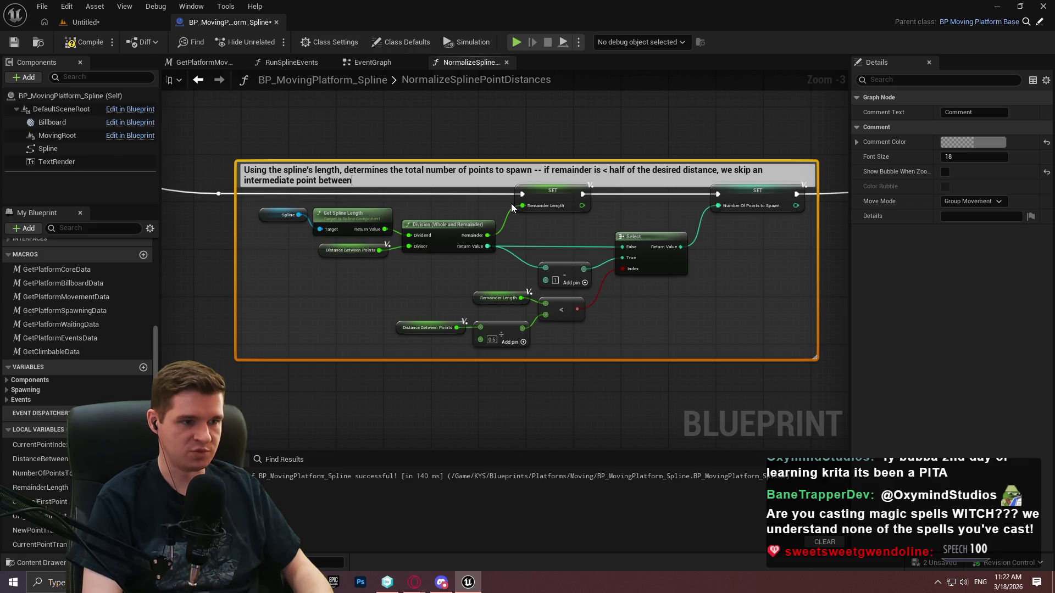
type(" and second to last")
key("Return")
left_click_drag(439, 162, 442, 143)
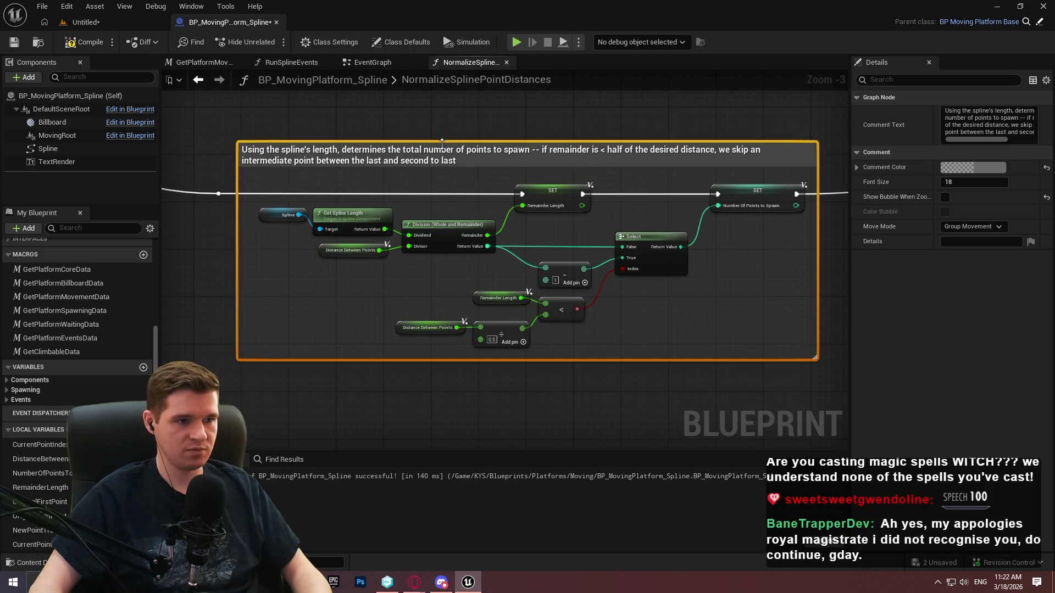
- Comment the For Loop nodes 'Goes through our points and grabs transforms along the spline at distance'
scroll(783, 233, "down", 2)
left_click_drag(704, 406, 232, 171)
key("c")
scroll(340, 190, "up", 2)
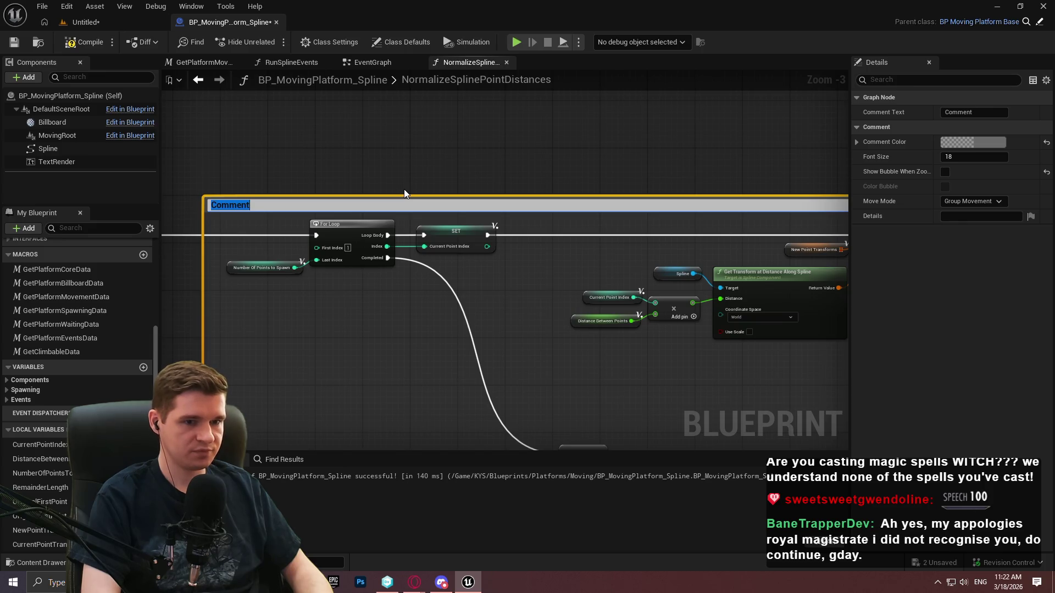
type("Goes through our points an")
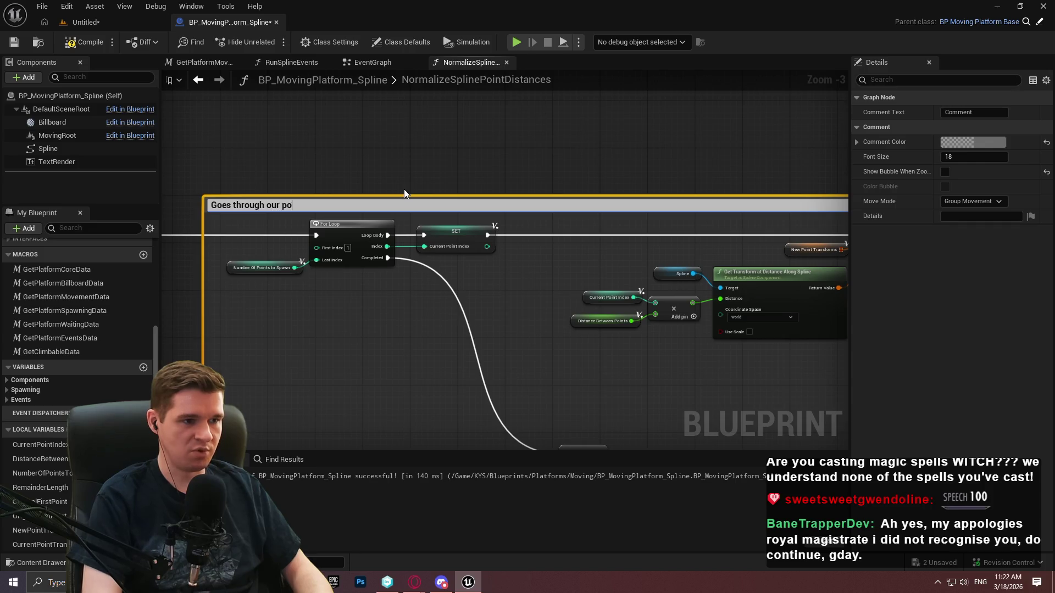
type("d ")
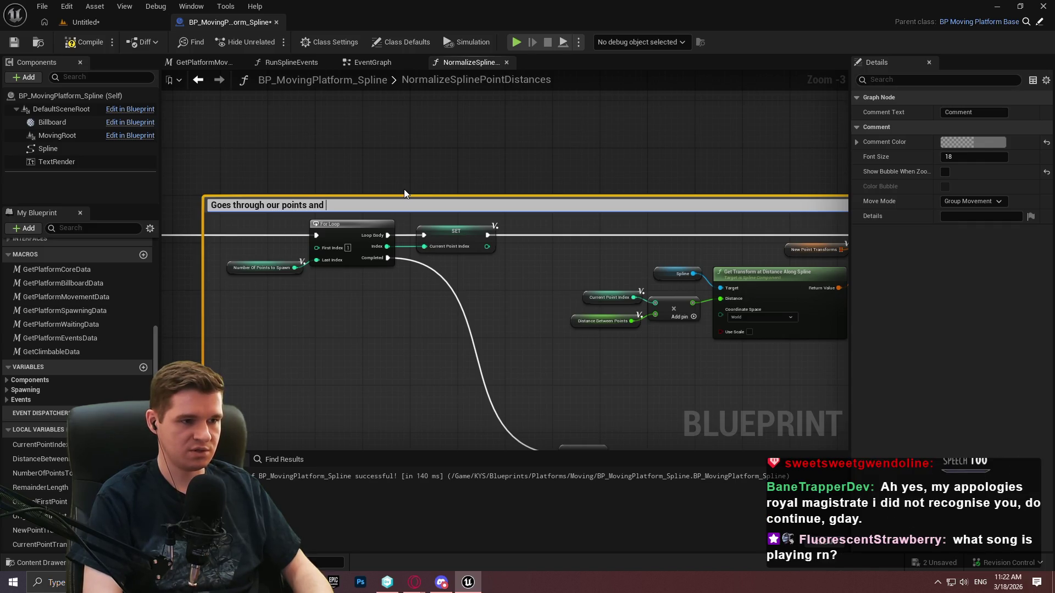
type("grabs tran")
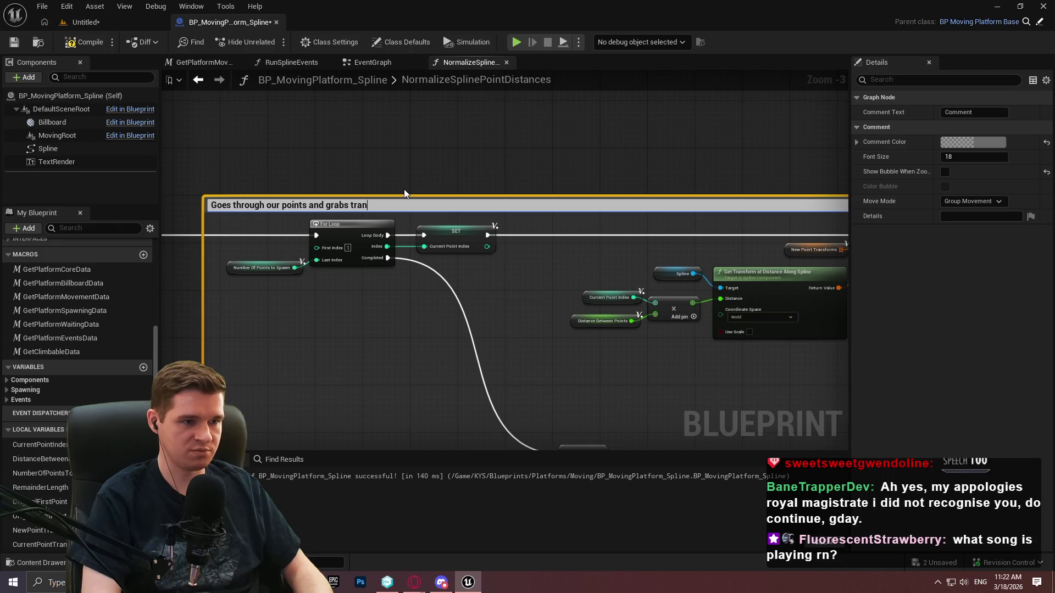
type("sforms along the spline ")
type("at d")
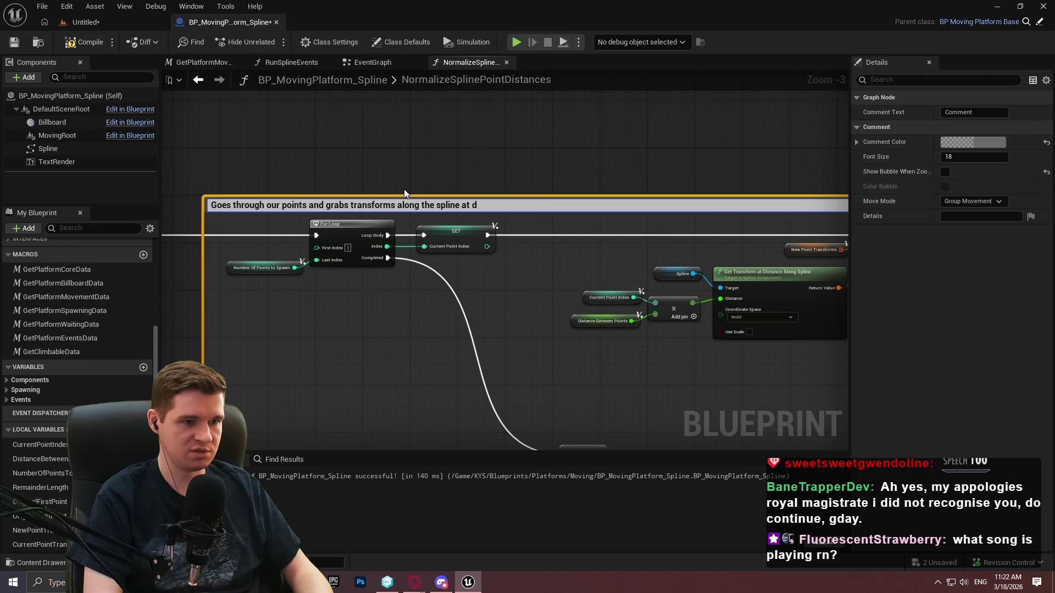
type("istance")
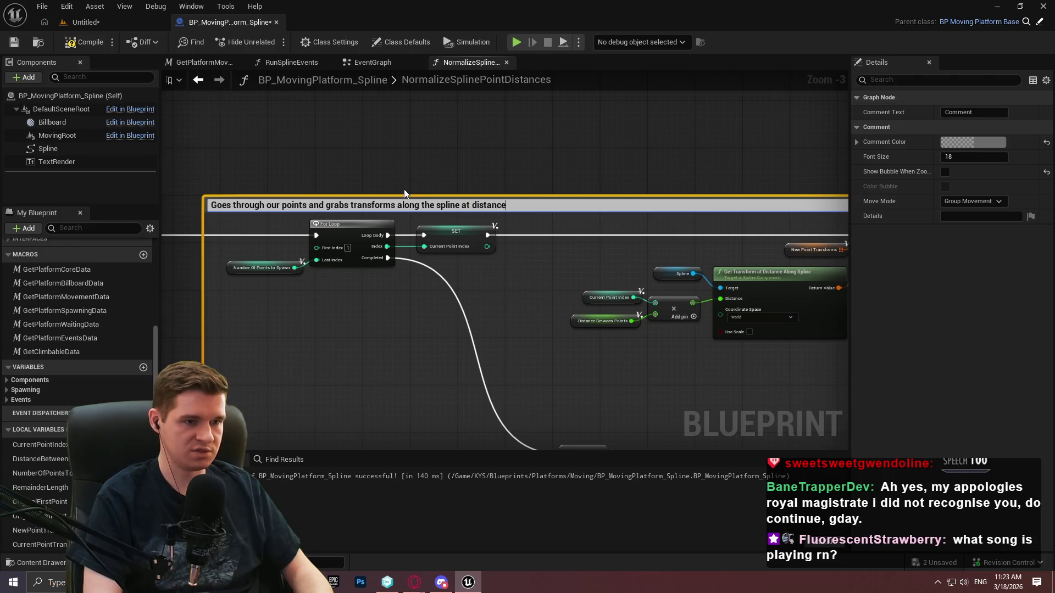
key("Return")
- Shrink the loop comment to exclude the ADD node and begin its 'Adds the last point in' comment
mouse_move(407, 189)
left_mouse_down()
mouse_move(366, 8)
mouse_move(378, 93)
left_mouse_up()
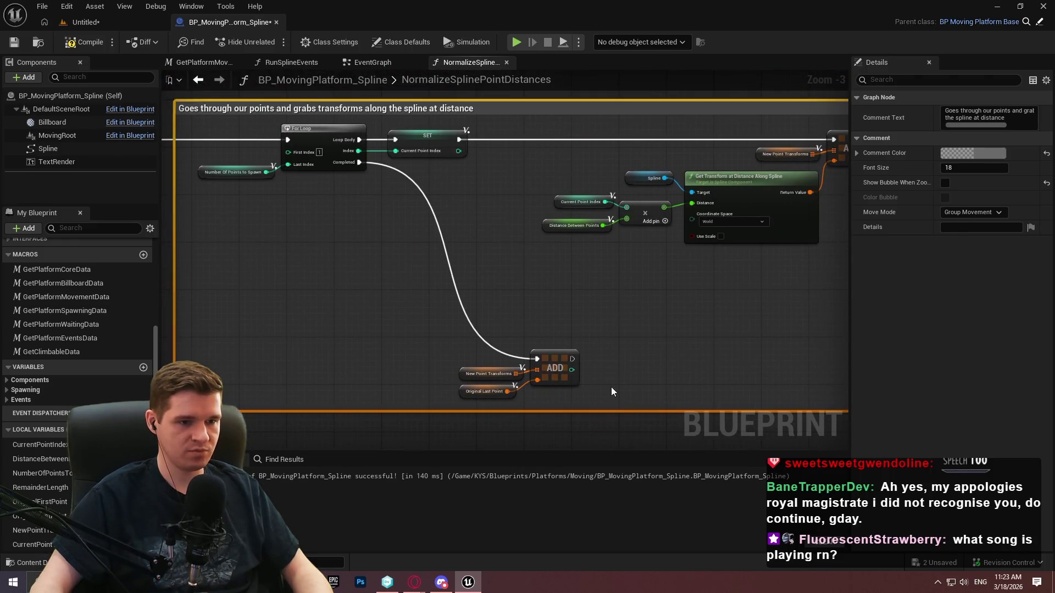
mouse_move(612, 409)
left_mouse_down()
mouse_move(629, 245)
mouse_move(652, 299)
mouse_move(455, 292)
left_mouse_up()
type("c")
type("Adds the last point in")
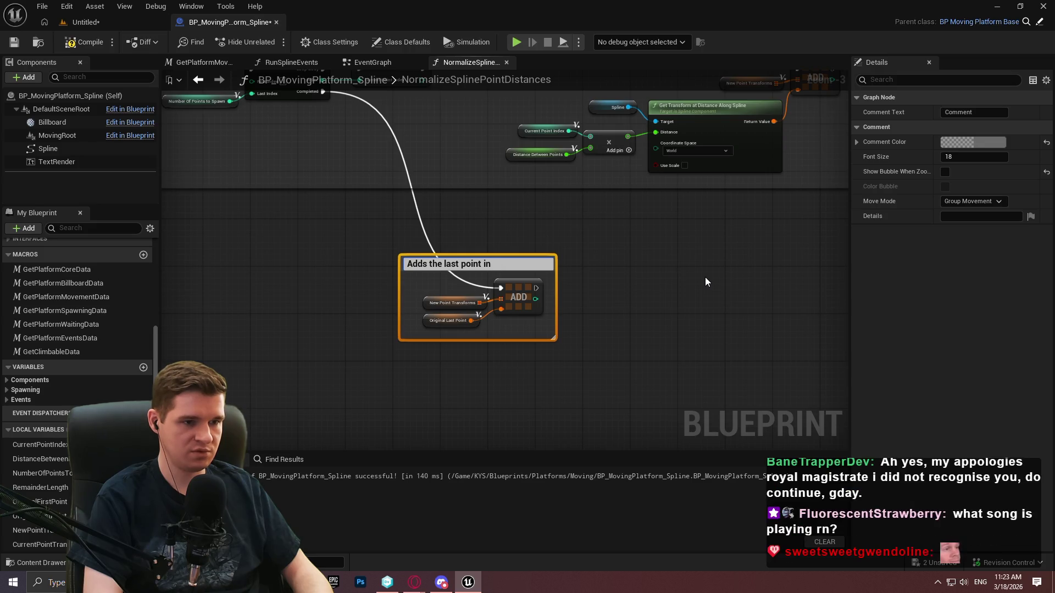
- Finish the ADD node's comment as 'Adds the last point in from the original' and zoom out
key("BackSpace")
key("BackSpace")
key("BackSpace")
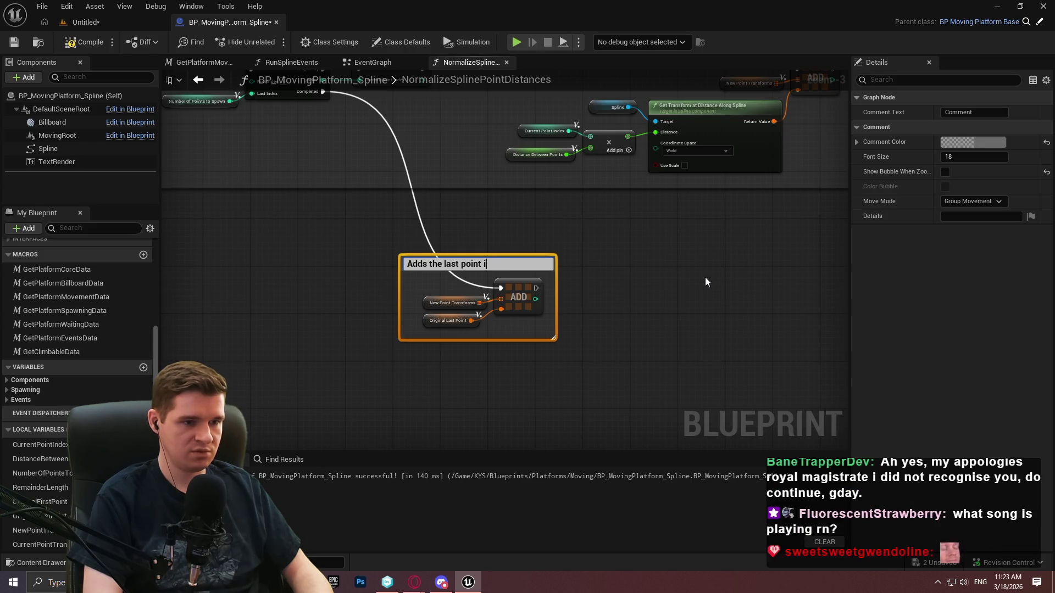
type("in from the o")
type("riginal")
key("Return")
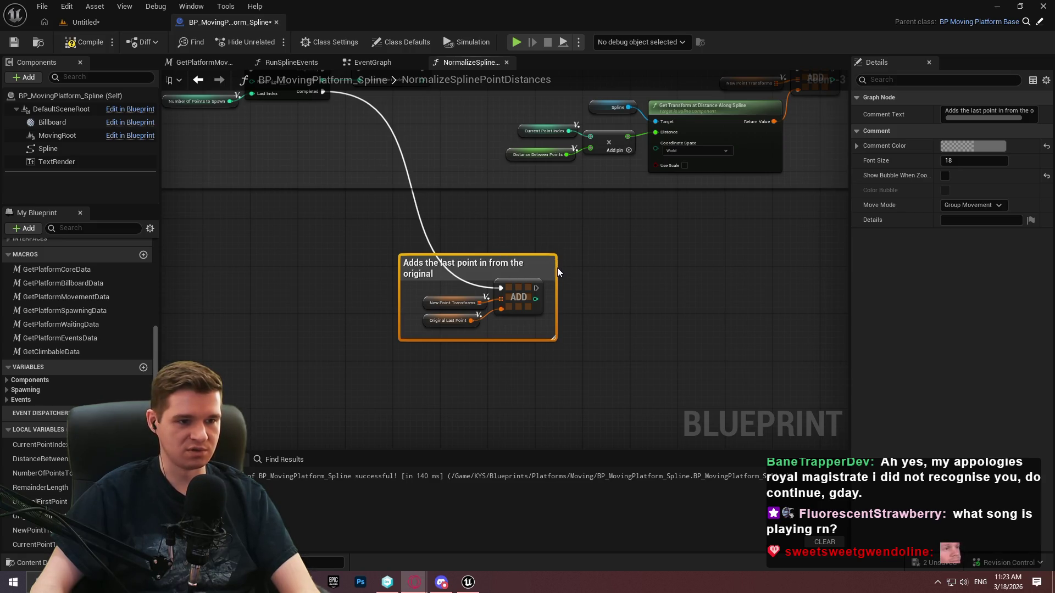
left_click(714, 324)
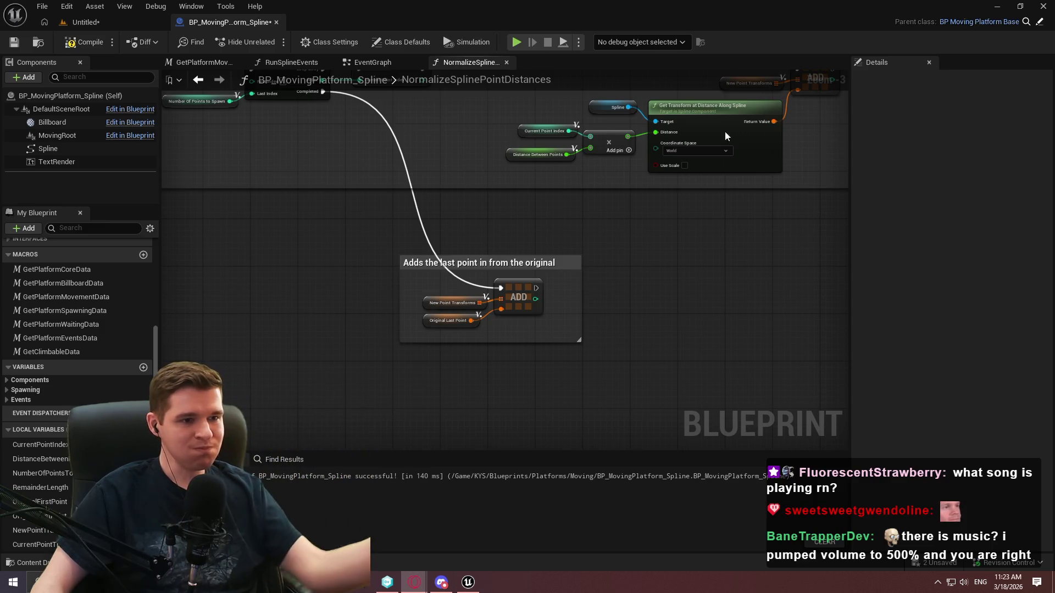
scroll(472, 307, "down", 3)
left_click_drag(518, 315, 395, 168)
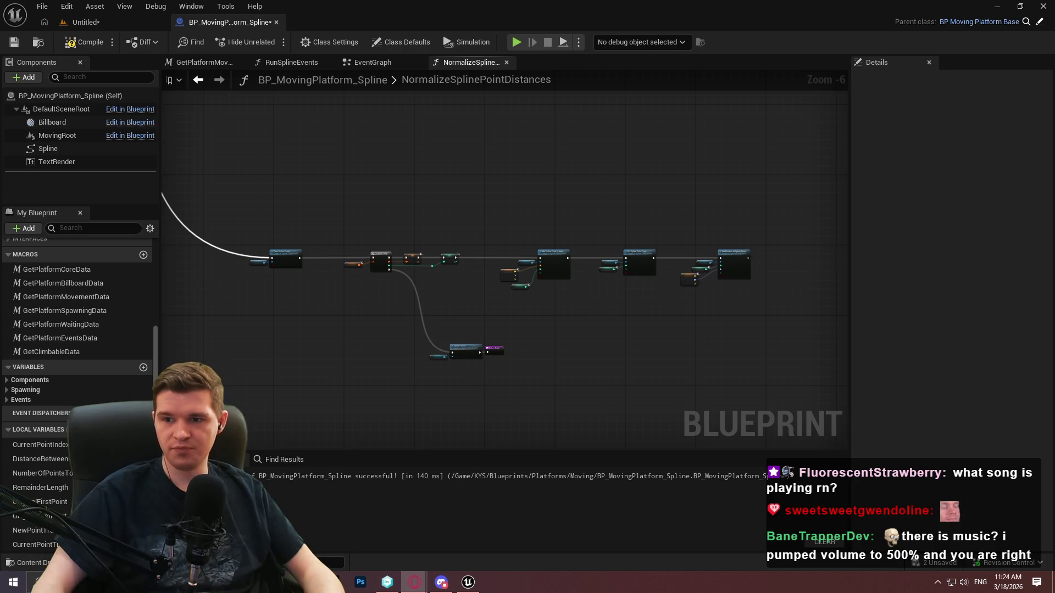
key("alt+Tab")
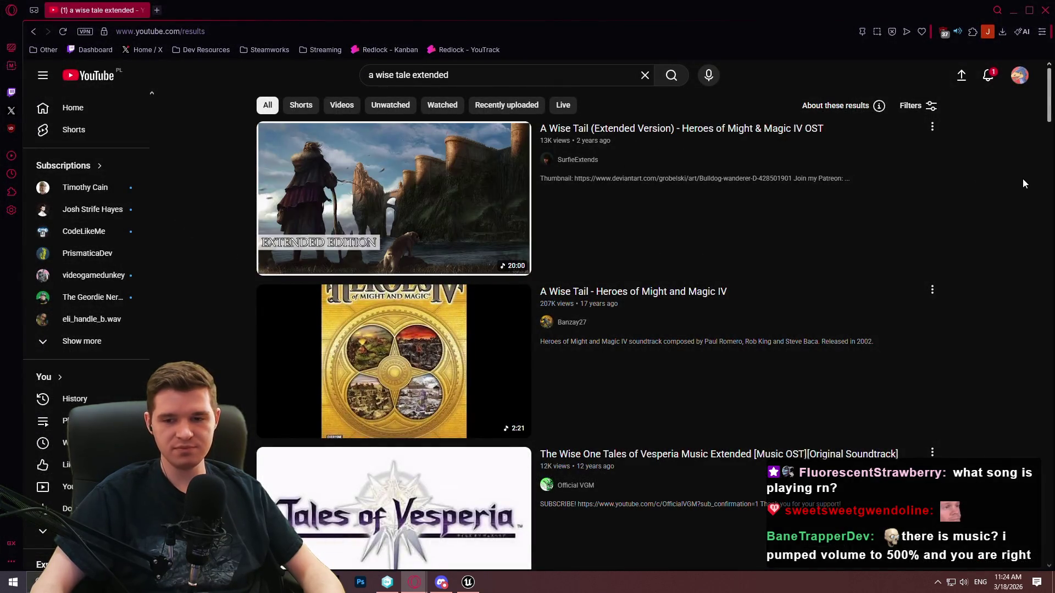
double_click(634, 11)
key("alt+Tab")
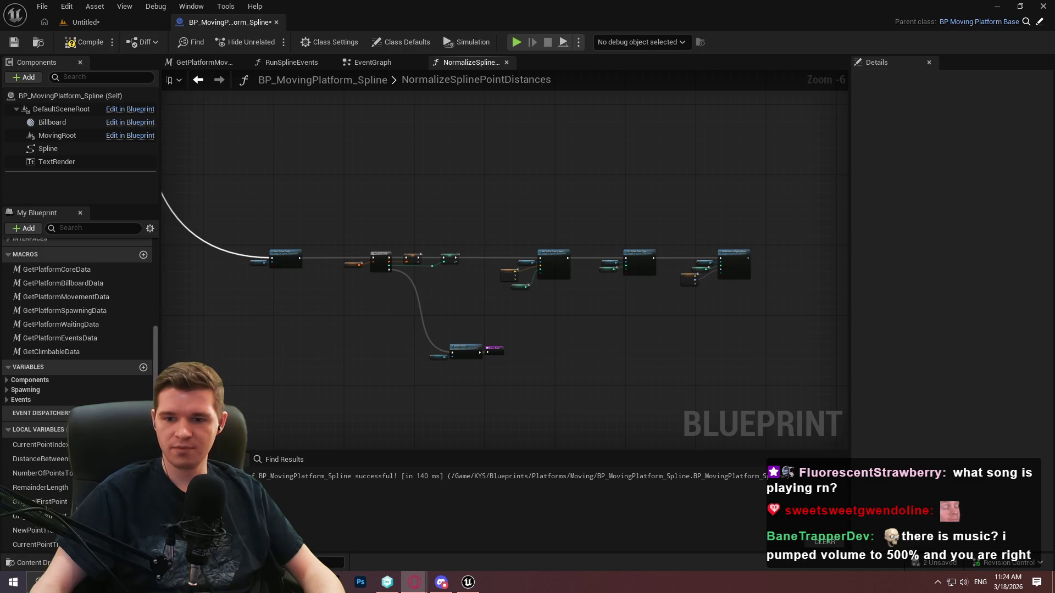
scroll(557, 322, "down", 2)
- Comment the Spline and Clear Spline Points nodes 'Clear our current spline'
scroll(335, 237, "up", 7)
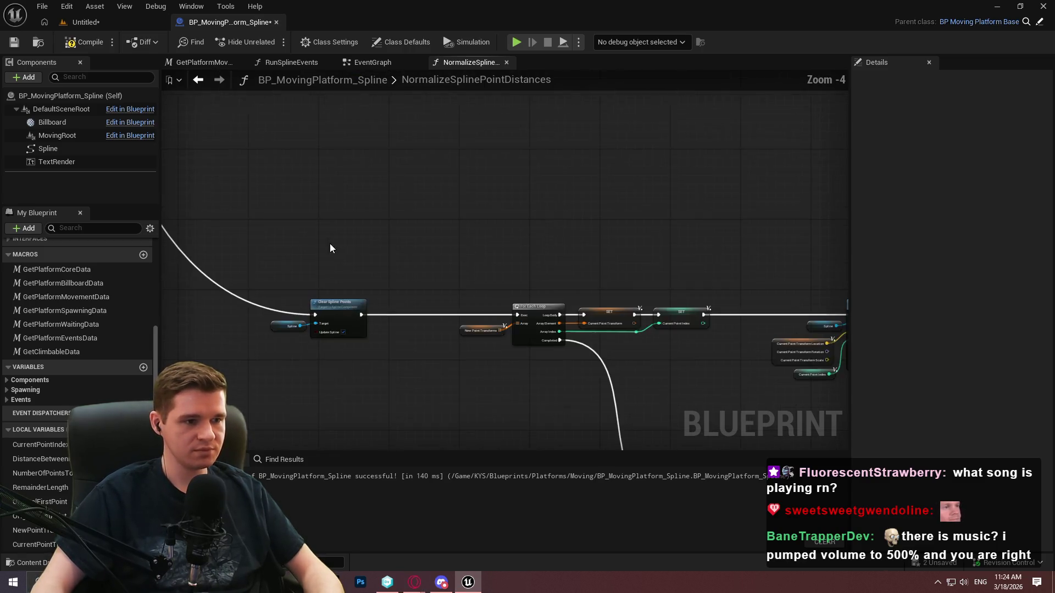
left_click_drag(349, 226, 591, 343)
type("c")
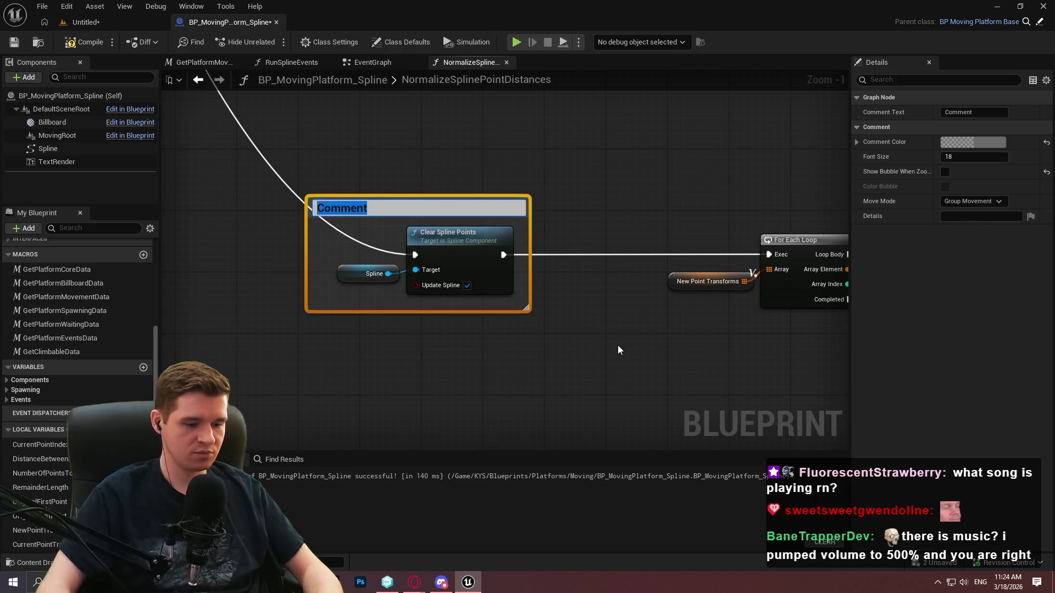
type("Clear our current spl")
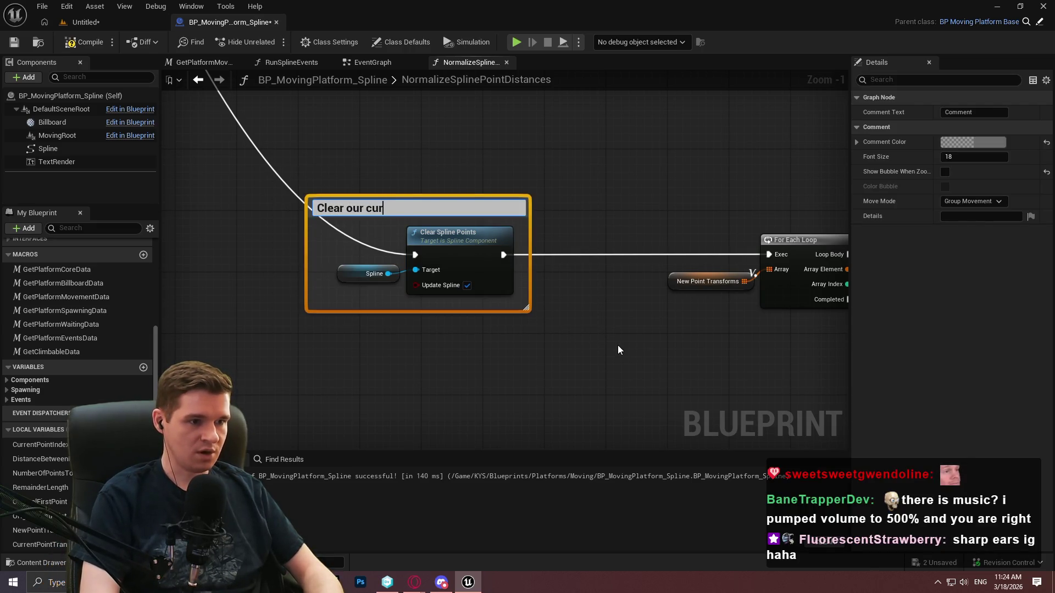
type("ine")
scroll(617, 350, "down", 5)
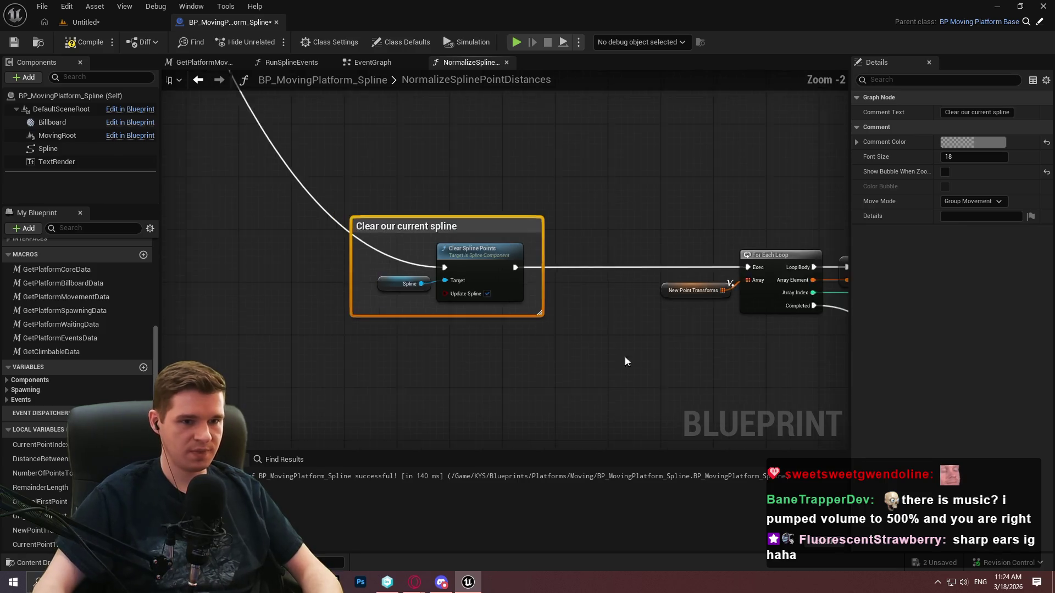
- Wrap the For Each Loop nodes in 'Loop through each of our new transforms and add in the points'
mouse_move(764, 286)
left_mouse_down()
mouse_move(242, 165)
mouse_move(305, 173)
left_mouse_up()
key("c")
scroll(311, 174, "up", 2)
scroll(311, 174, "up", 2)
type("Lo")
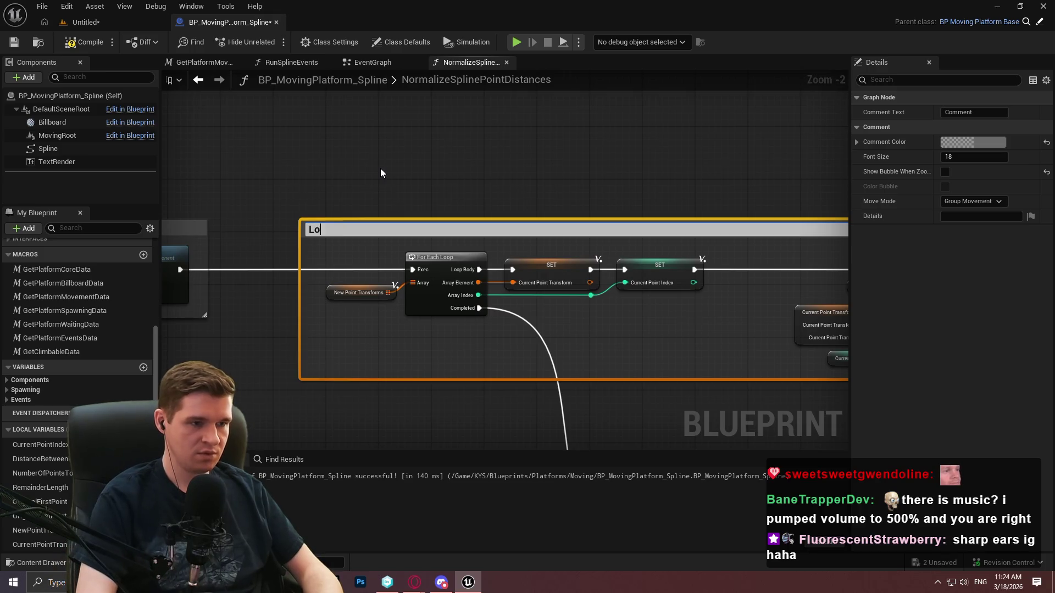
type("op through eac")
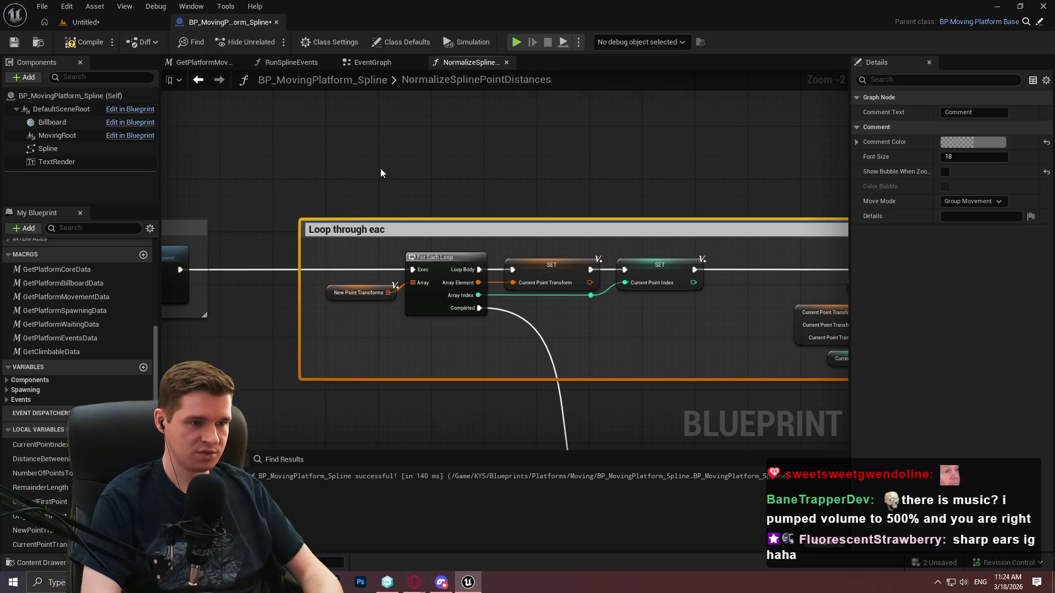
type("h of our new tran")
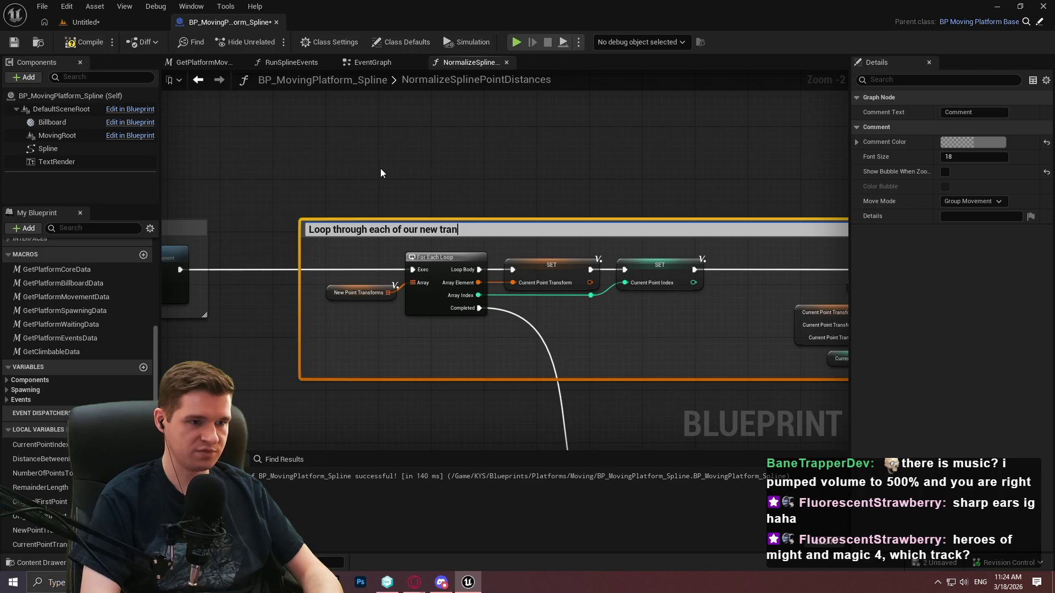
type("sforms and add in the ")
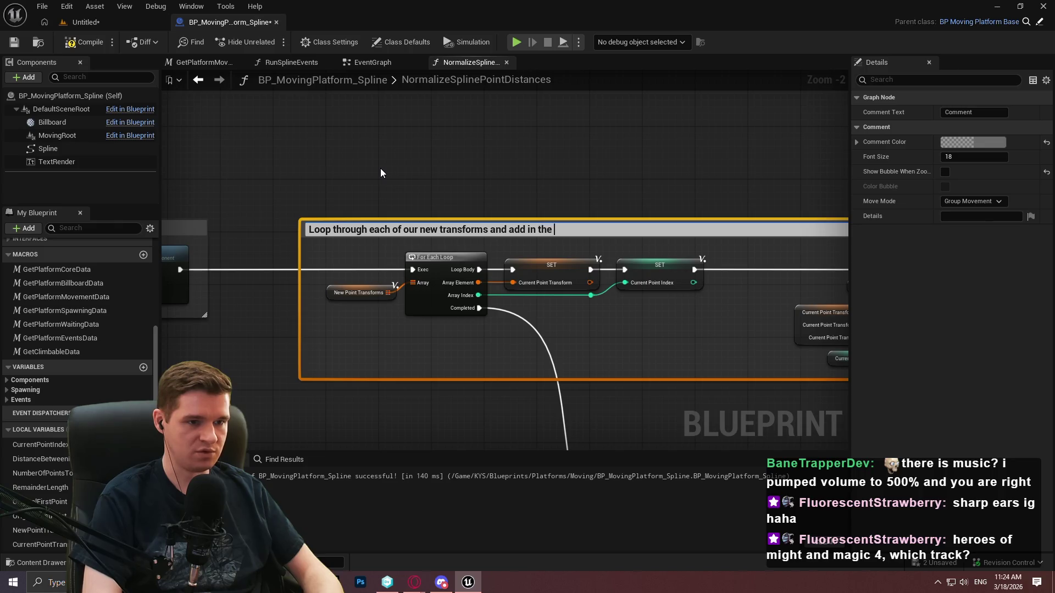
type("oints")
key("Return")
- Comment the Spline, Update Spline and Return Node 'Do a final update of the spline to be safe'
mouse_move(380, 168)
left_mouse_down()
mouse_move(348, 0)
mouse_move(298, 0)
left_mouse_up()
mouse_move(424, 124)
left_mouse_down()
mouse_move(360, 259)
mouse_move(670, 352)
left_mouse_up()
type("c")
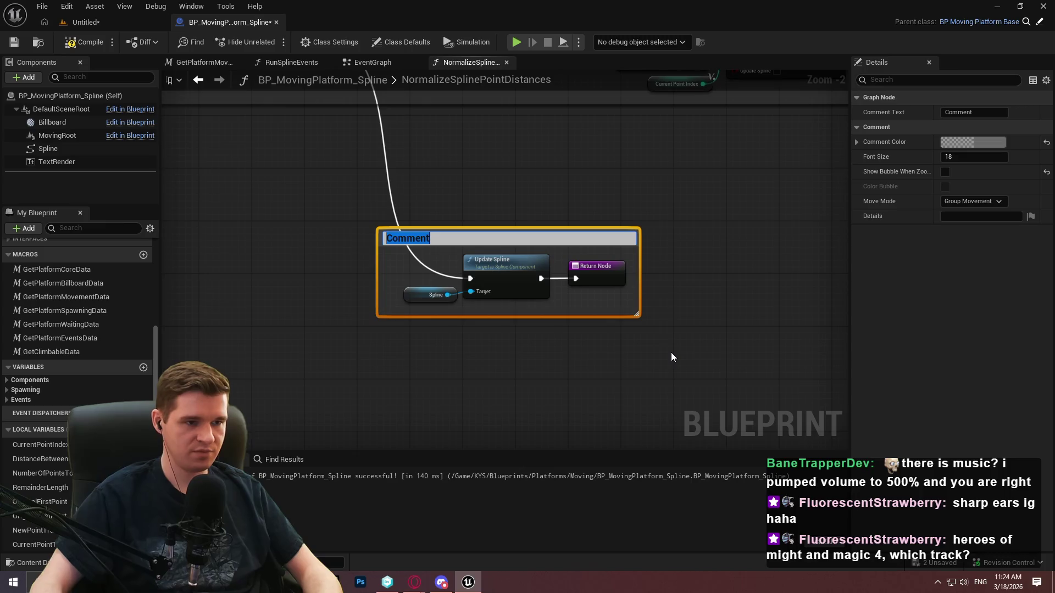
type("Do a final upd")
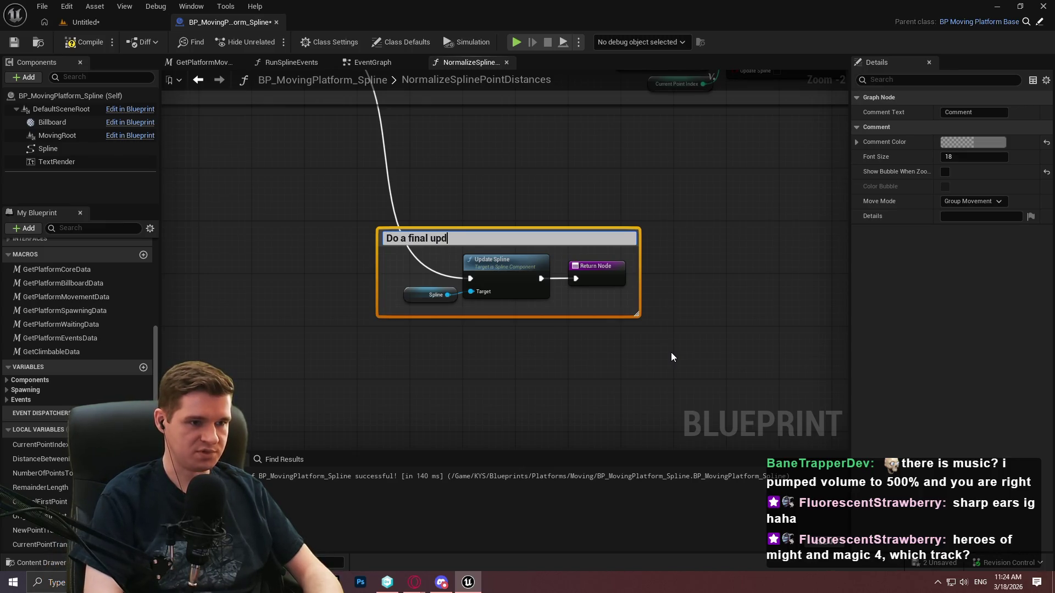
type("to be safe")
key("Return")
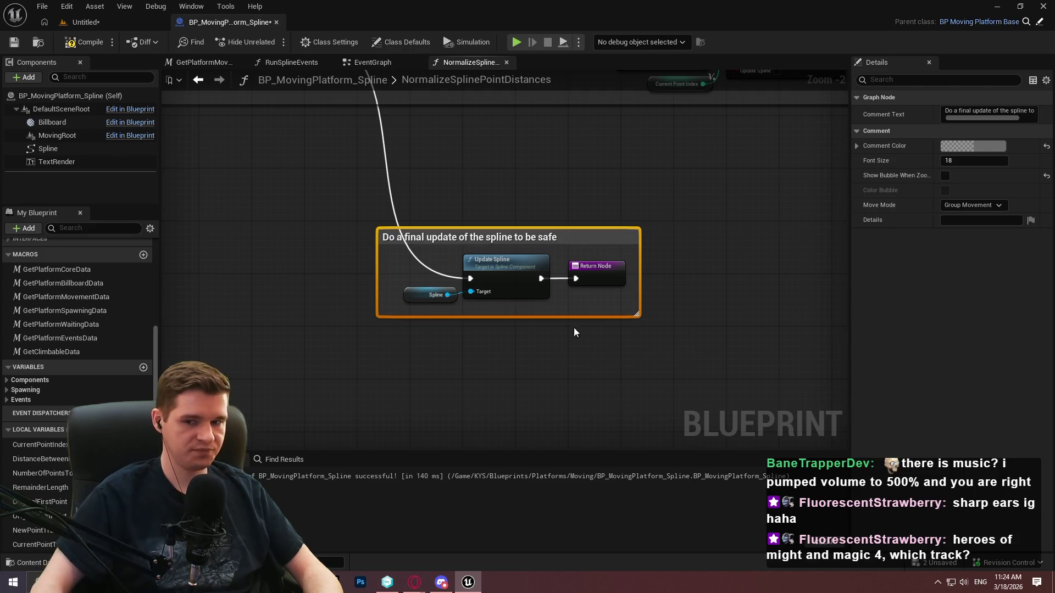
left_click(587, 336)
scroll(586, 336, "down", 8)
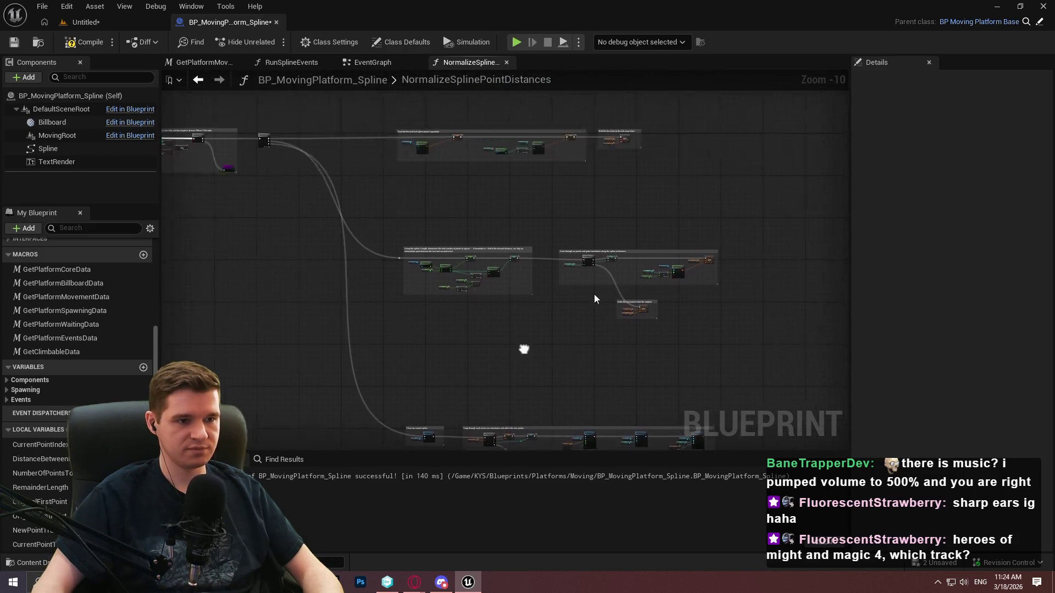
- Pan and zoom out to review all comment boxes, including 'Clear our current spline'
left_click_drag(492, 352, 505, 263)
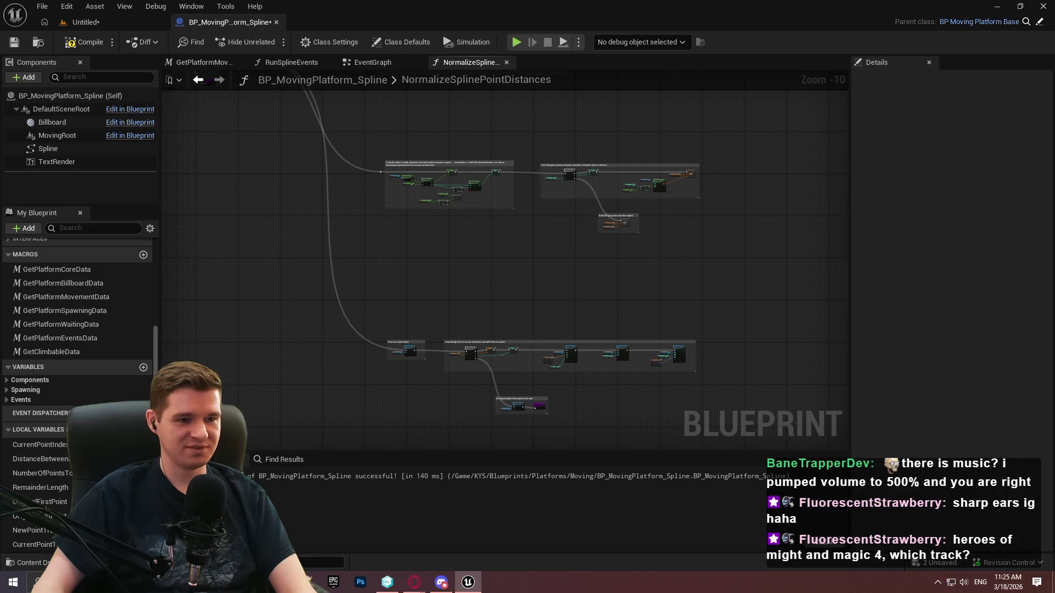
scroll(380, 269, "up", 2)
scroll(348, 280, "up", 1)
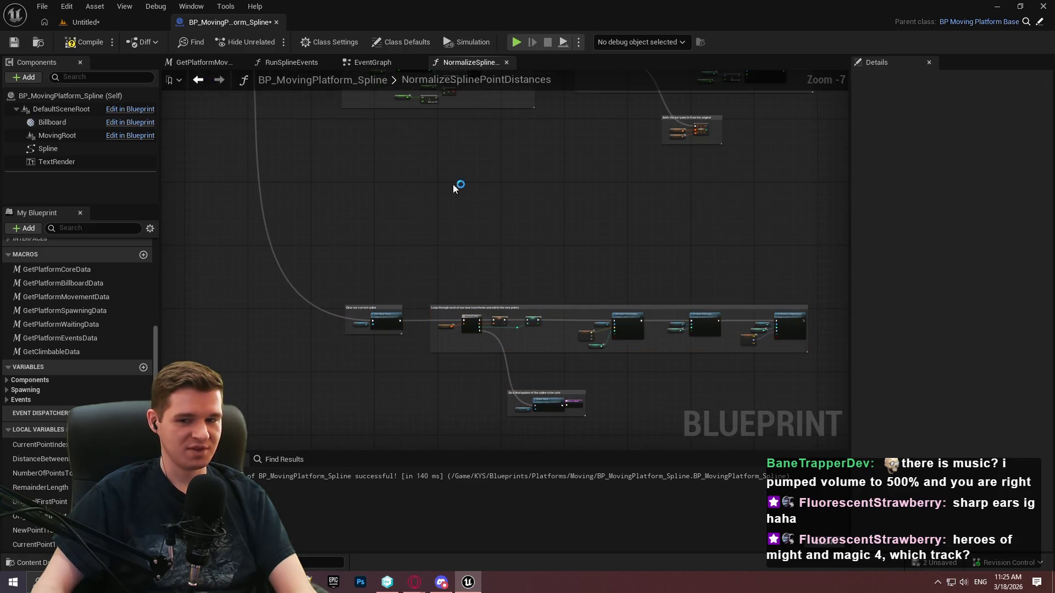
scroll(434, 182, "up", 1)
scroll(306, 294, "up", 4)
left_click_drag(542, 306, 384, 158)
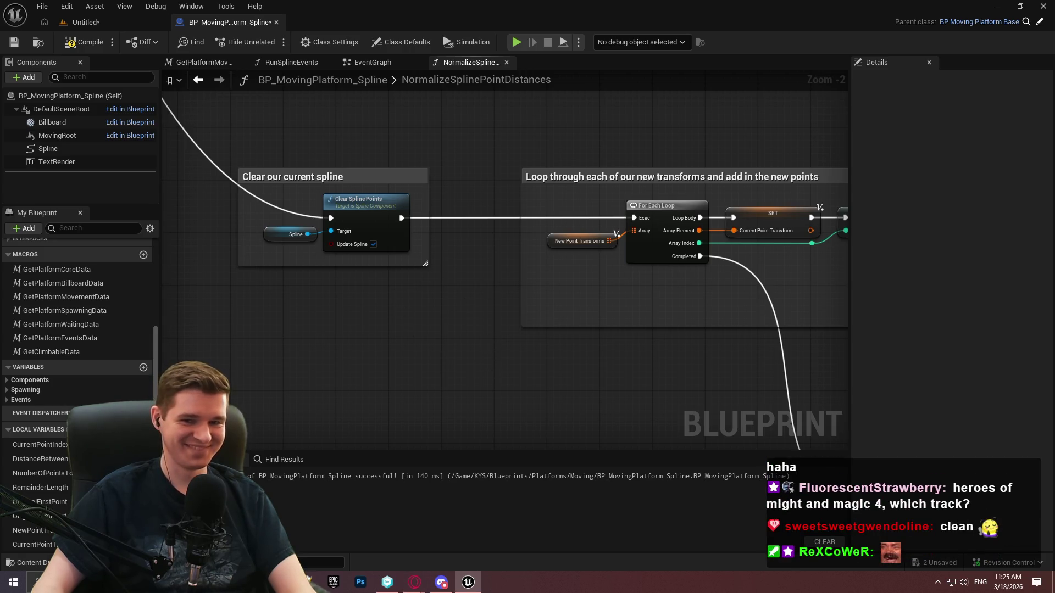
scroll(352, 284, "down", 3)
scroll(350, 277, "down", 7)
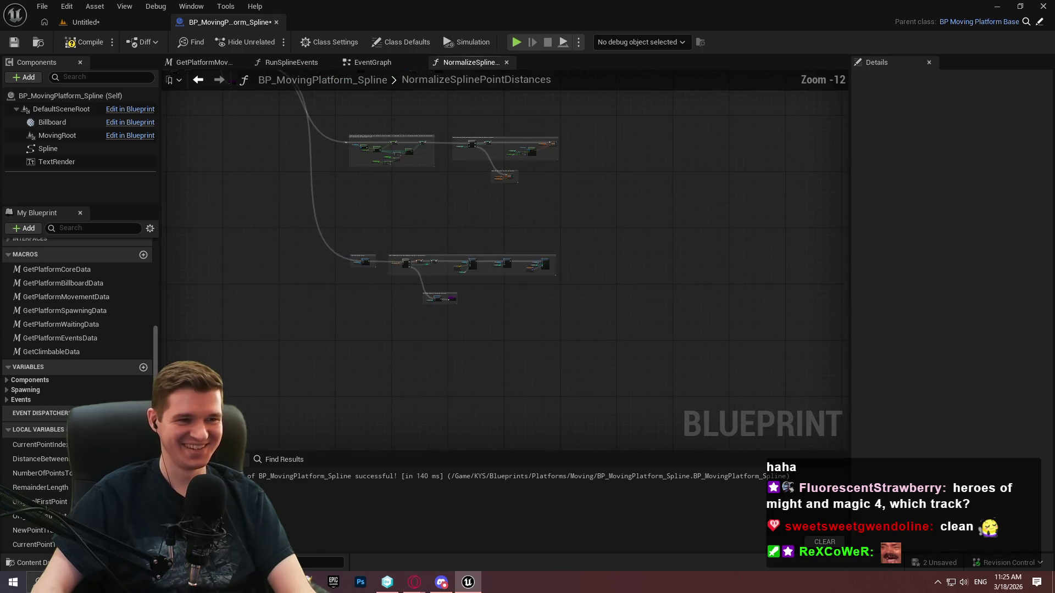
- Recompile and save BP_MovingPlatform_Spline
left_click(88, 42)
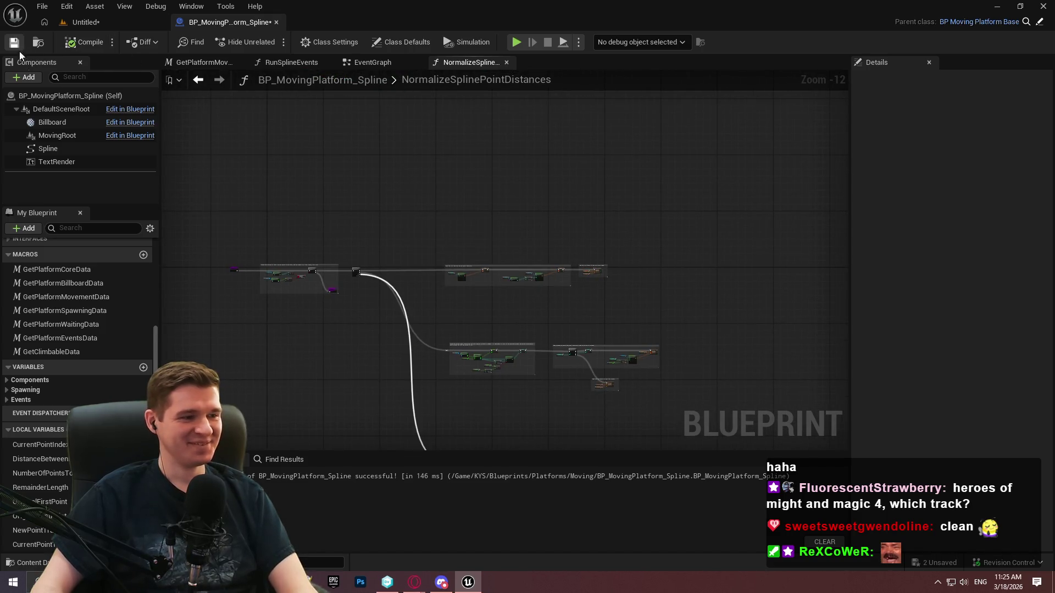
left_click(14, 42)
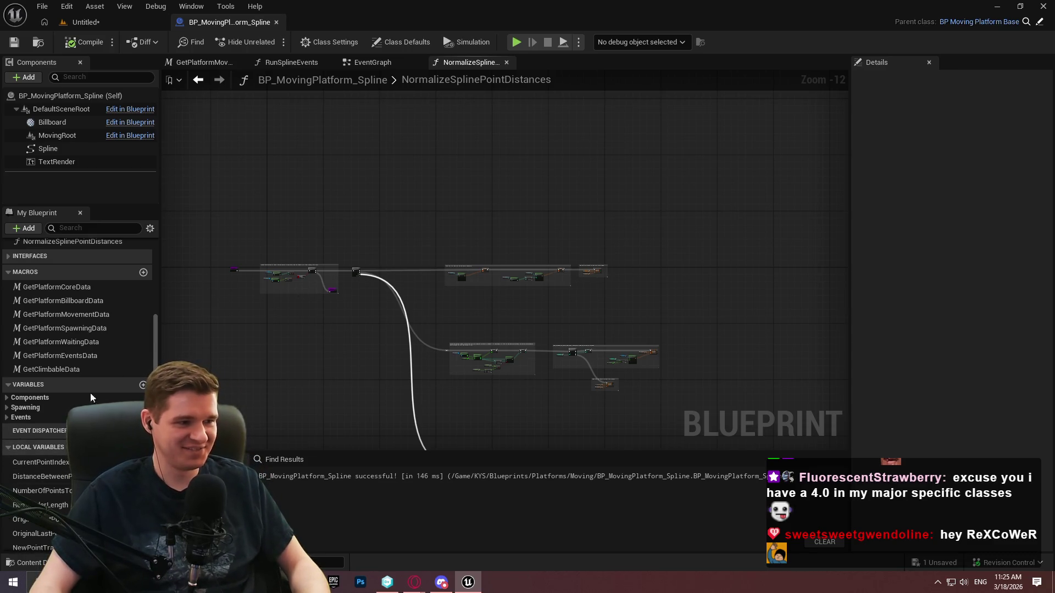
scroll(192, 294, "up", 5)
scroll(191, 291, "up", 3)
scroll(45, 348, "up", 5)
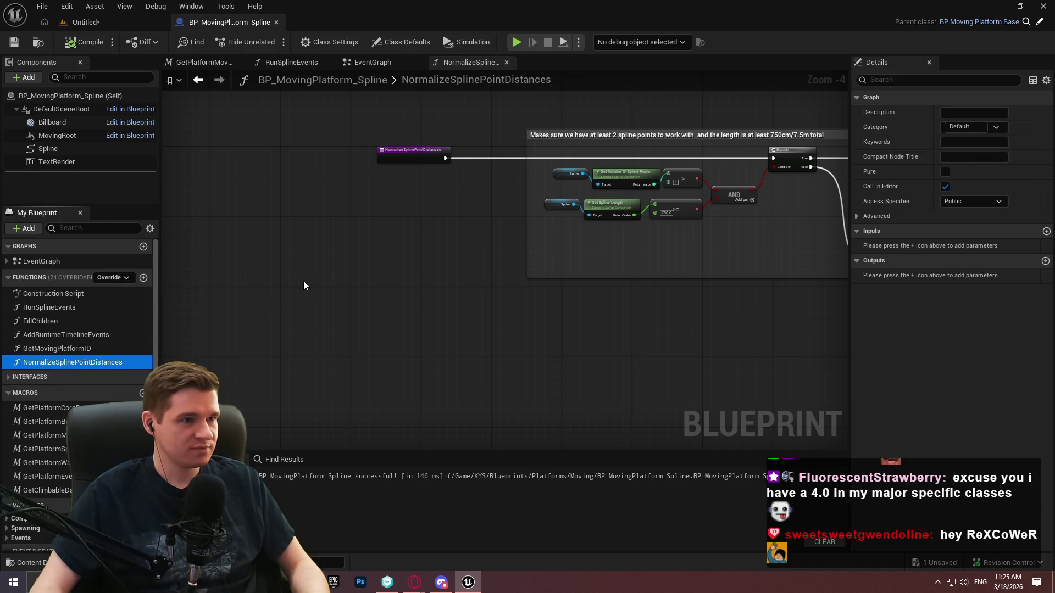
- Paste NormalizeSplinePointDistances into BP_MovingPlatform_SplineMultiSpawn under category Spline, then compile and save
left_click(113, 24)
double_click(491, 486)
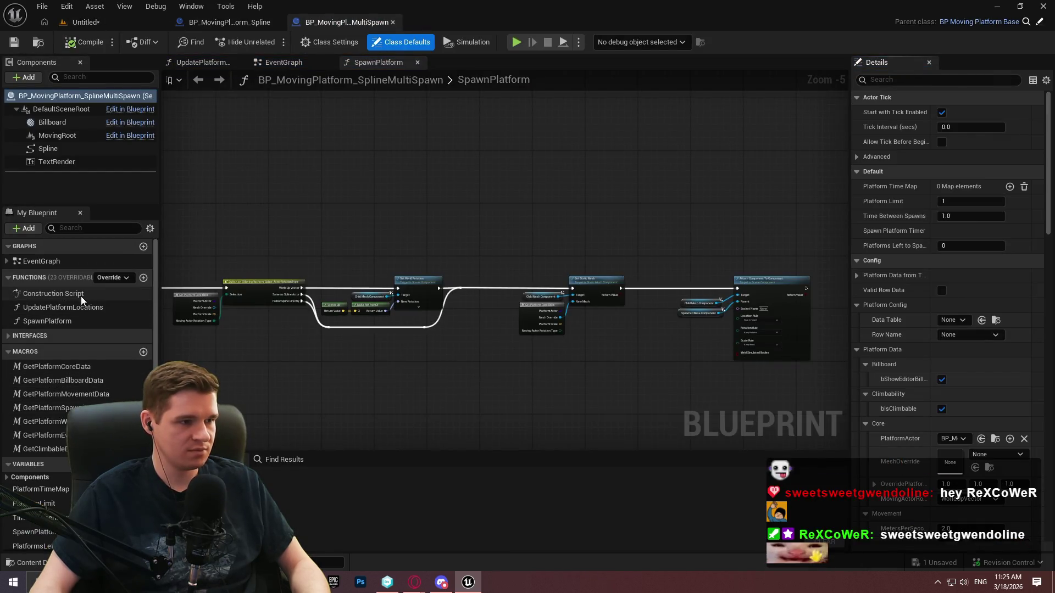
left_click(65, 300)
key("ctrl+v")
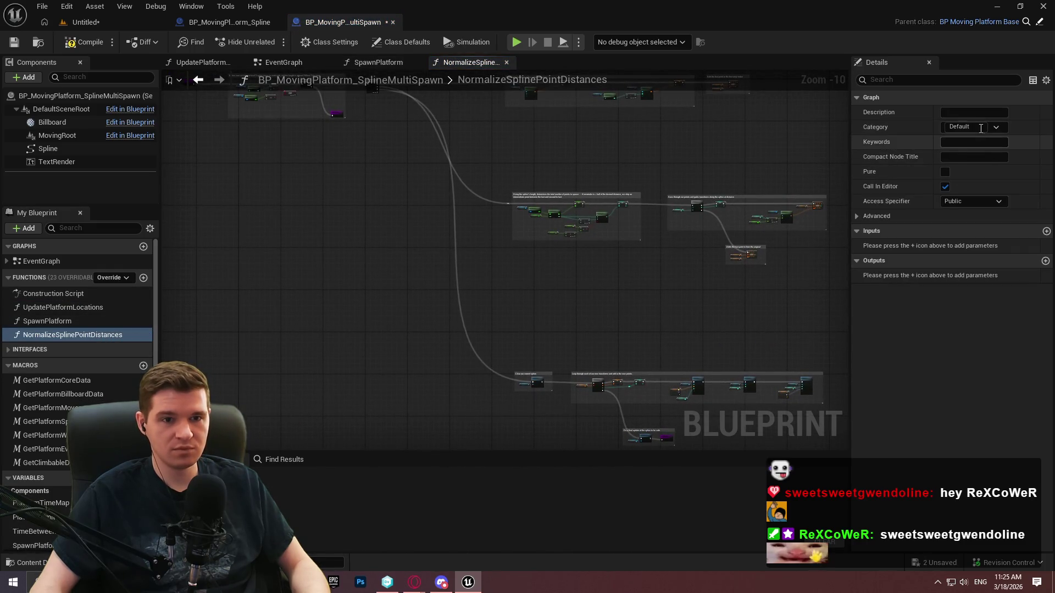
type("Spline")
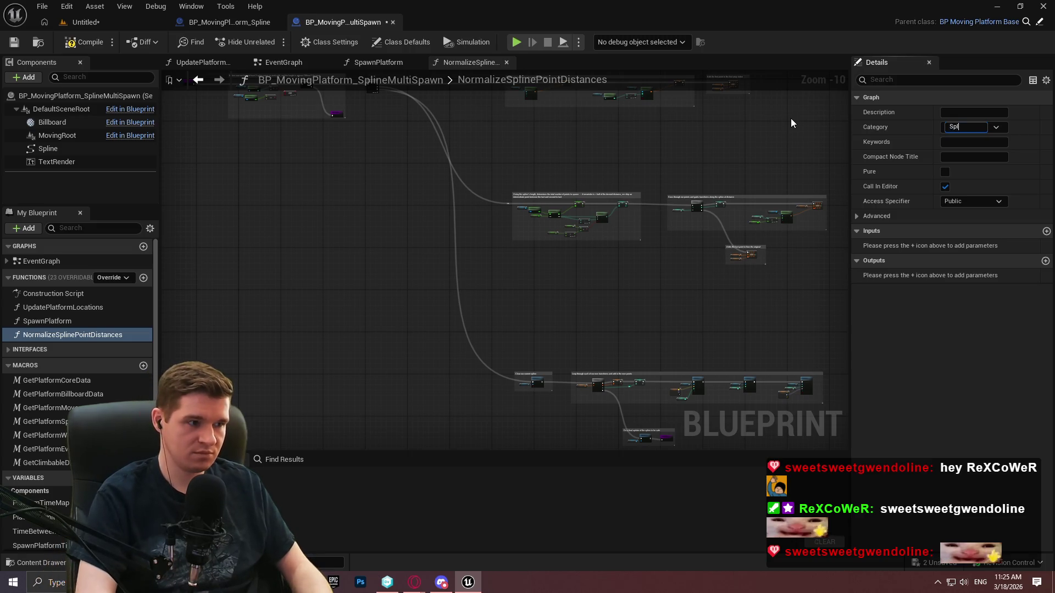
key("Return")
left_click(82, 44)
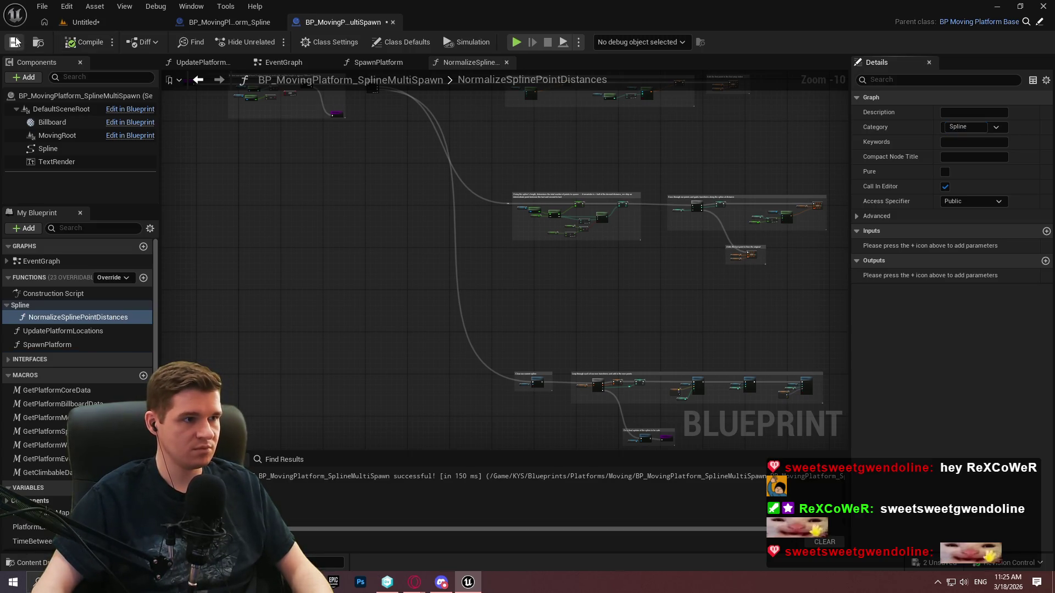
left_click(543, 415)
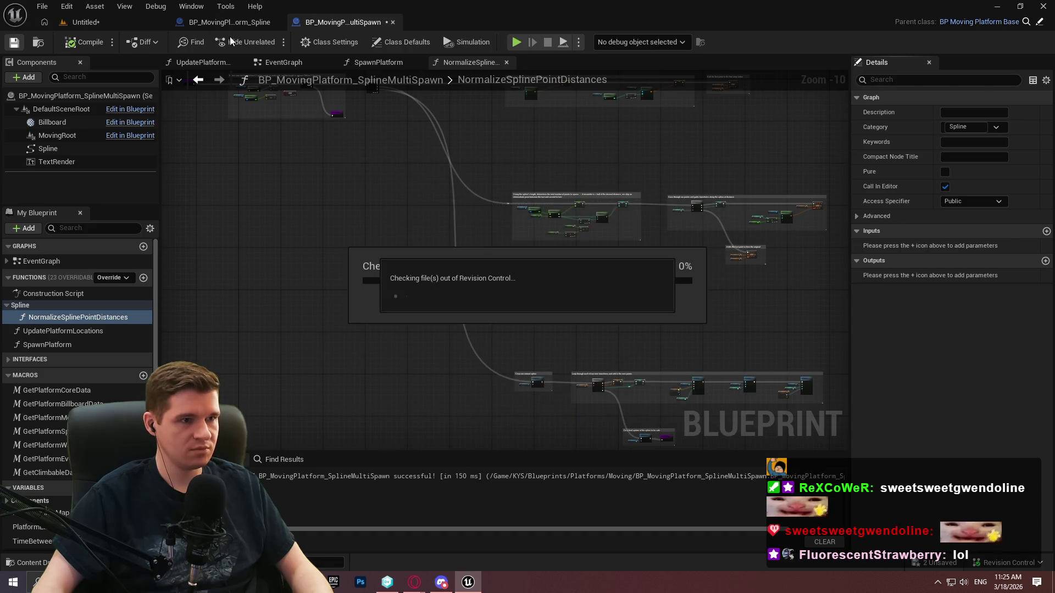
- Set the original blueprint's NormalizeSplinePointDistances category to Spline too
left_click(229, 22)
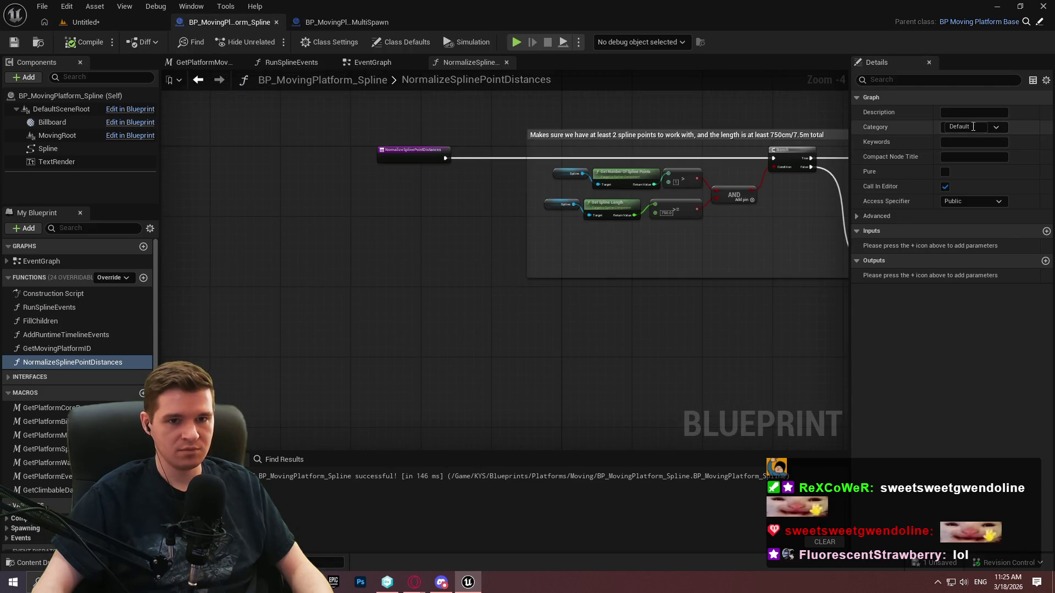
type("Ap")
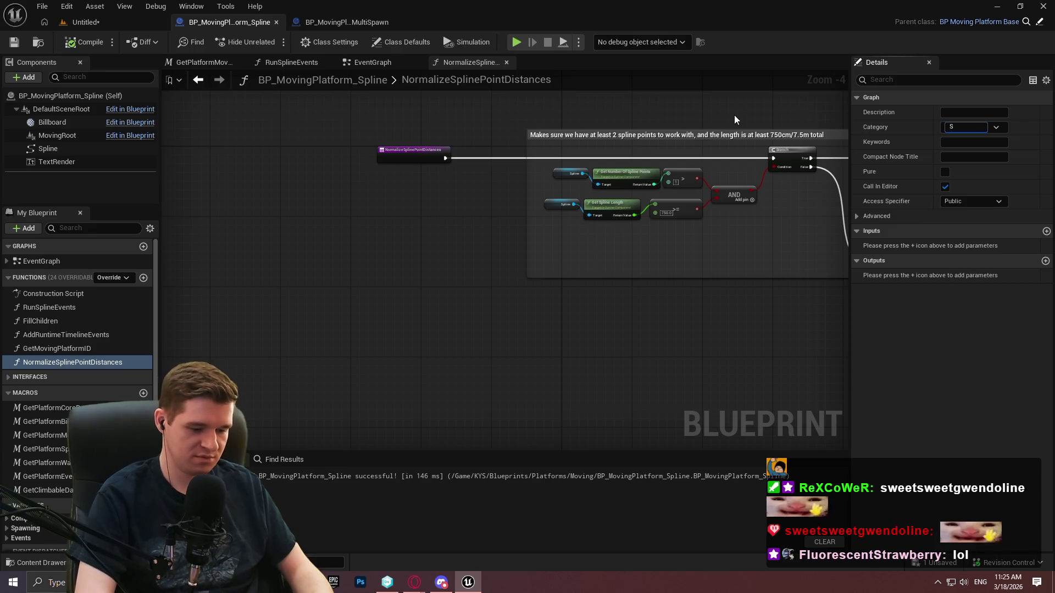
type("e")
key("Return")
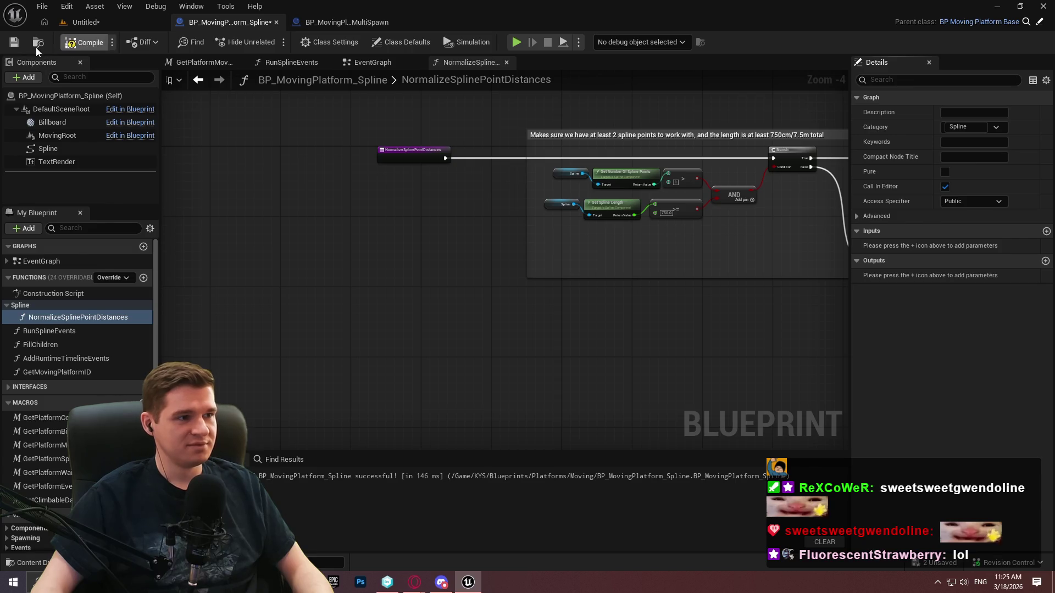
- Save the blueprint and select BP_MovingPlatform_Spline3 in the level
left_click(13, 43)
left_click(85, 22)
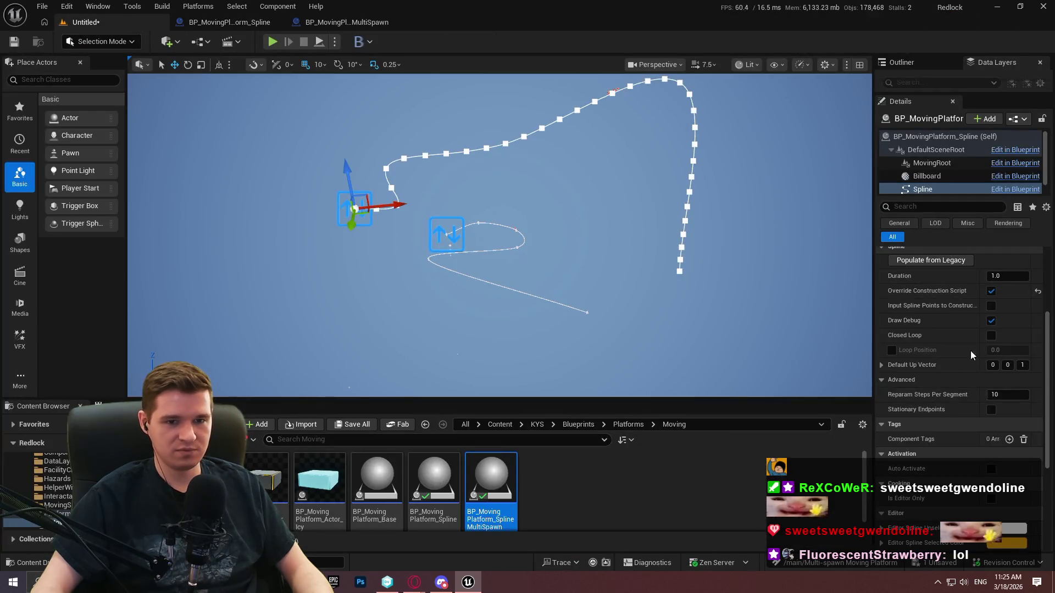
left_click(447, 246)
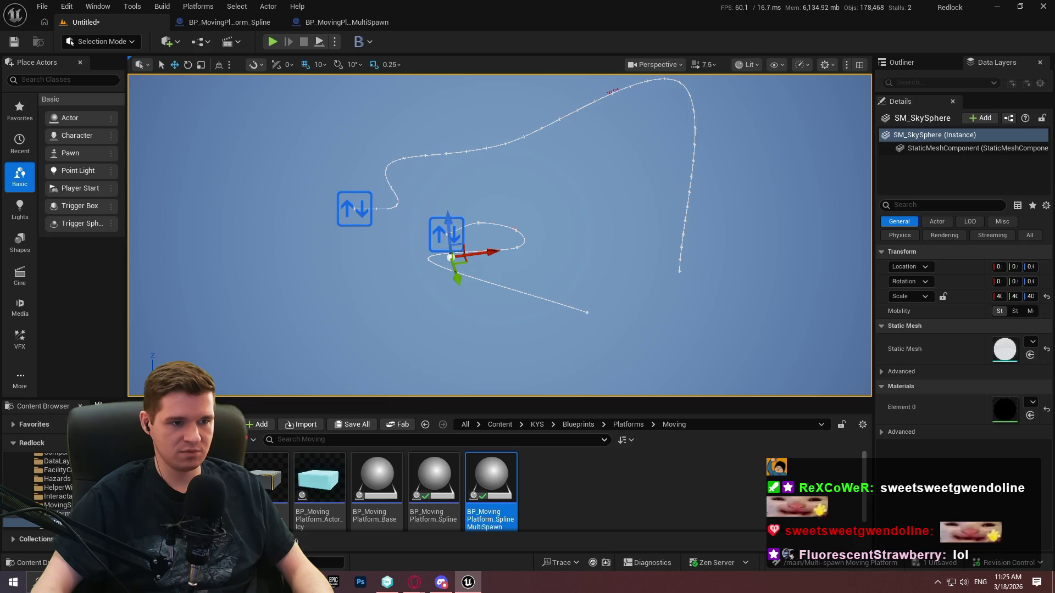
left_click(446, 235)
- Collapse the Platform Data and Platform Config groups and widen the Details panel
left_click(885, 367)
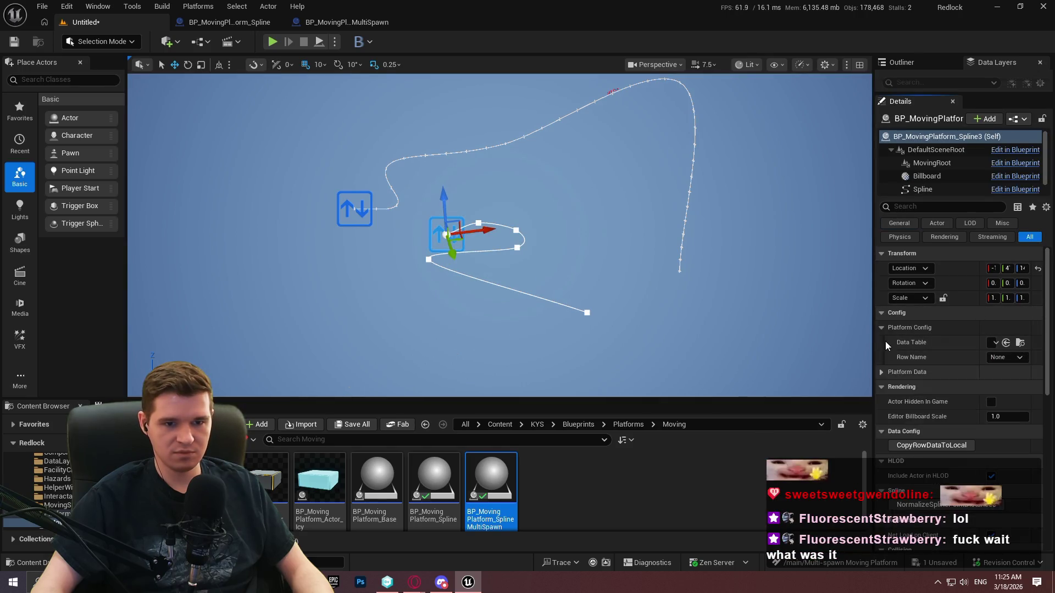
left_click(885, 331)
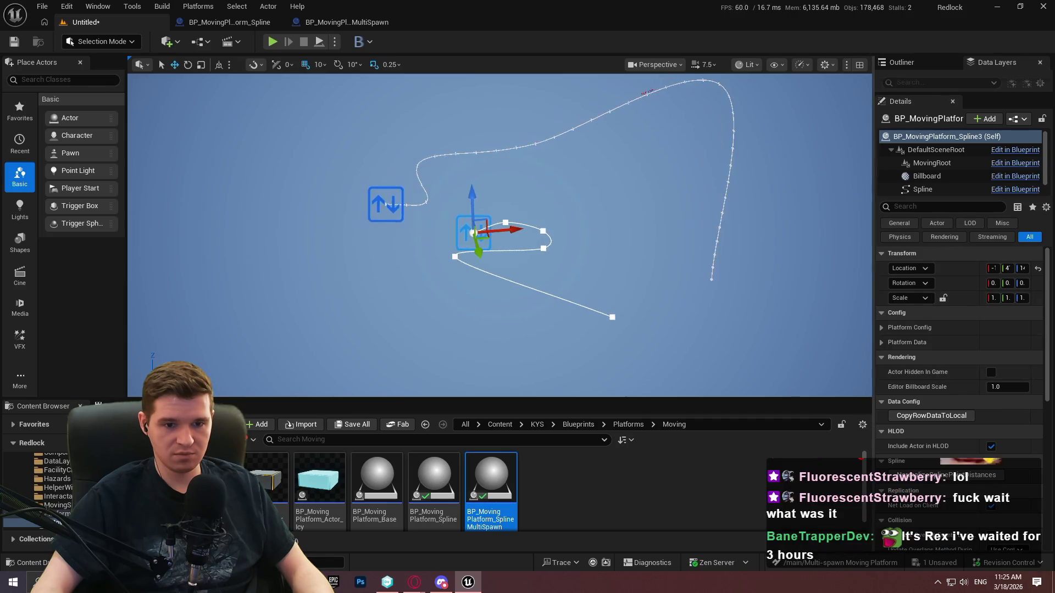
left_click_drag(872, 162, 796, 166)
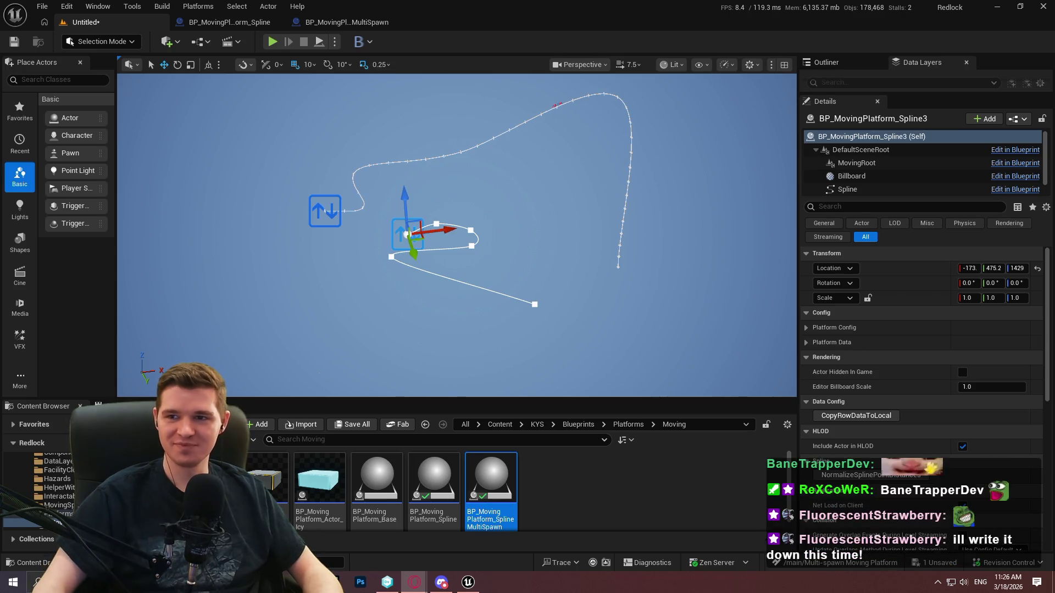
key("alt+Tab")
- Copy the first video's link, close Opera, and orbit the Unreal view around the spline
right_click(653, 133)
left_click(702, 199)
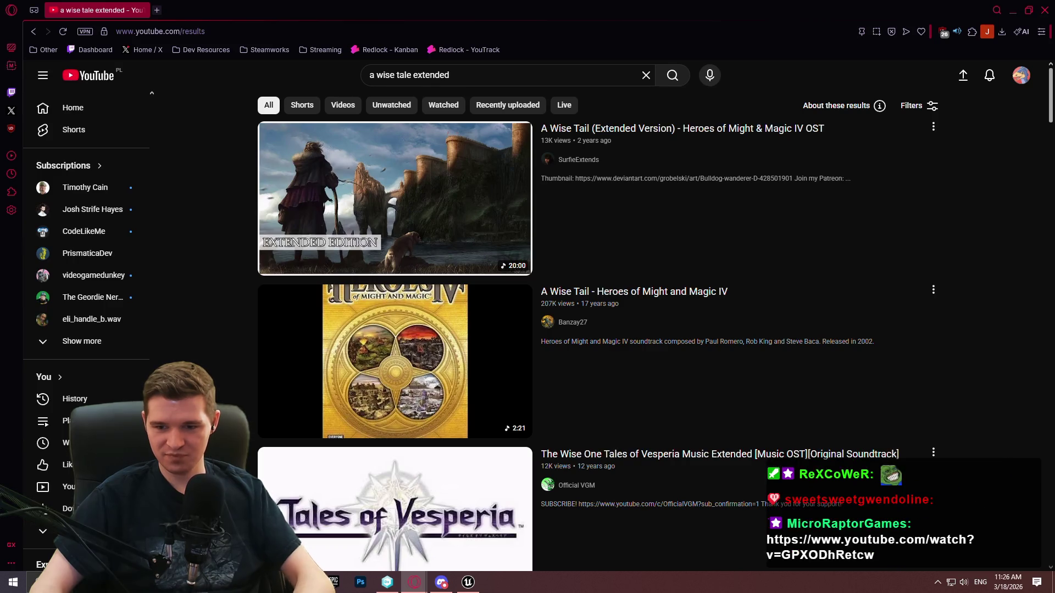
left_click(1048, 12)
left_click_drag(456, 236, 407, 242)
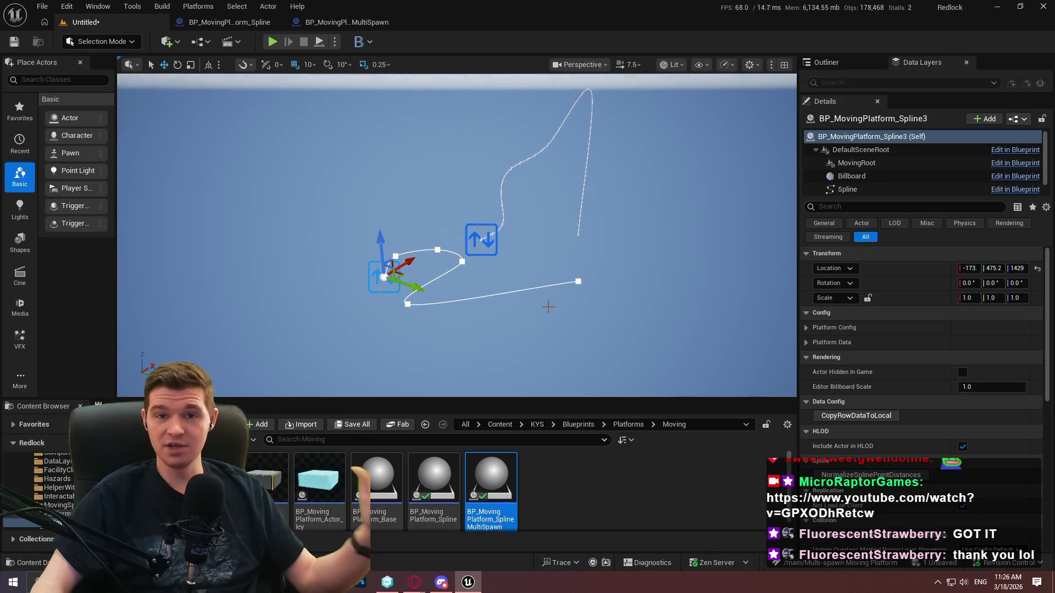
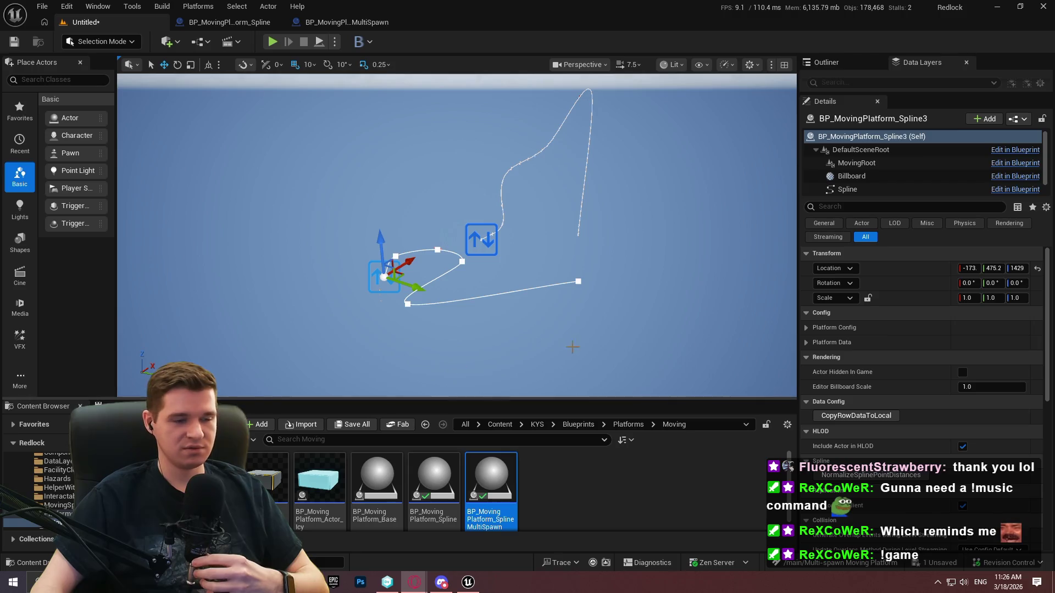
- Return the Content Browser to KYS/Blueprints and enlarge the browser panel
mouse_move(538, 333)
left_mouse_down()
mouse_move(498, 308)
mouse_move(500, 283)
mouse_move(395, 239)
mouse_move(420, 212)
left_mouse_up()
scroll(519, 320, "down", 2)
scroll(496, 304, "down", 1)
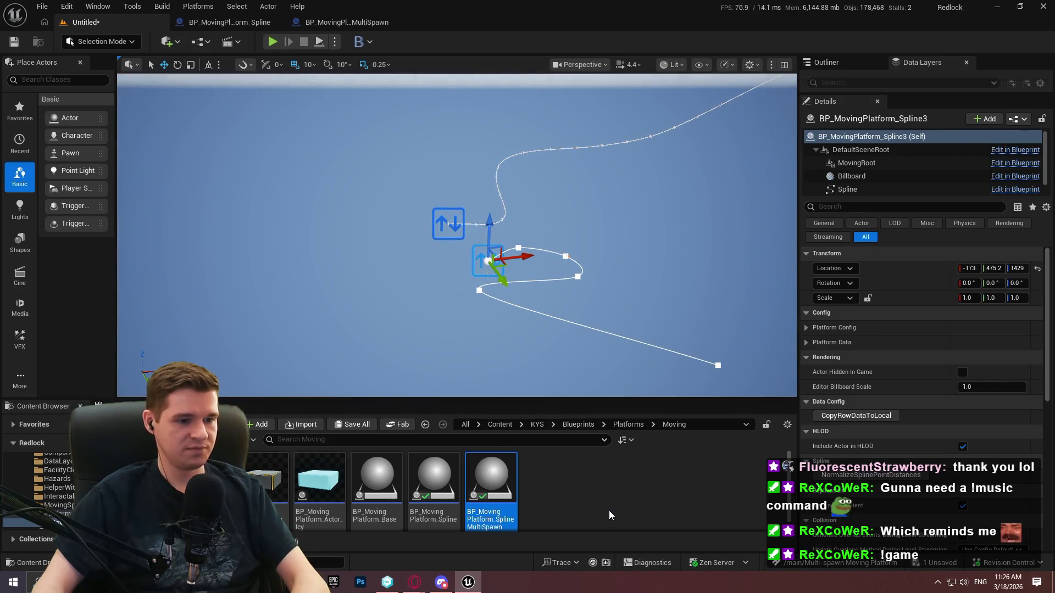
left_click(578, 425)
left_click_drag(583, 400, 594, 208)
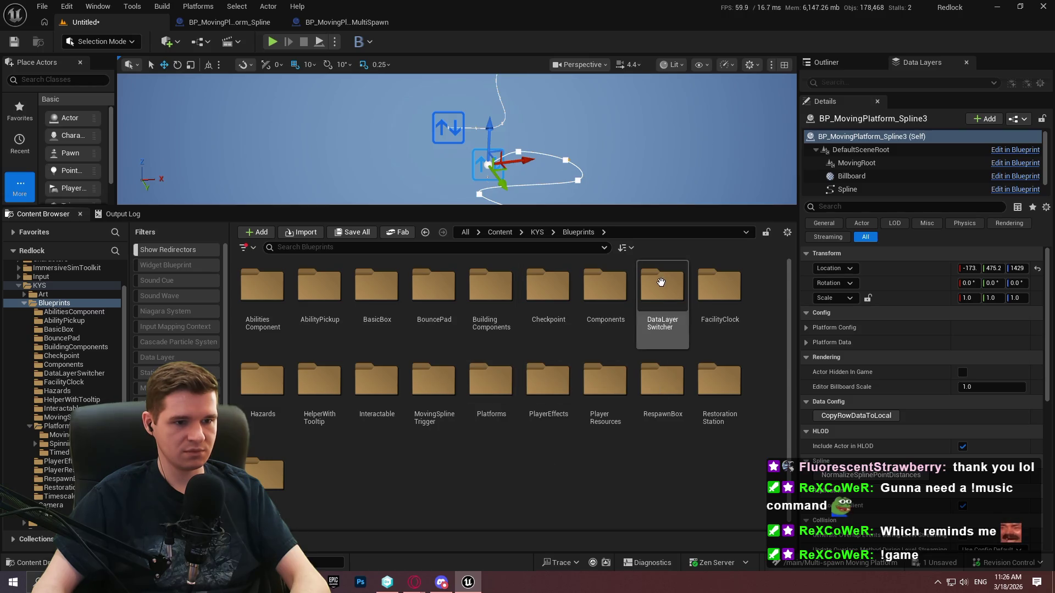
- Open the Redlock level from KYS/Maps without saving the untitled level
left_click(537, 232)
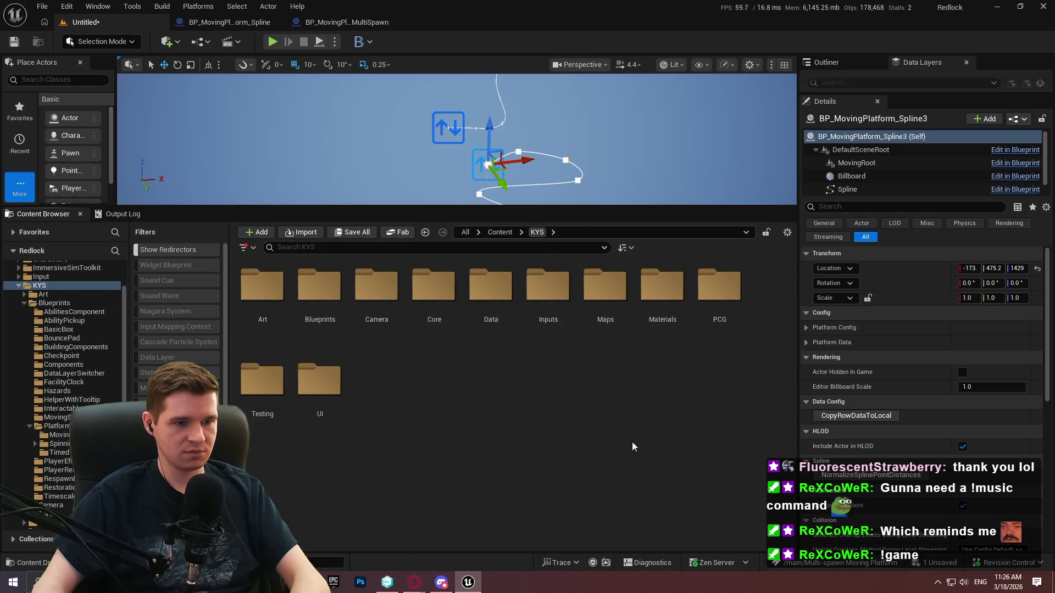
double_click(605, 277)
double_click(320, 385)
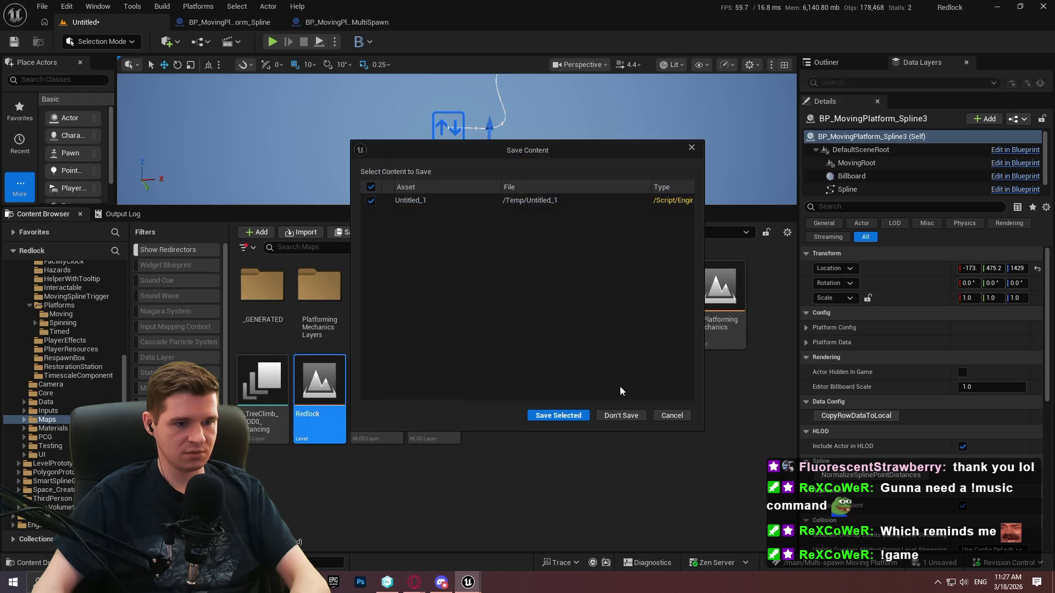
left_click(619, 413)
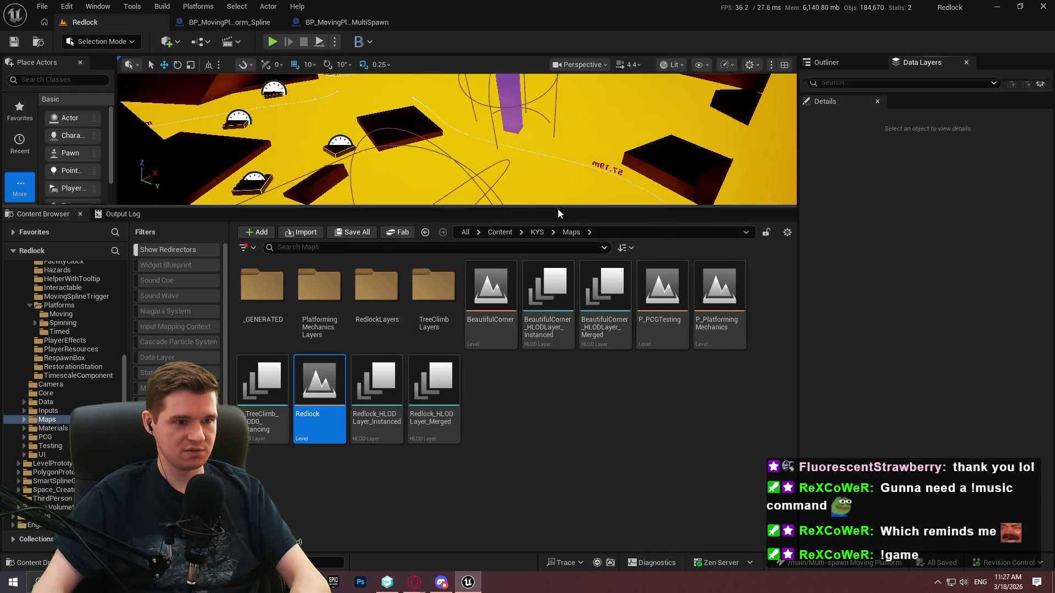
- Enlarge the level viewport, rebalance the side panels, and show the Outliner
left_click_drag(551, 209, 539, 380)
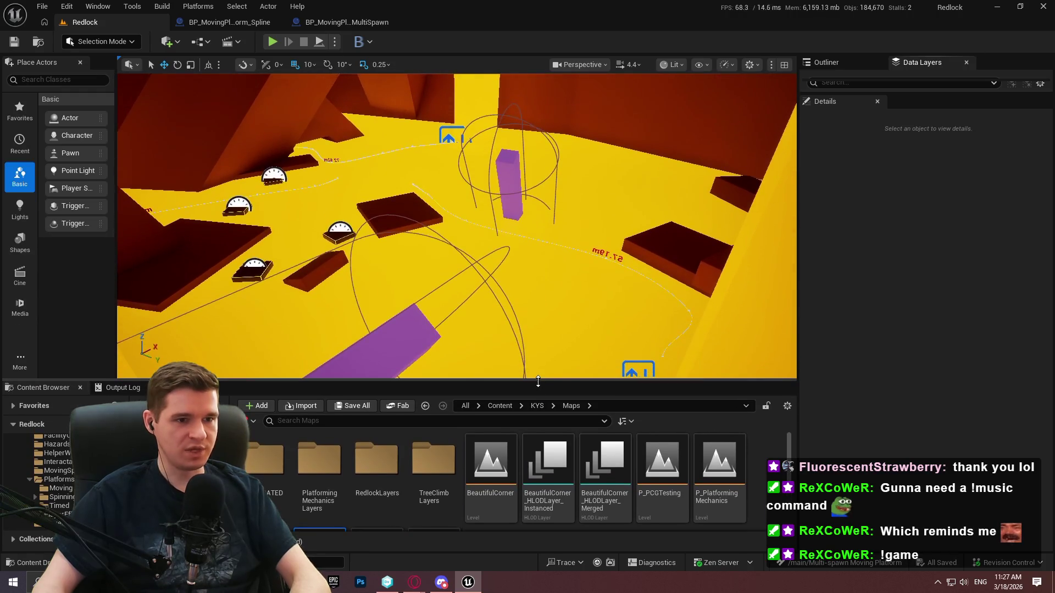
scroll(553, 346, "up", 3)
scroll(456, 225, "down", 2)
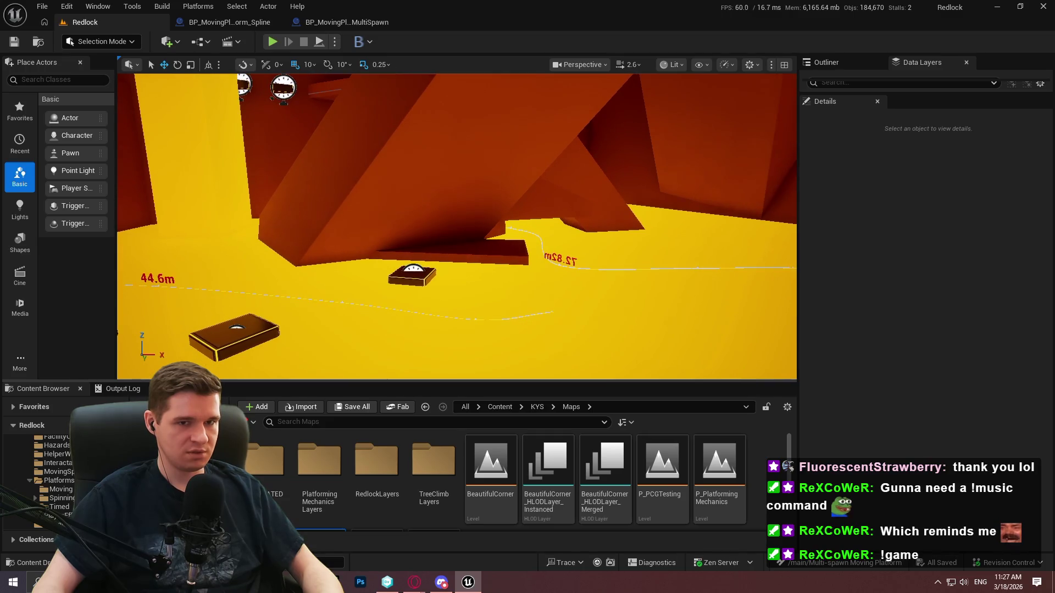
mouse_move(933, 97)
left_mouse_down()
mouse_move(926, 368)
mouse_move(922, 288)
mouse_move(923, 358)
left_mouse_up()
left_click(851, 64)
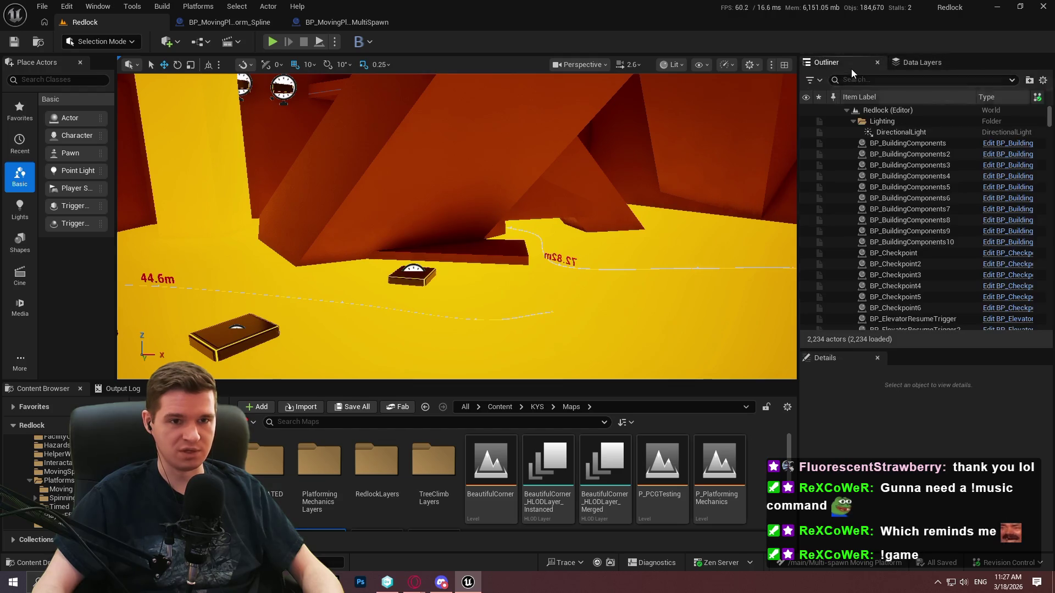
- Filter the Outliner by 'spline' and select the spline moving platforms
left_click(901, 79)
type("spline")
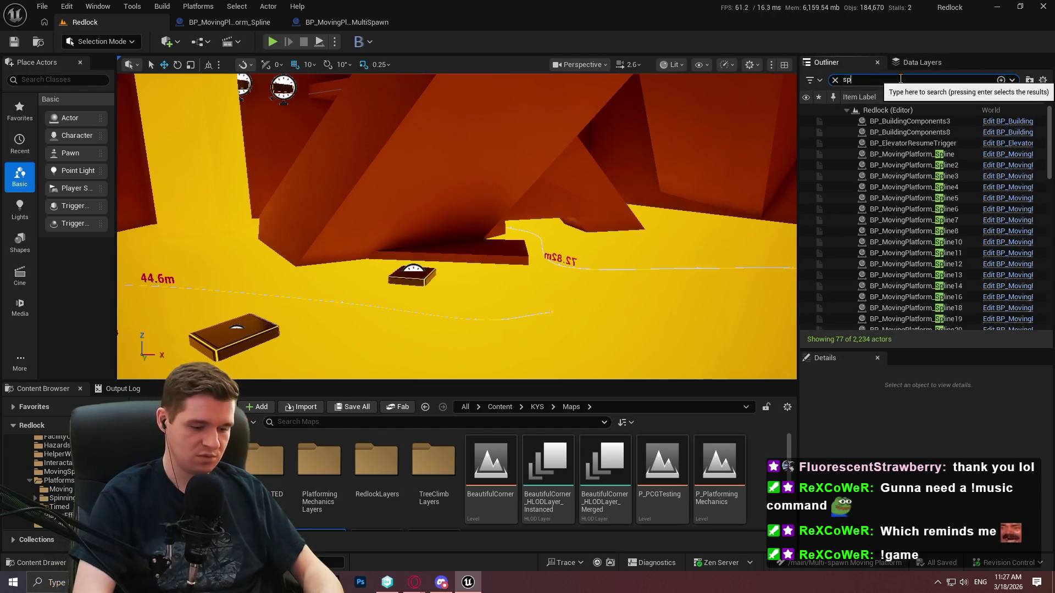
left_click(915, 118)
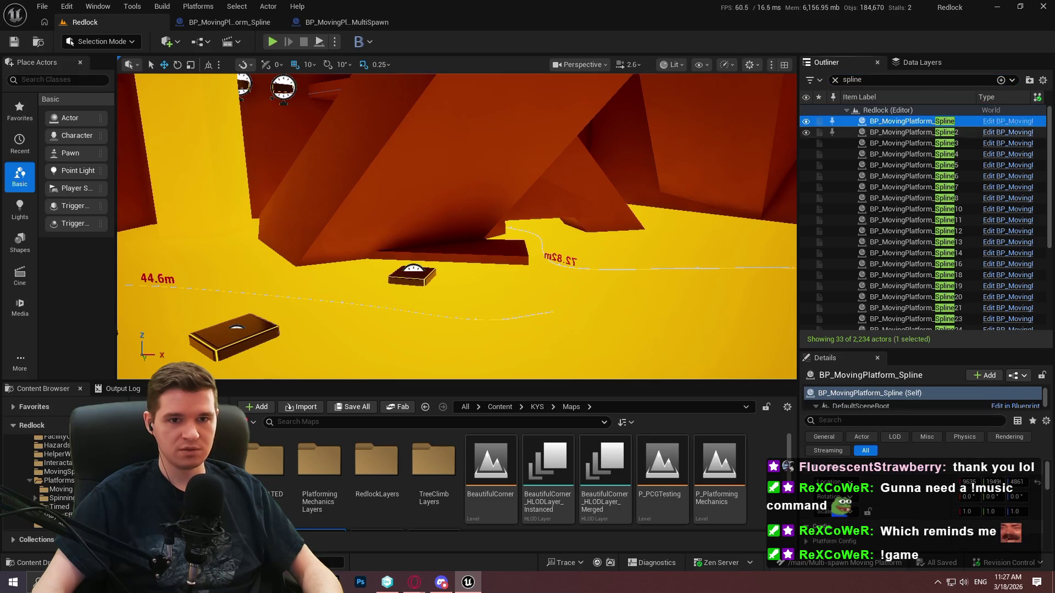
scroll(1052, 134, "down", 5)
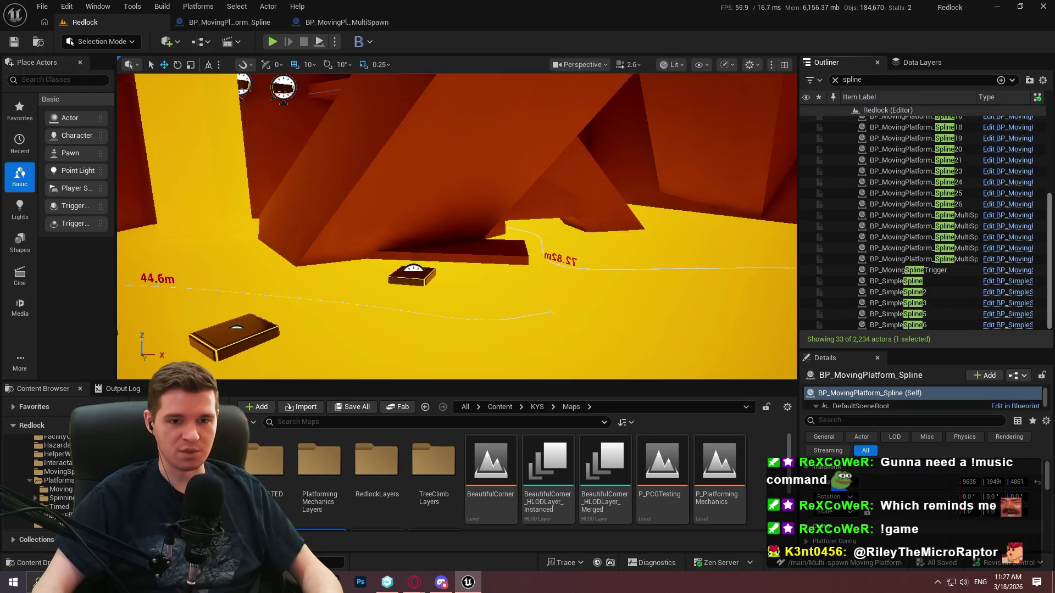
left_click(931, 260, "shift")
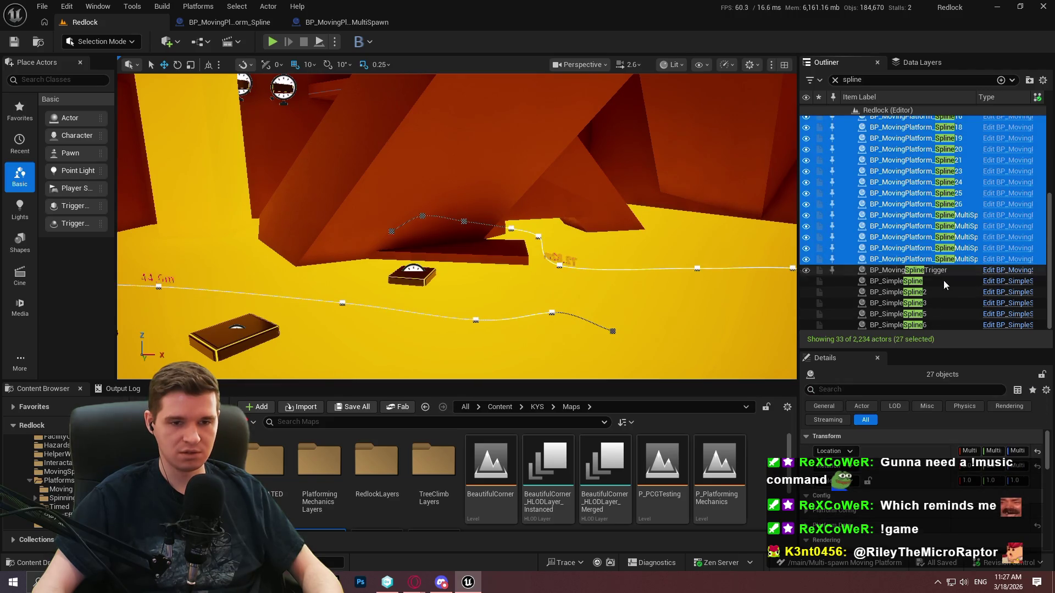
scroll(951, 215, "up", 1)
scroll(951, 214, "up", 4)
scroll(943, 494, "down", 8)
scroll(943, 495, "down", 5)
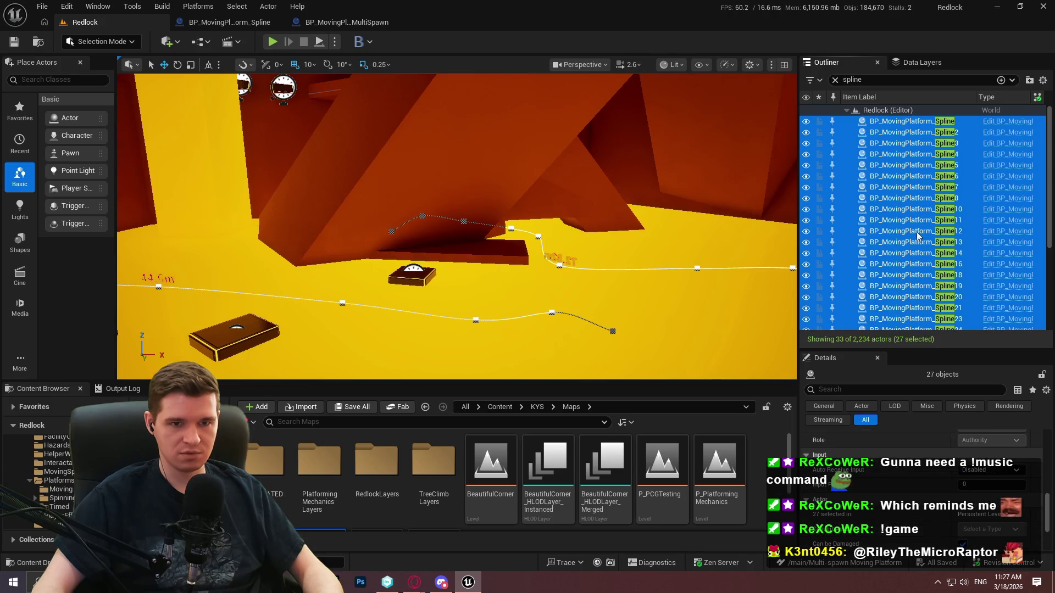
- Narrow the selection to the five BP_MovingPlatform_SplineMultiSpawn platforms
left_click(915, 165)
scroll(923, 220, "down", 3)
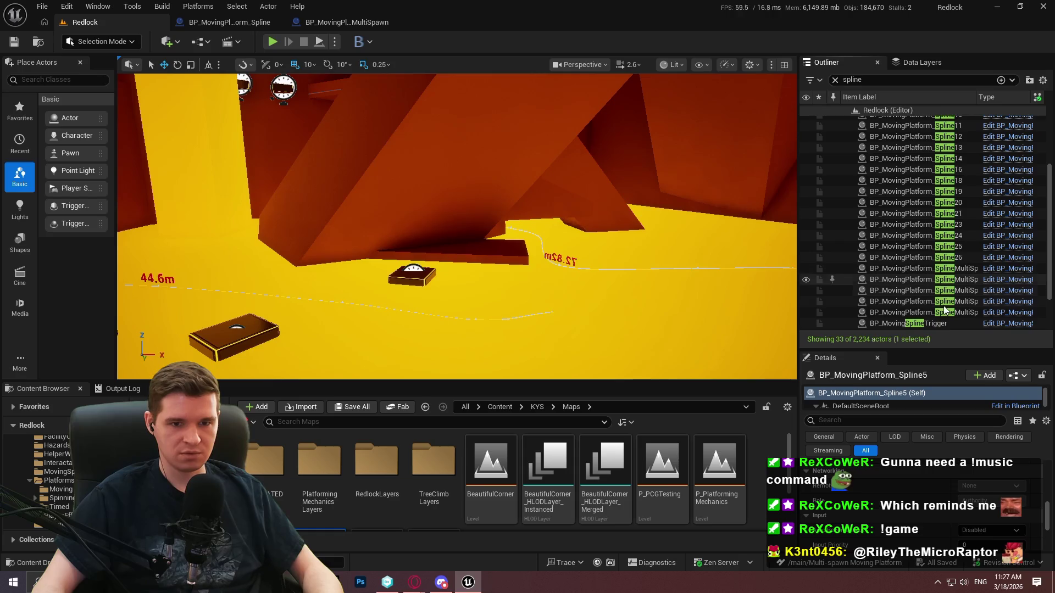
left_click(938, 312)
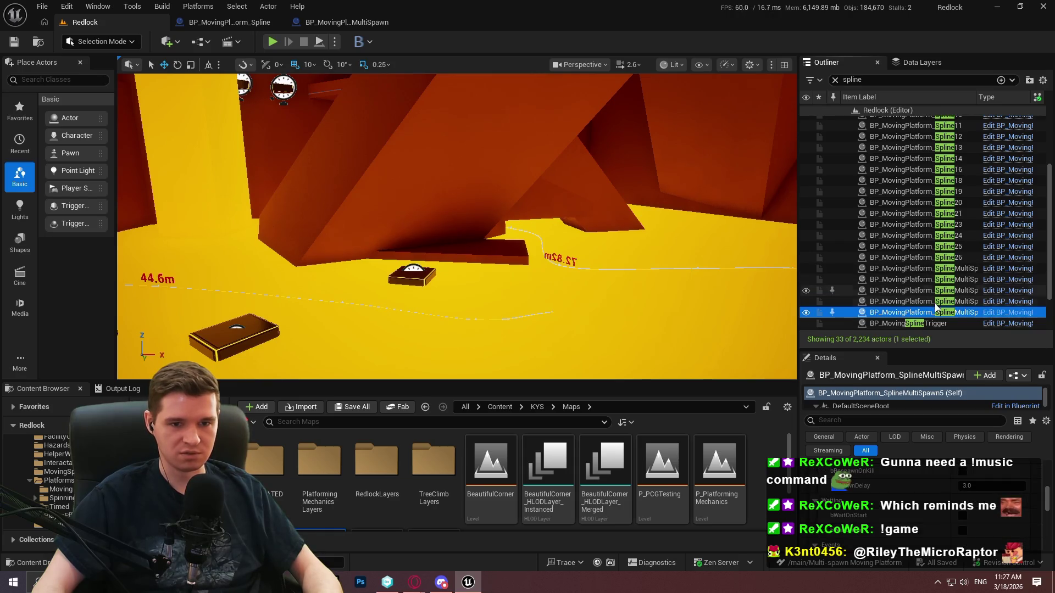
left_click(934, 290, "shift")
left_click(929, 269, "shift")
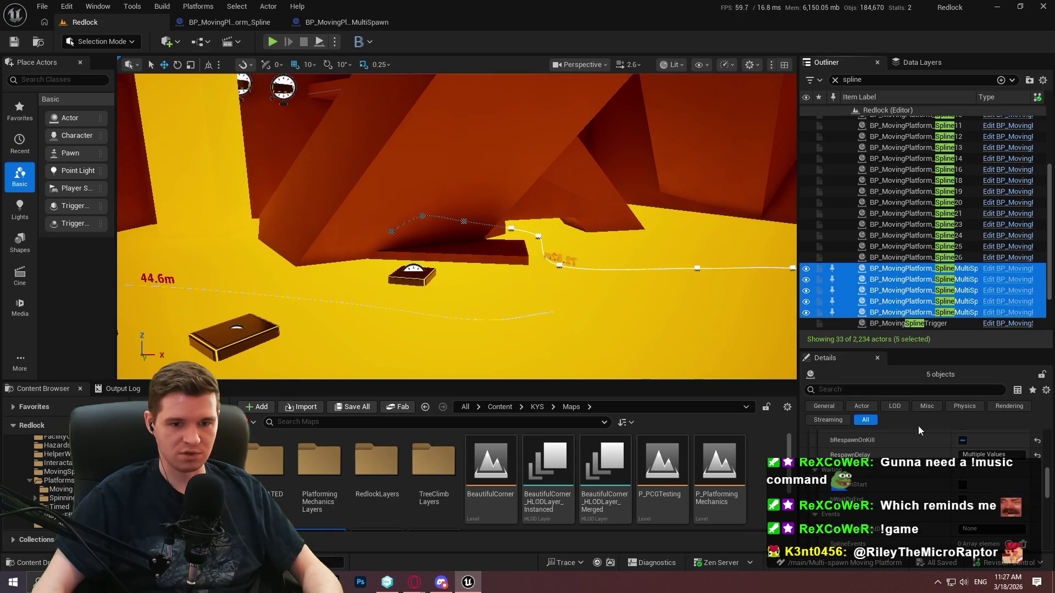
scroll(915, 439, "up", 5)
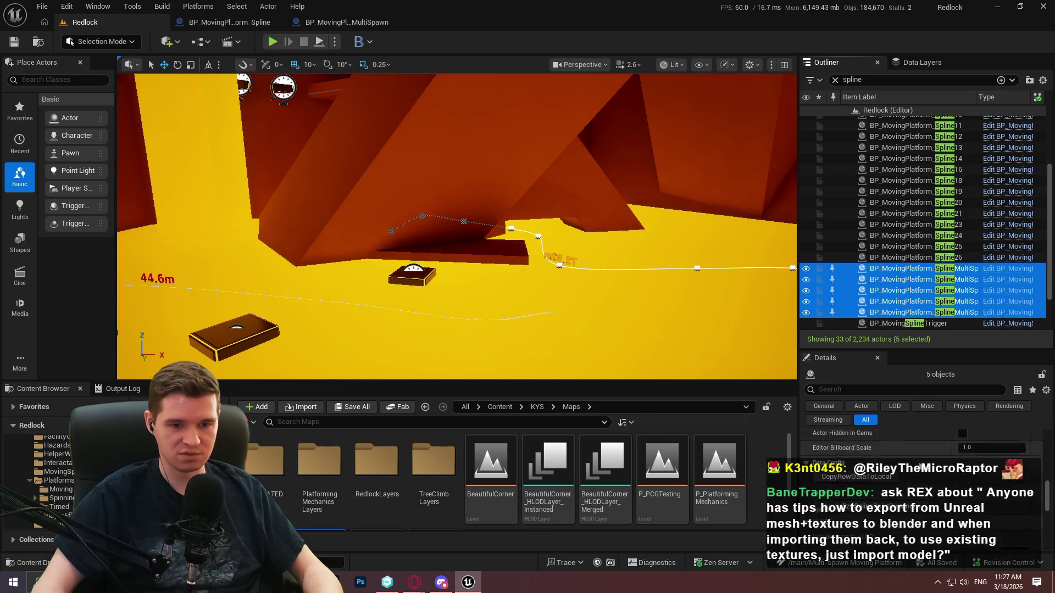
mouse_move(522, 215)
left_mouse_down()
mouse_move(574, 180)
mouse_move(604, 181)
mouse_move(588, 184)
left_mouse_up()
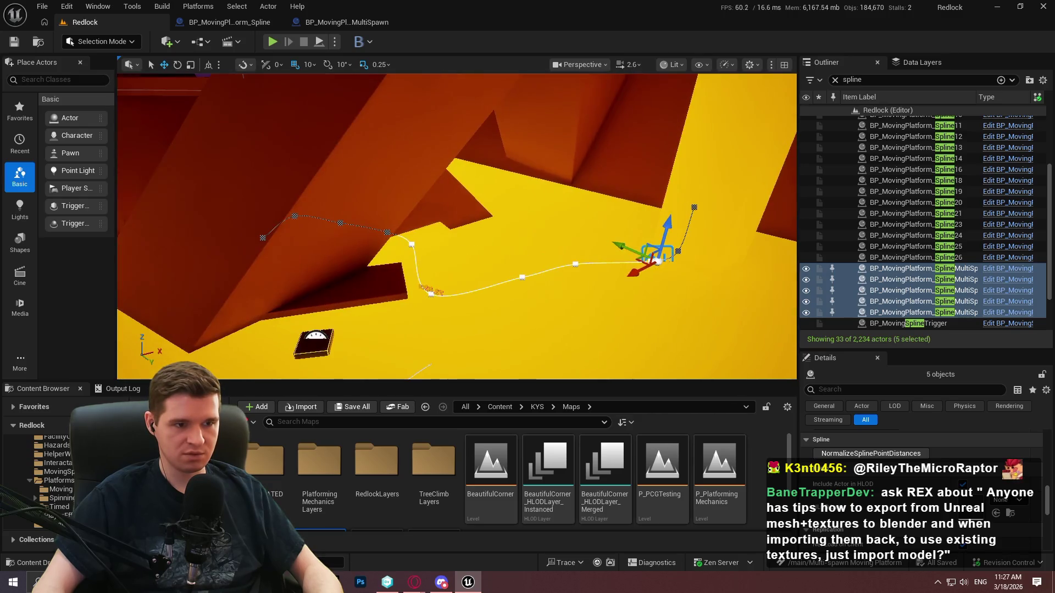
- Normalize the spline point distances on the five multi-spawn platforms
left_click(871, 454)
mouse_move(556, 250)
left_mouse_down()
mouse_move(555, 237)
mouse_move(566, 263)
mouse_move(549, 258)
mouse_move(546, 247)
mouse_move(571, 269)
mouse_move(571, 255)
mouse_move(697, 256)
left_mouse_up()
scroll(632, 258, "up", 3)
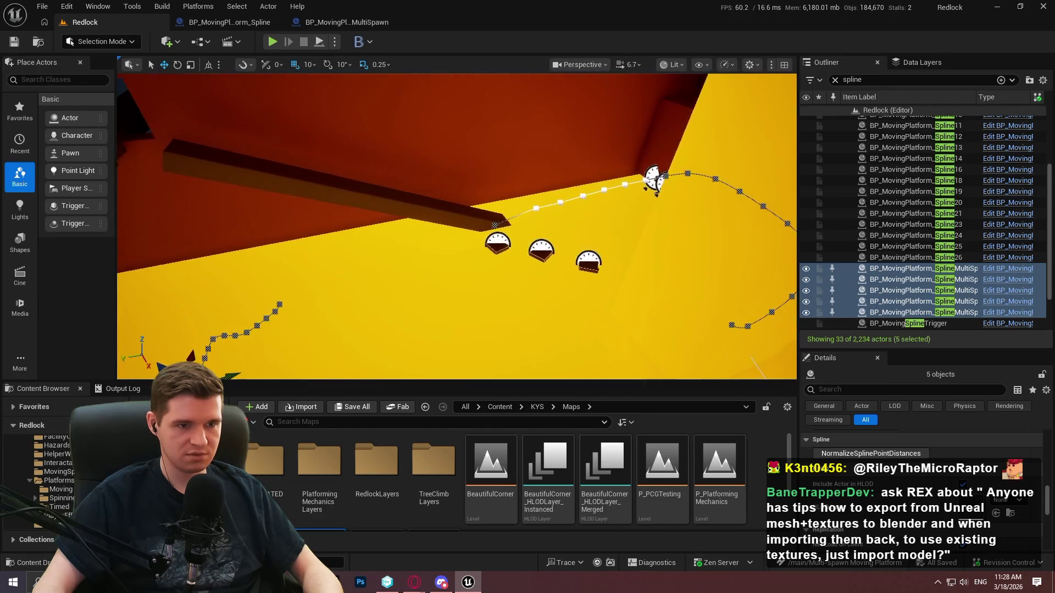
- Select BP_MovingPlatform_Spline through Spline26, frame them, and normalize their 22 splines
left_click(957, 257)
scroll(916, 201, "up", 3)
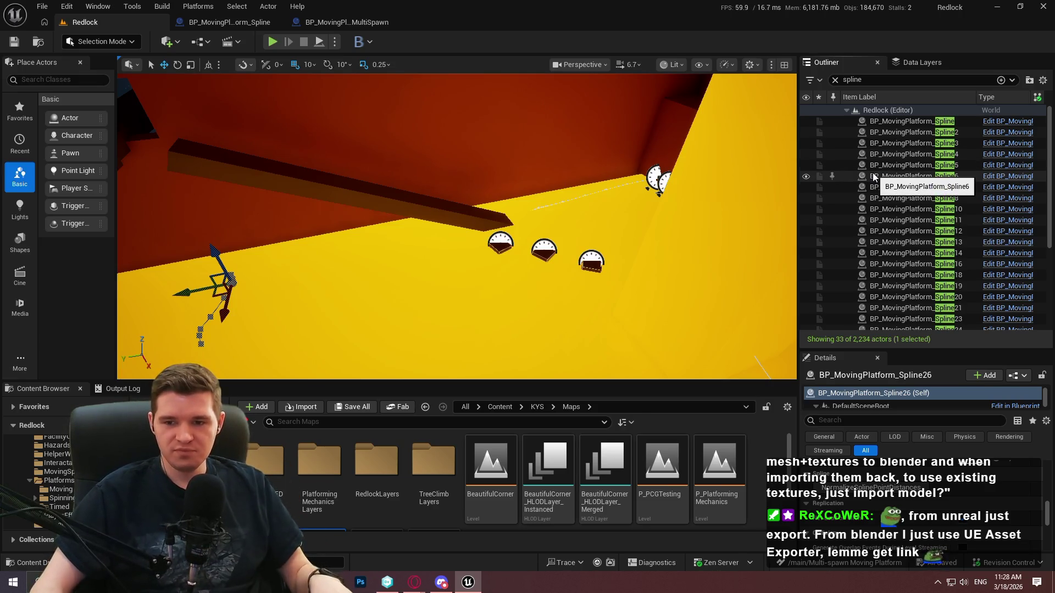
left_click(930, 125, "shift")
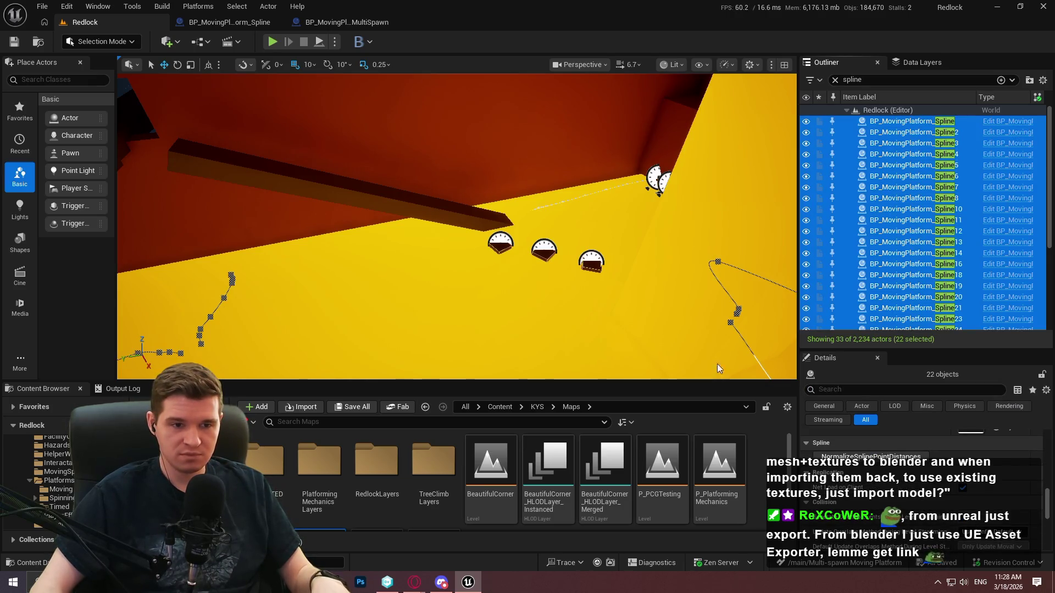
key("f")
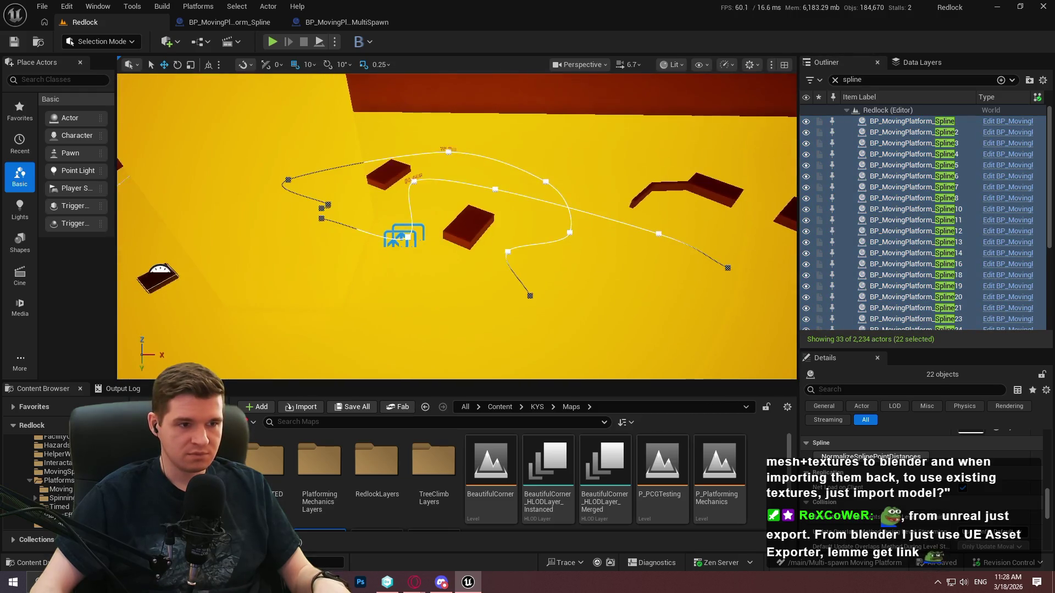
left_click(872, 459)
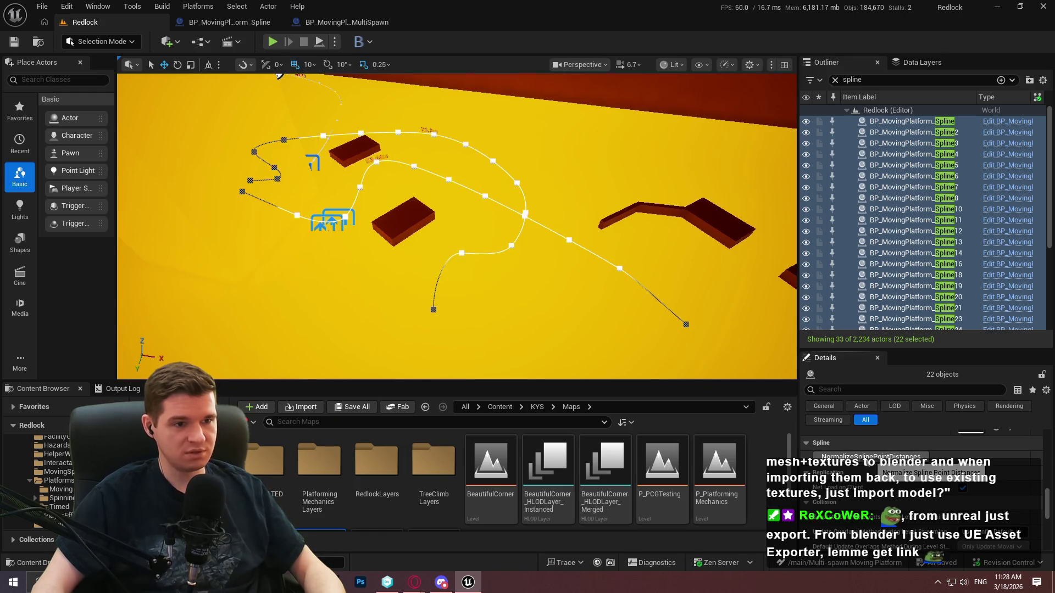
left_click_drag(572, 297, 456, 209)
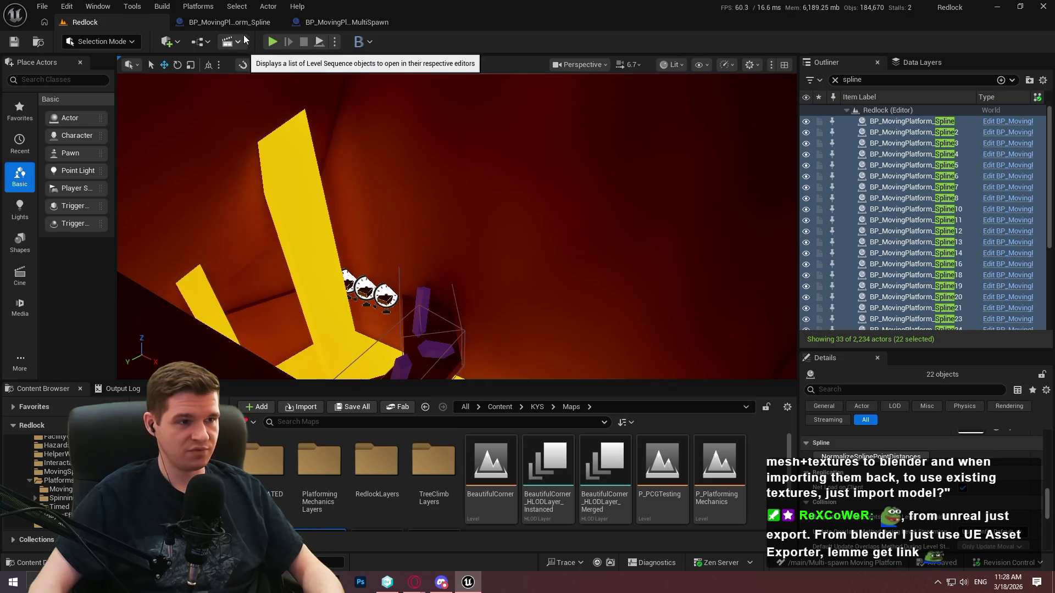
- Start a playtest, unlock all checkpoints, and teleport to the Geothermal Power Room checkpoint
left_click(335, 43)
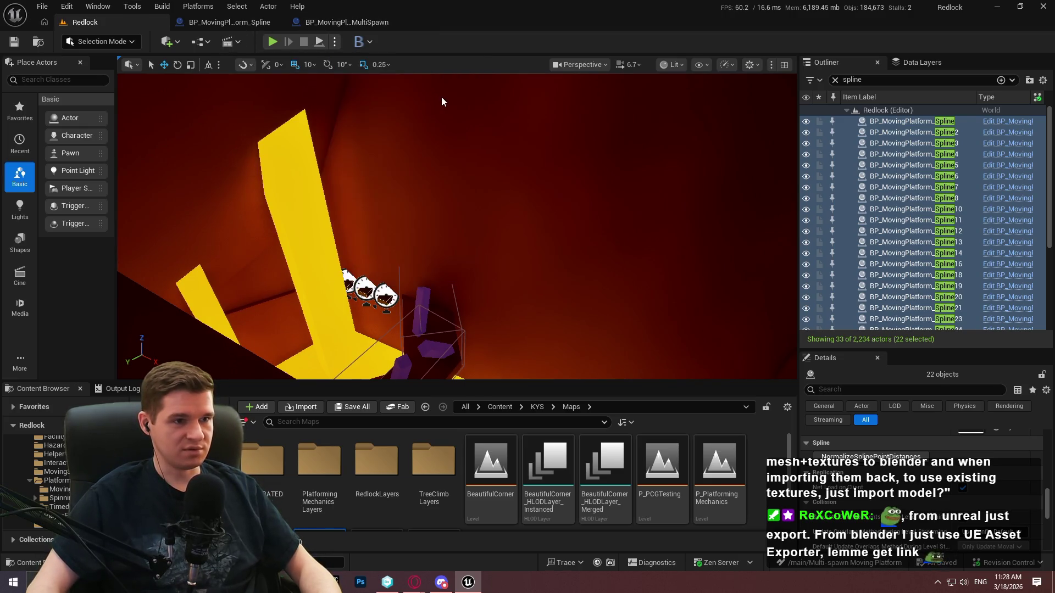
key("Escape")
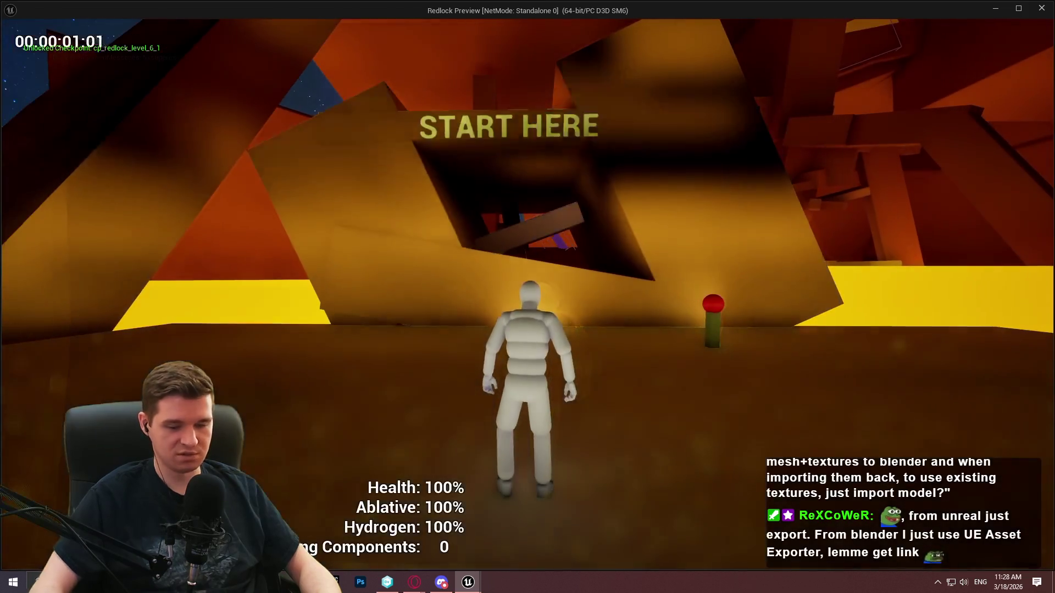
key("Escape")
left_click(515, 334)
key("w")
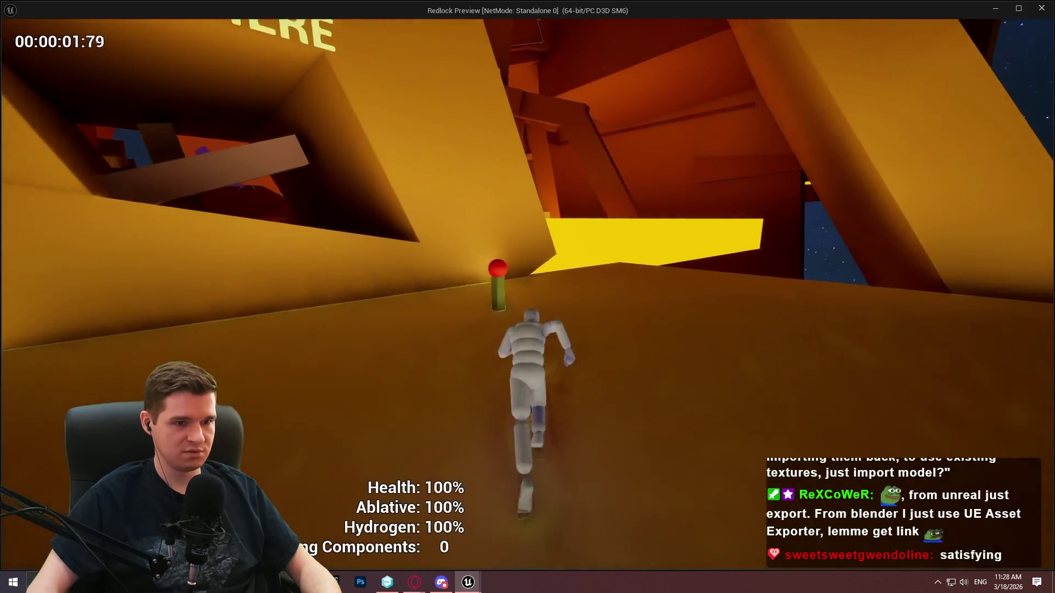
key("e")
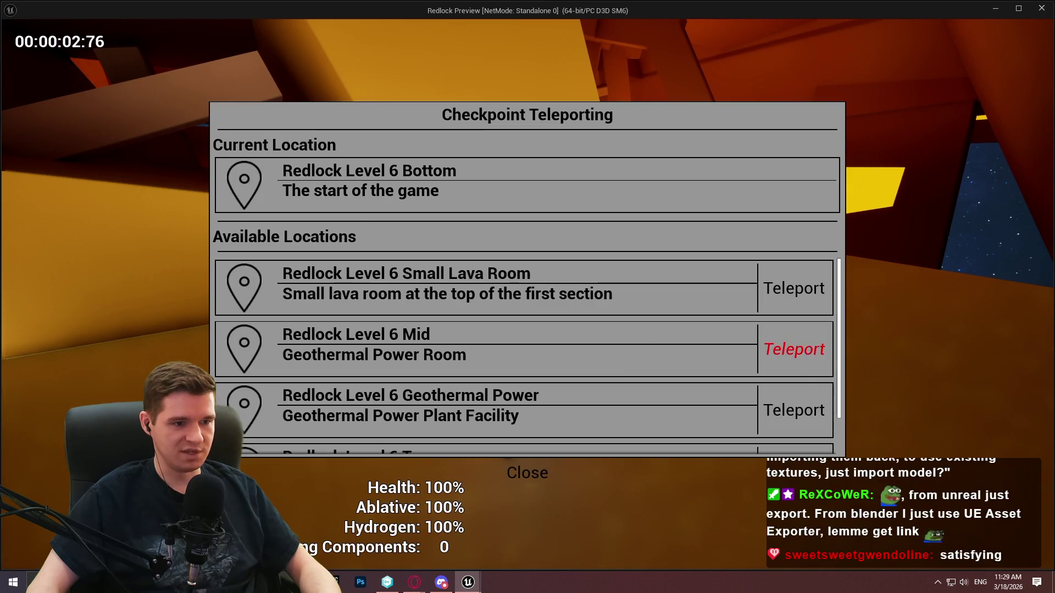
left_click(794, 349)
- Enter the yellow lava room and climb from the glowing tile up the slanted beam
key("w")
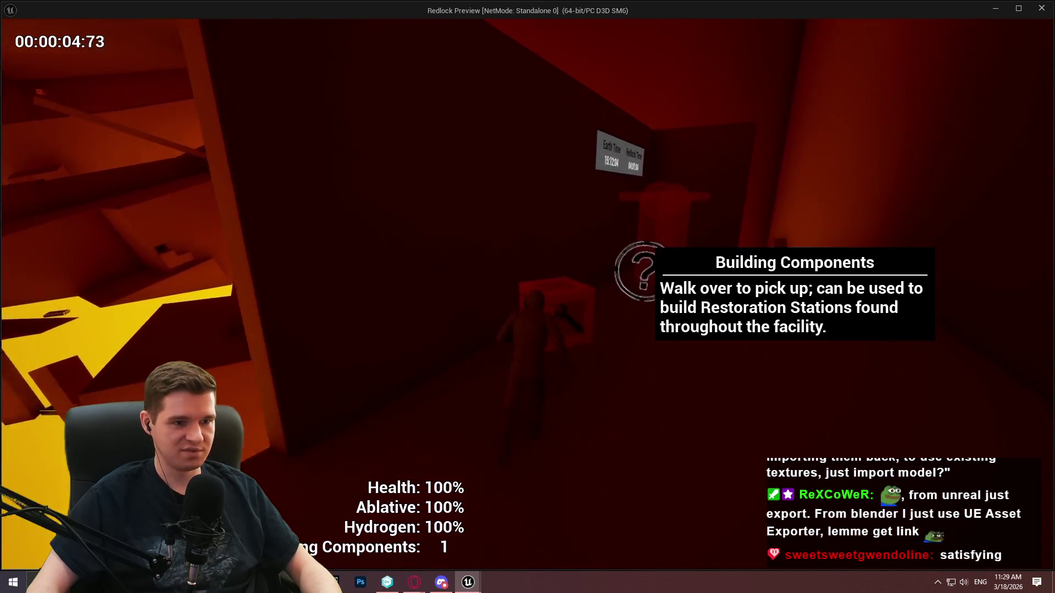
key("e")
key("e")
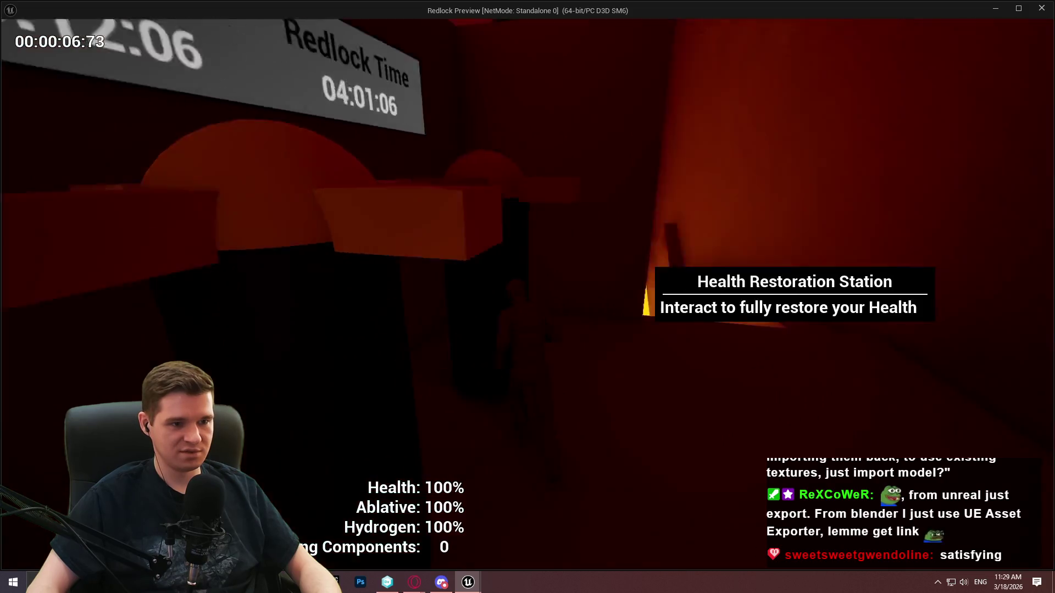
key("w")
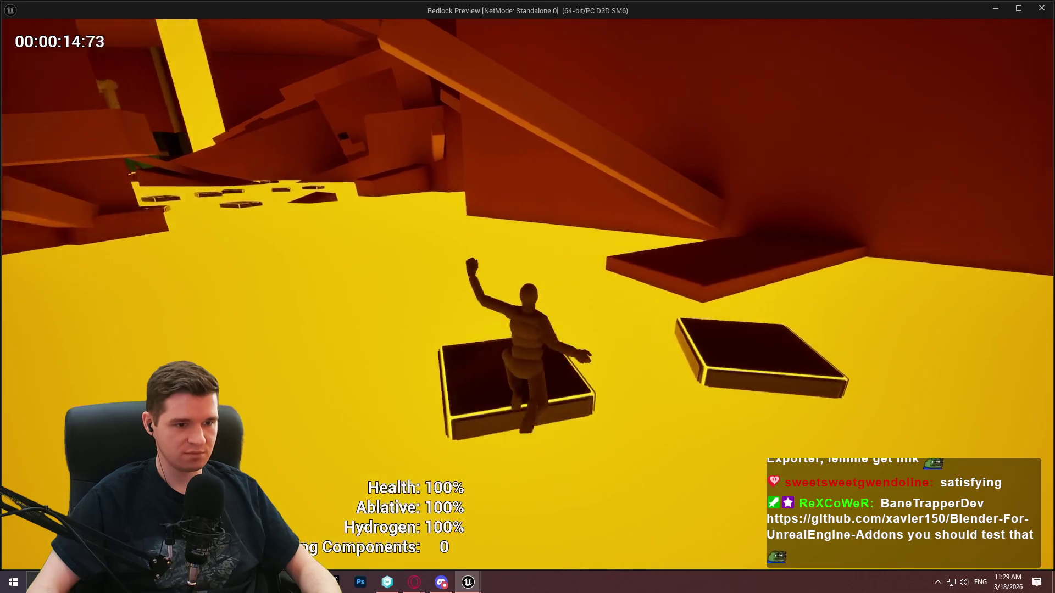
key("space")
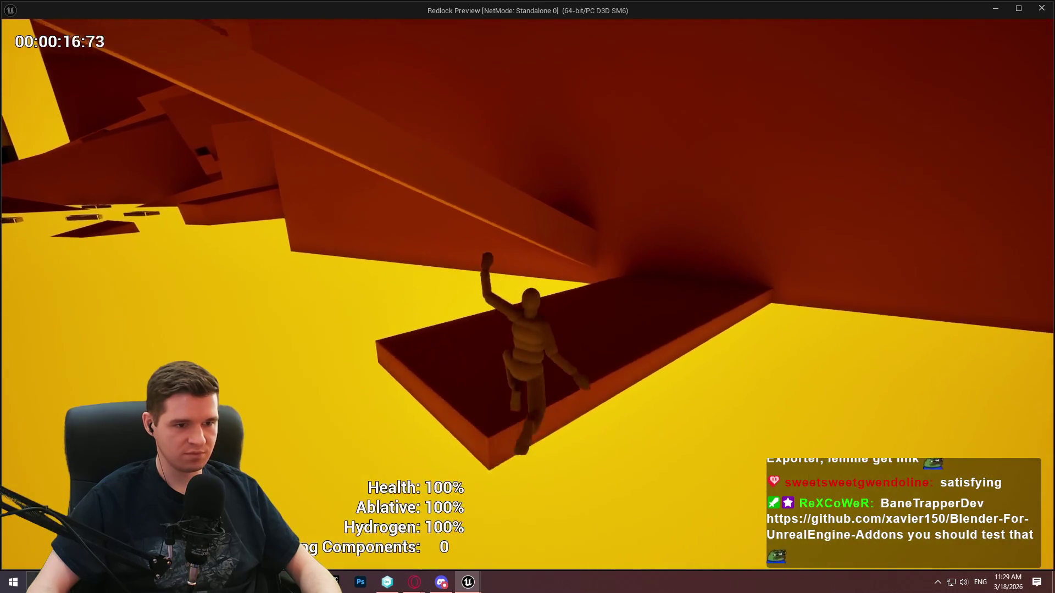
key("space")
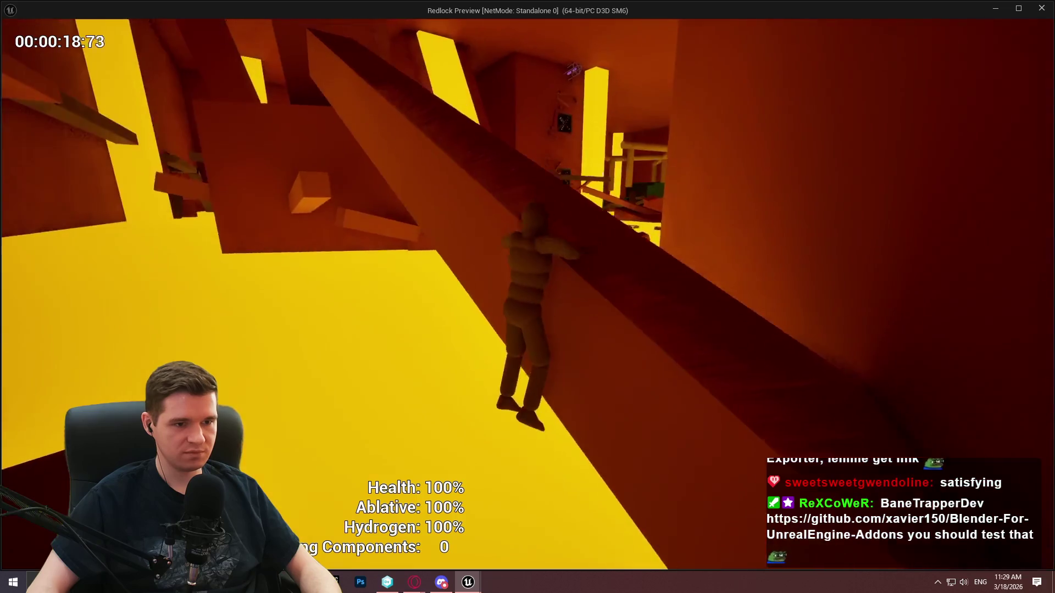
key("w")
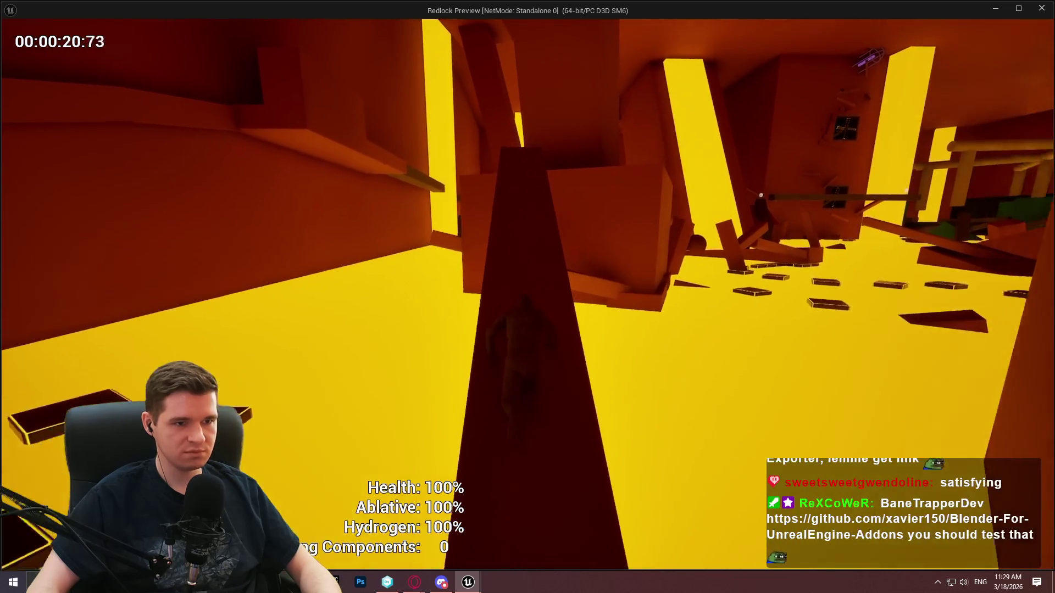
key("space")
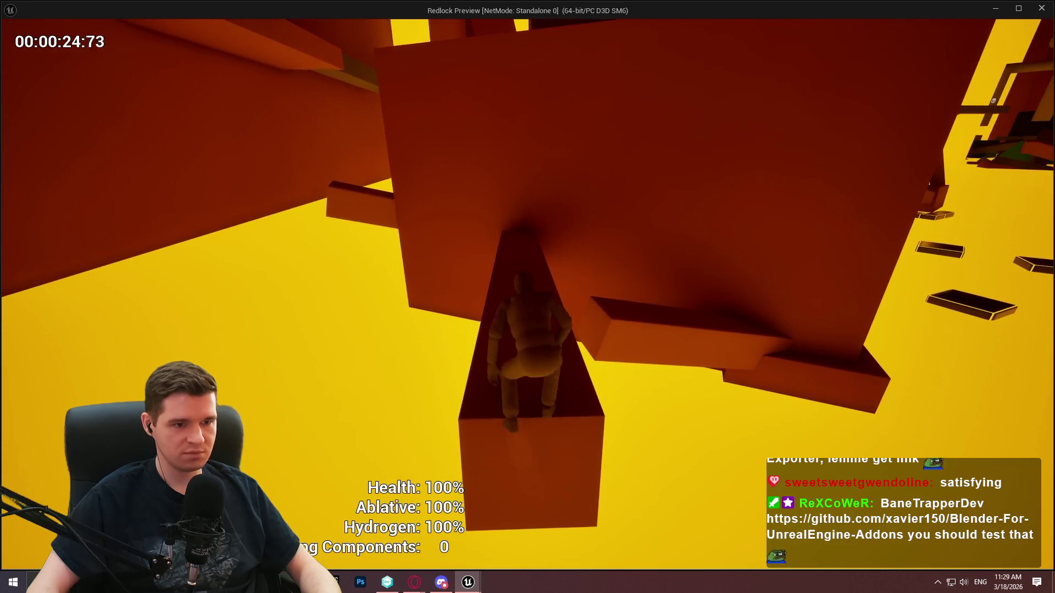
key("w")
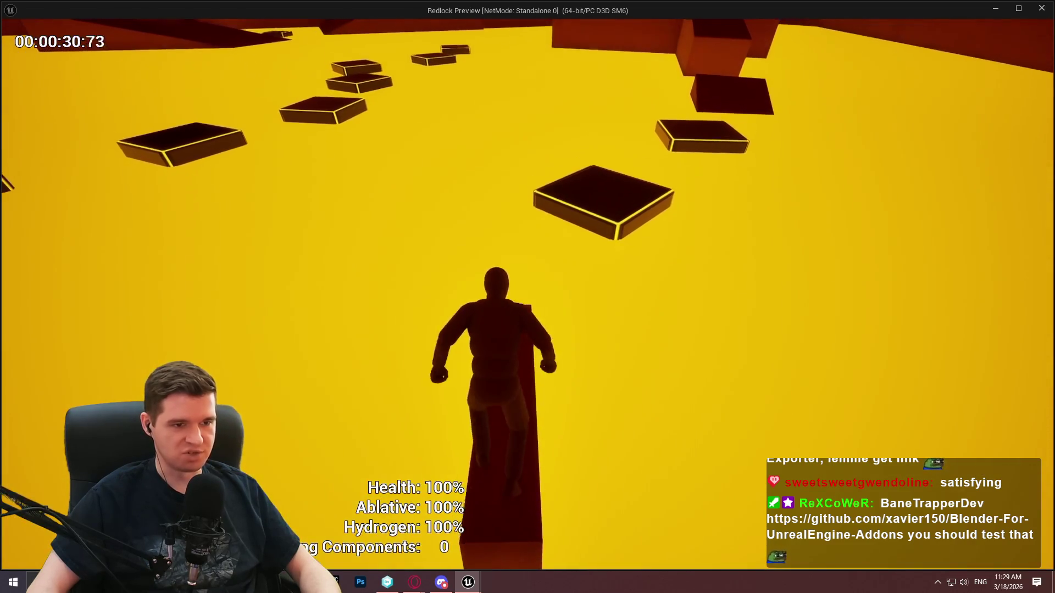
- Cross the floating platforms and high beam, then hop across platforms to the green one
key("space")
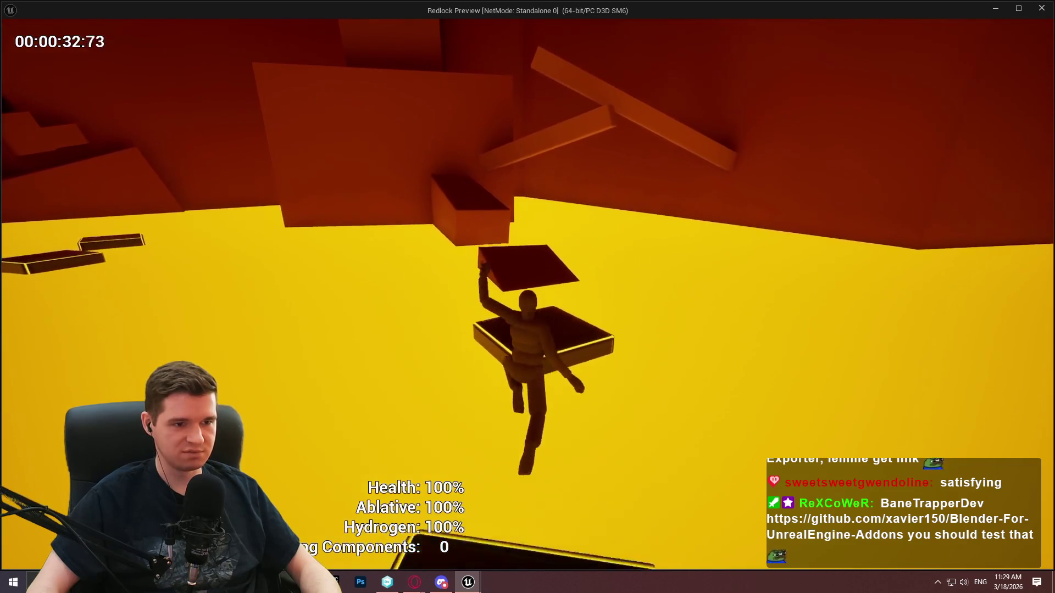
key("space")
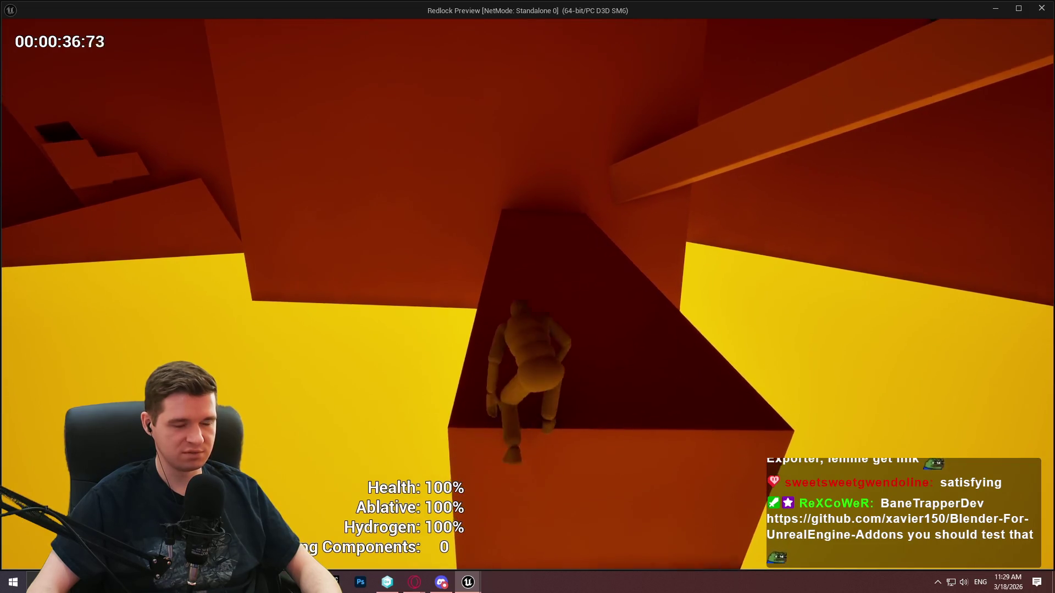
key("space")
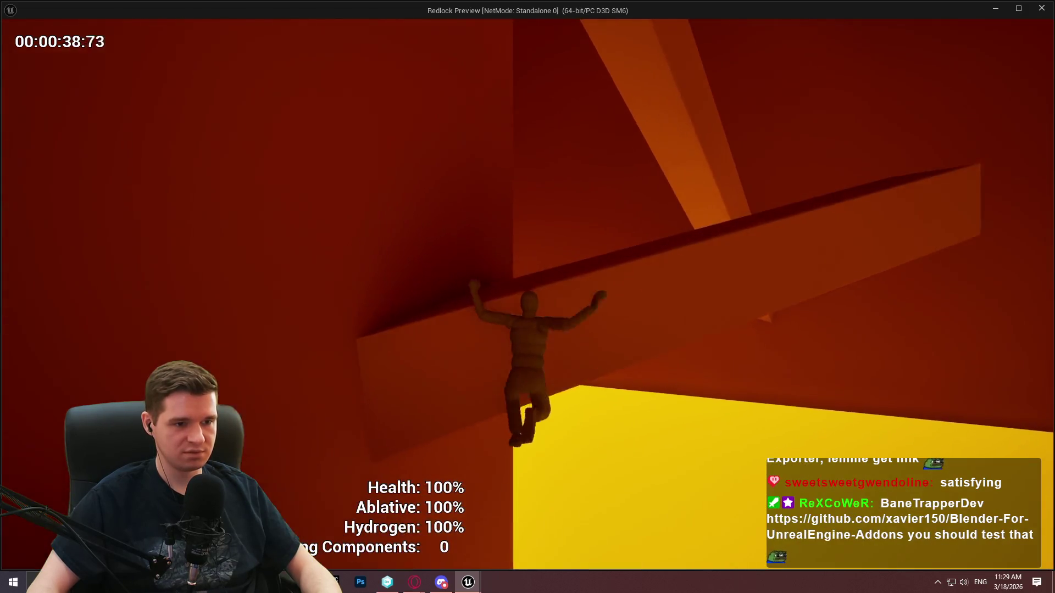
key("w")
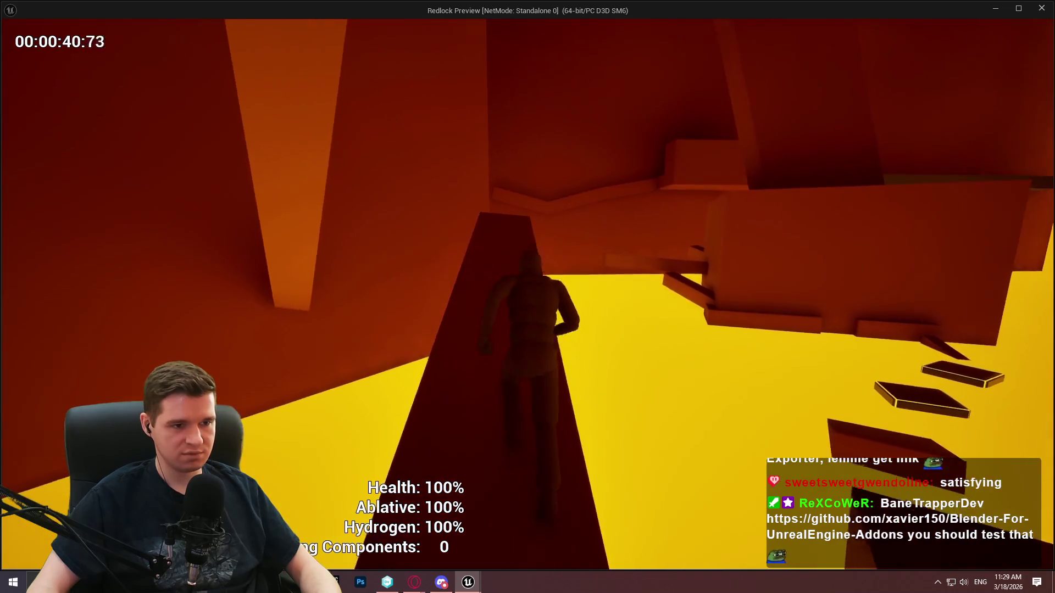
key("space")
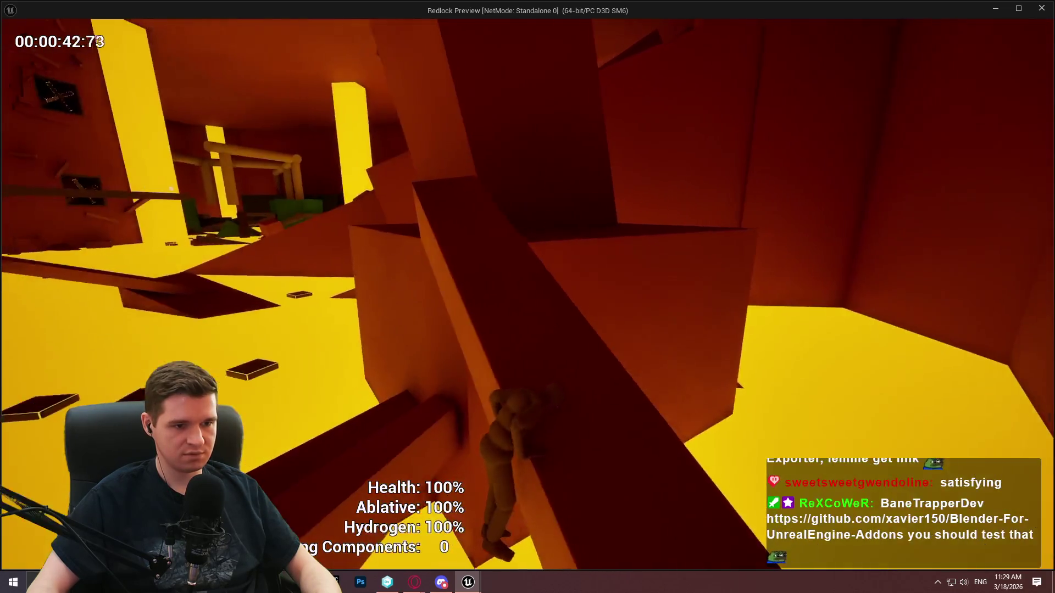
key("w")
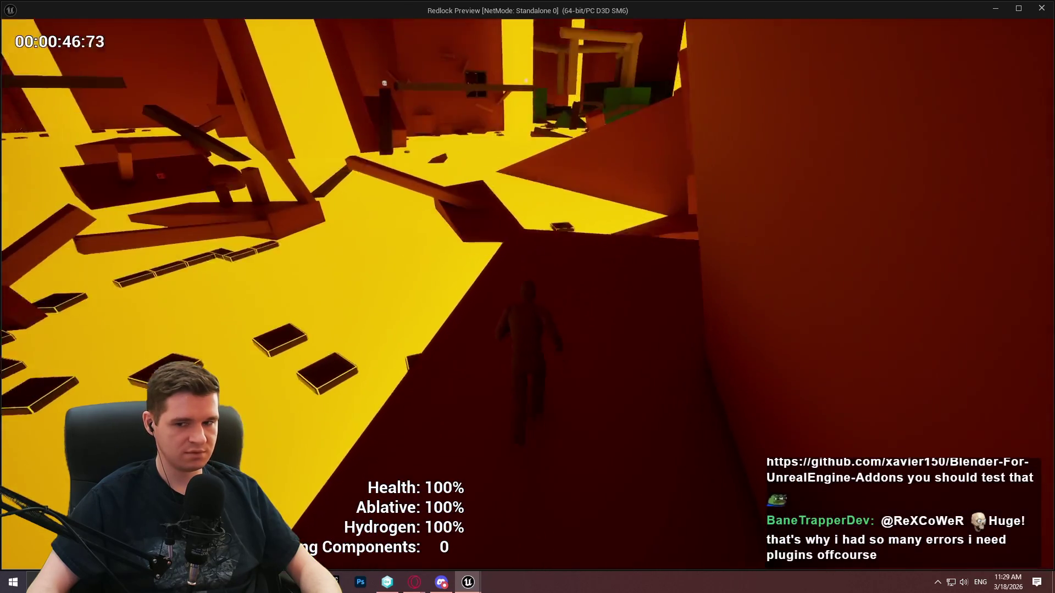
key("space")
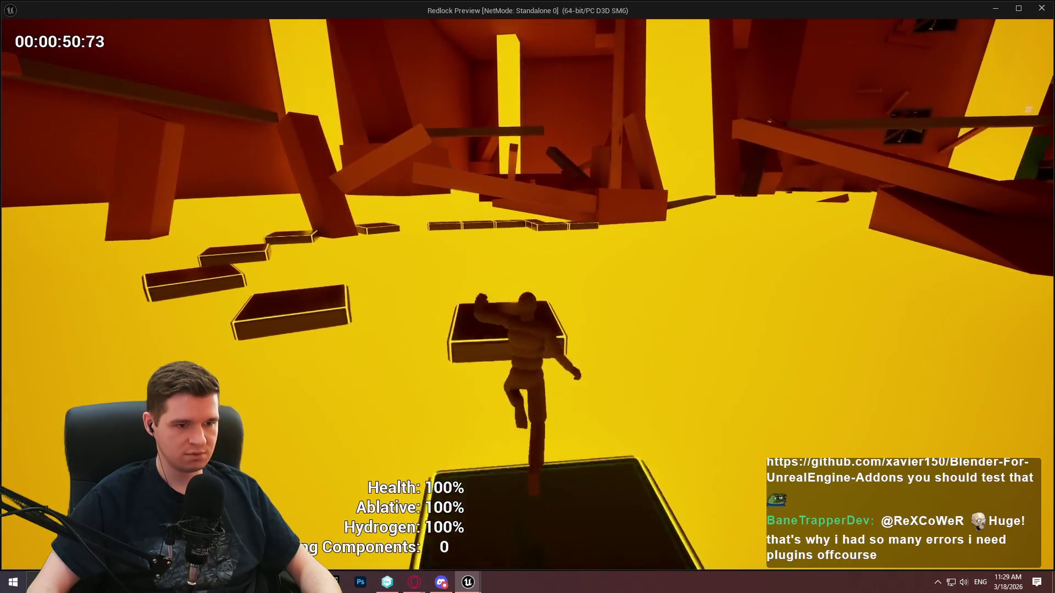
key("space")
key("space")
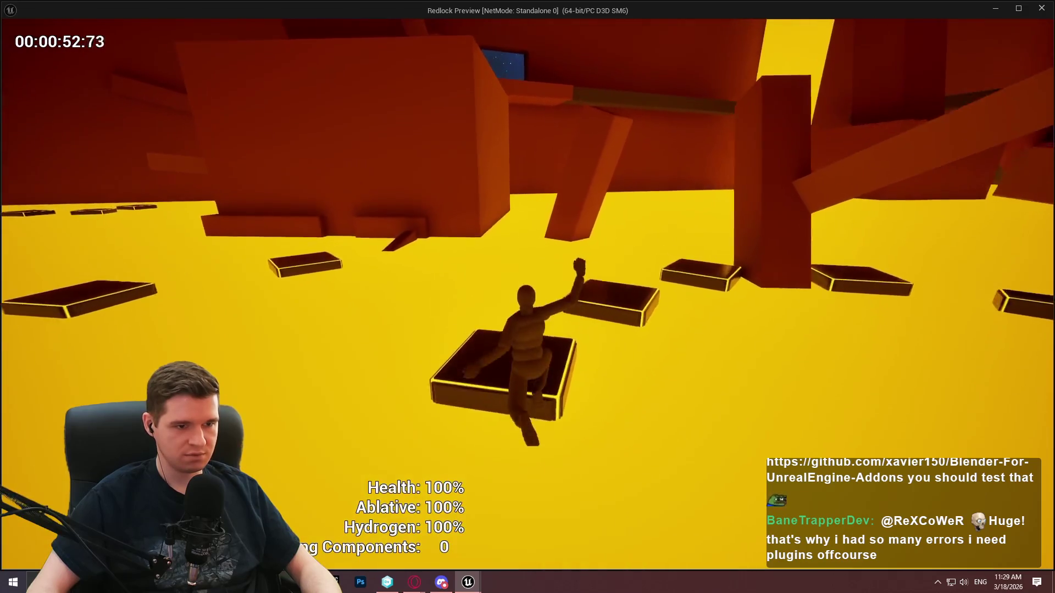
key("space")
key("space")
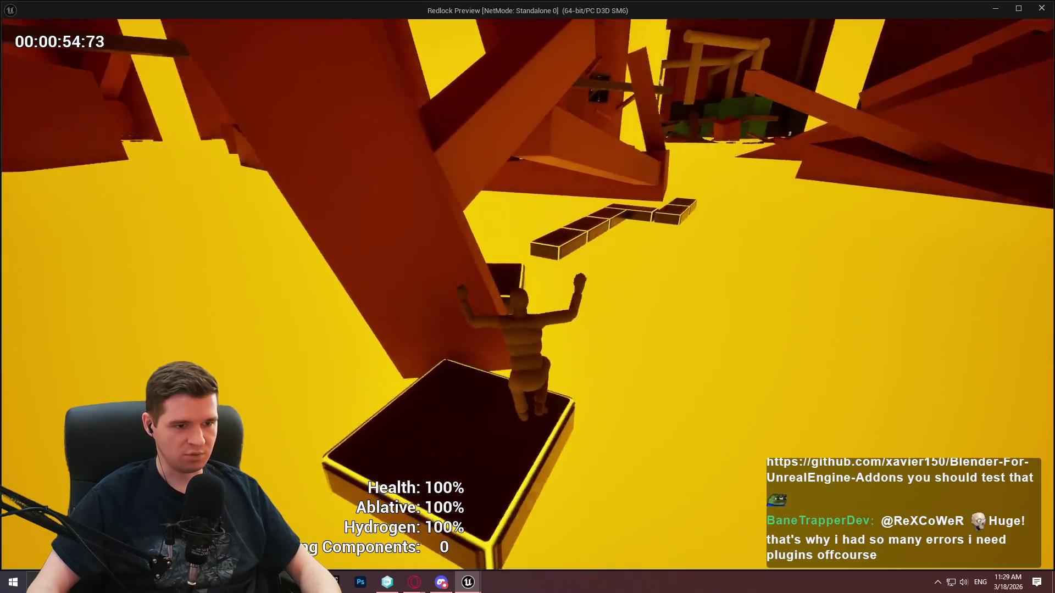
key("space")
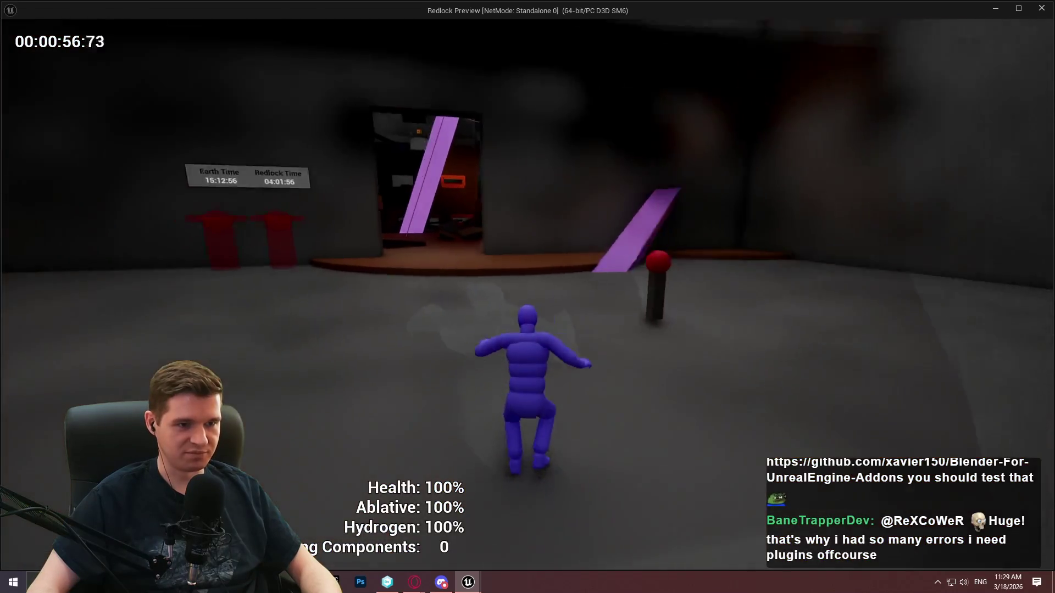
- Teleport to the Redlock Level 6 Small Lava Room checkpoint and drop onto the platform
key("e")
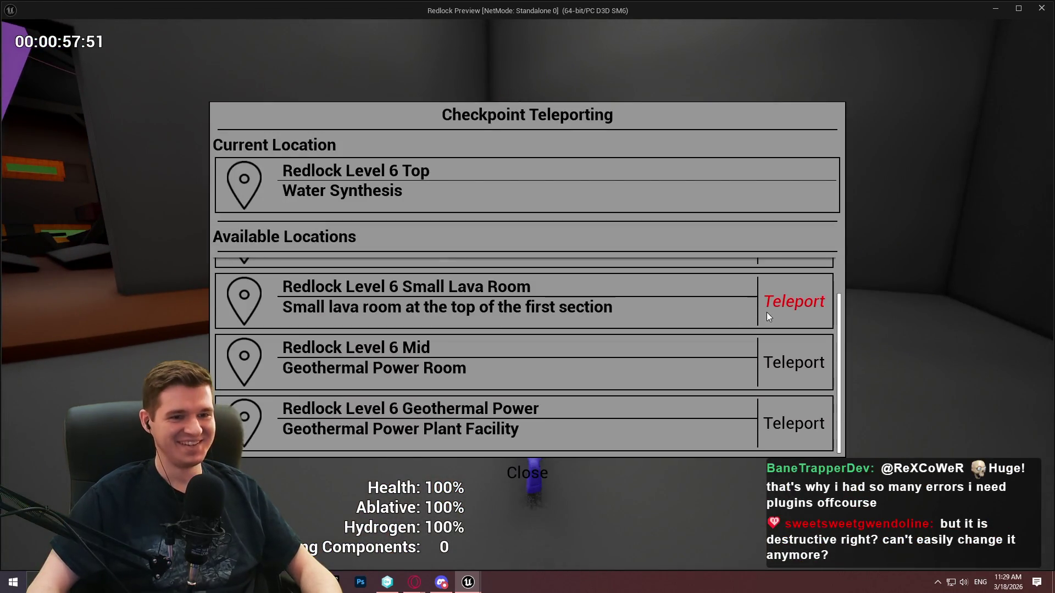
left_click(767, 312)
key("w")
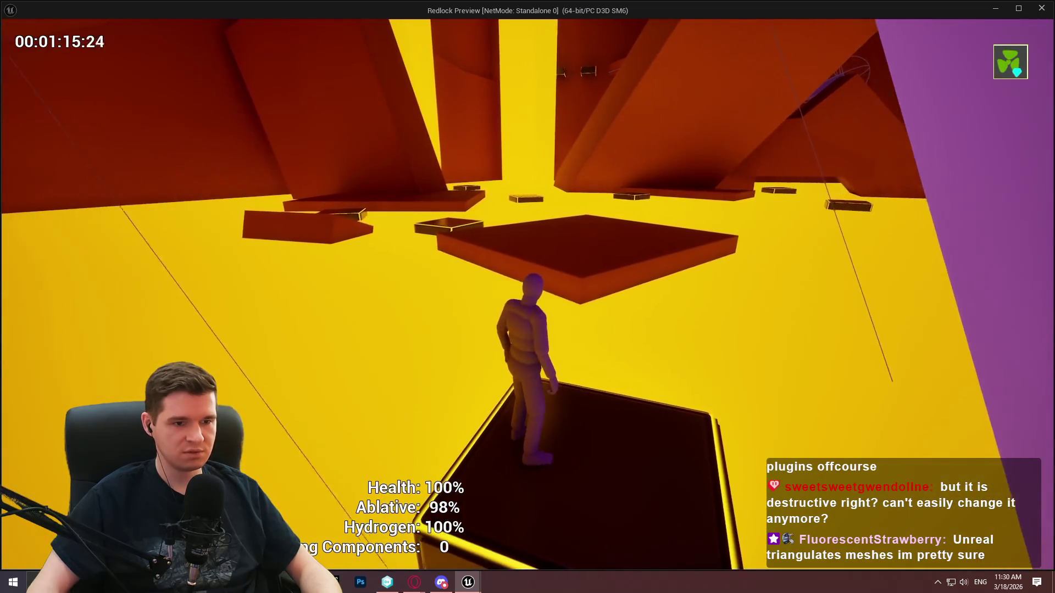
key("space")
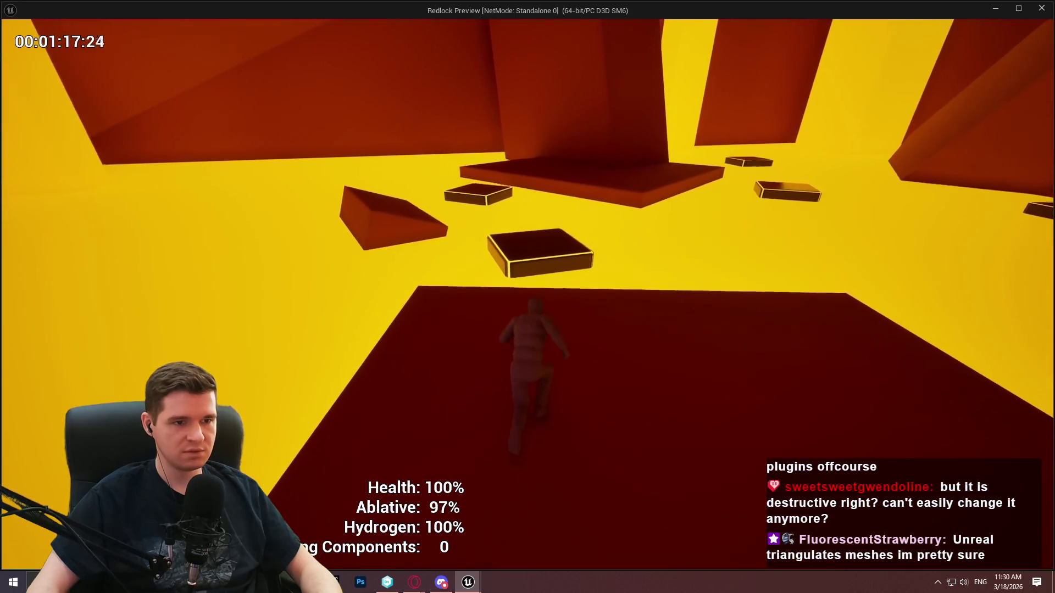
- Jump across the red platforms and black blocks, climb the yellow ledge, and reach the purple beam
key("space")
key("space")
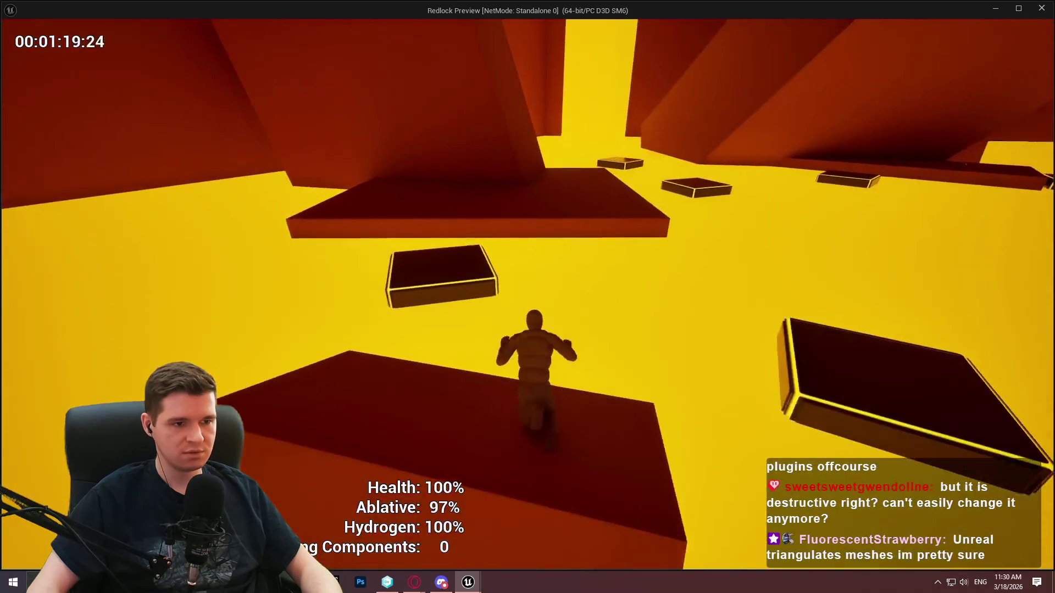
key("space")
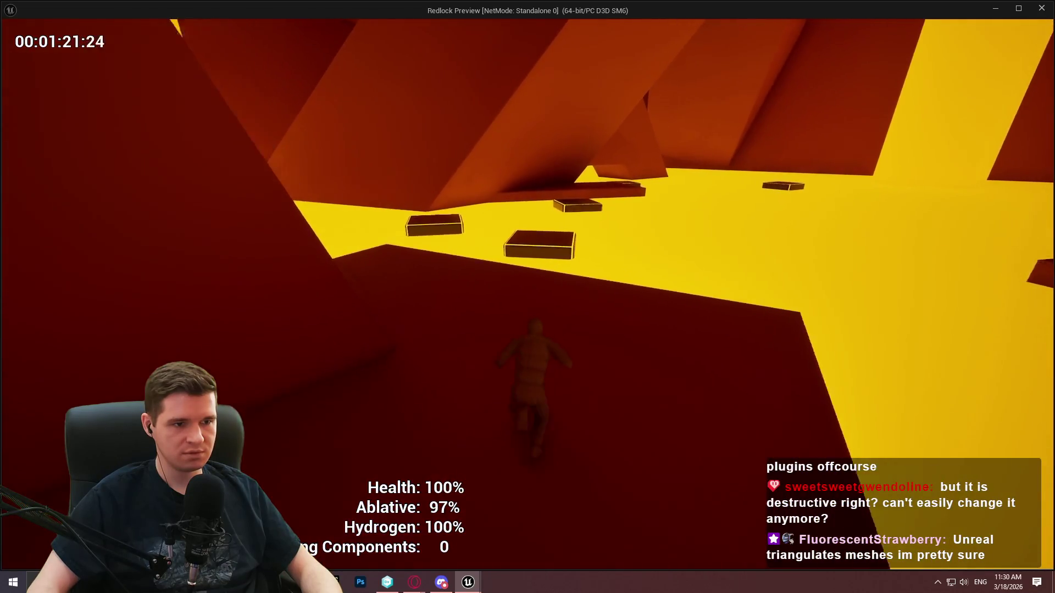
key("space")
key("space")
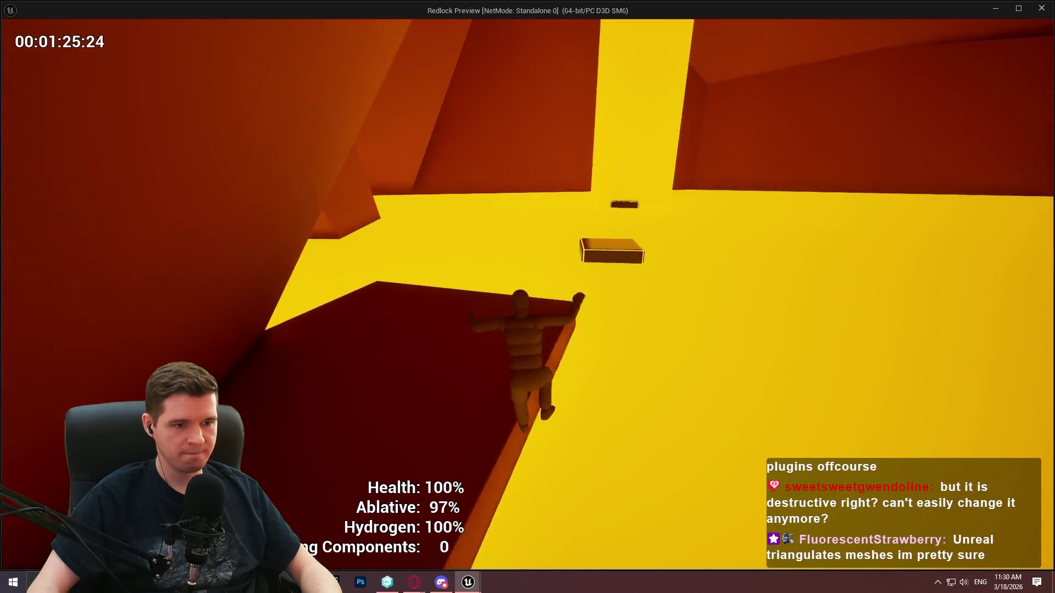
key("space")
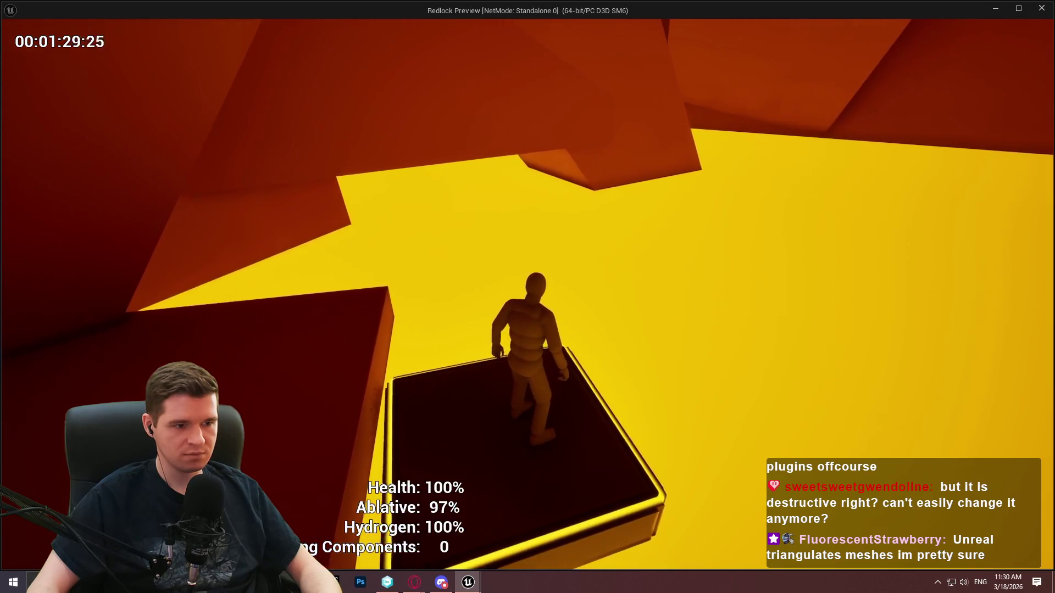
key("space")
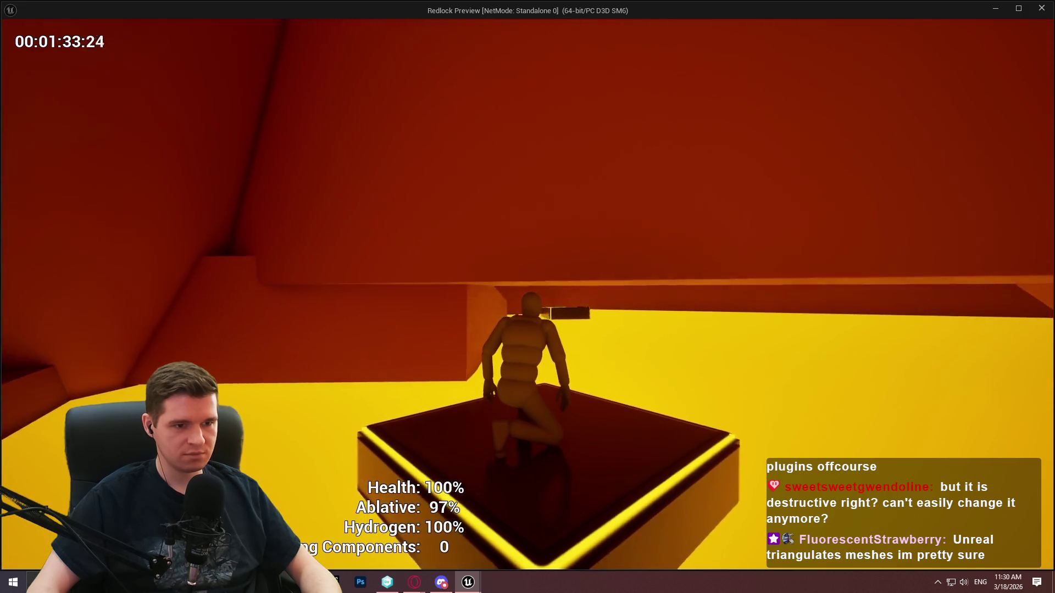
key("w")
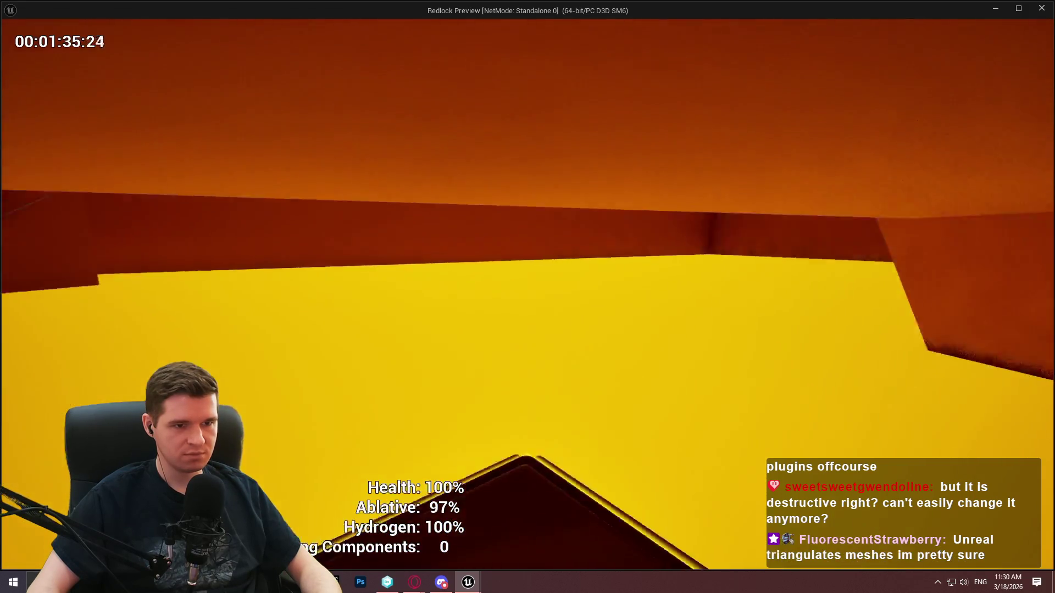
key("w")
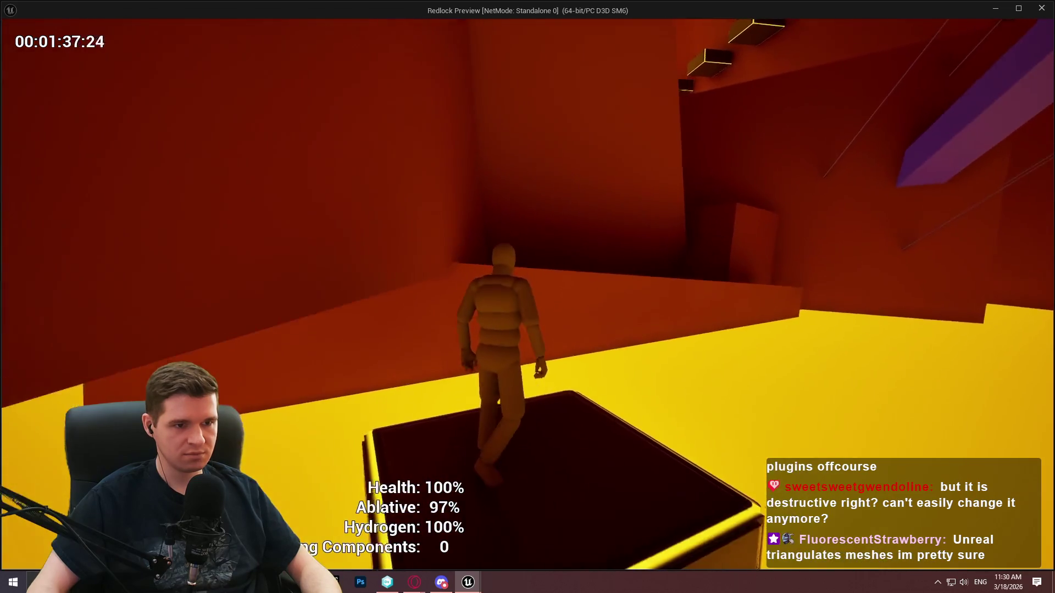
key("w")
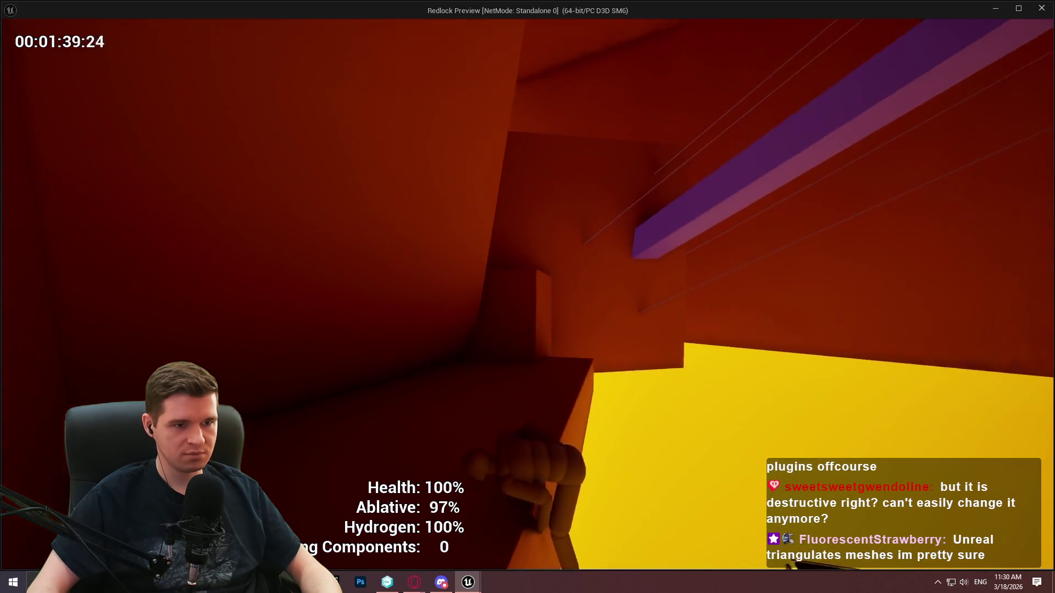
key("w")
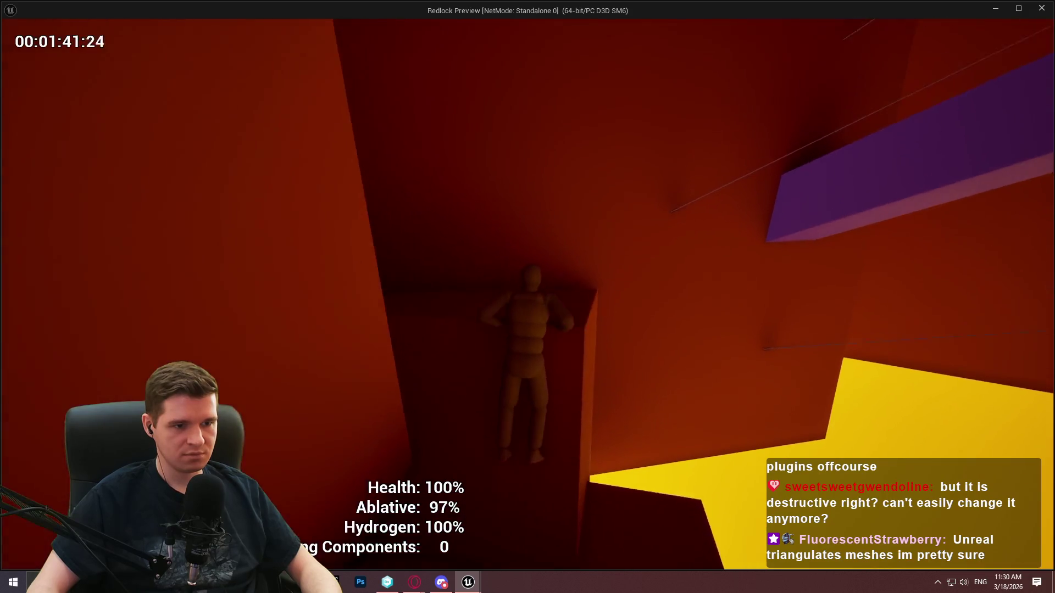
key("w")
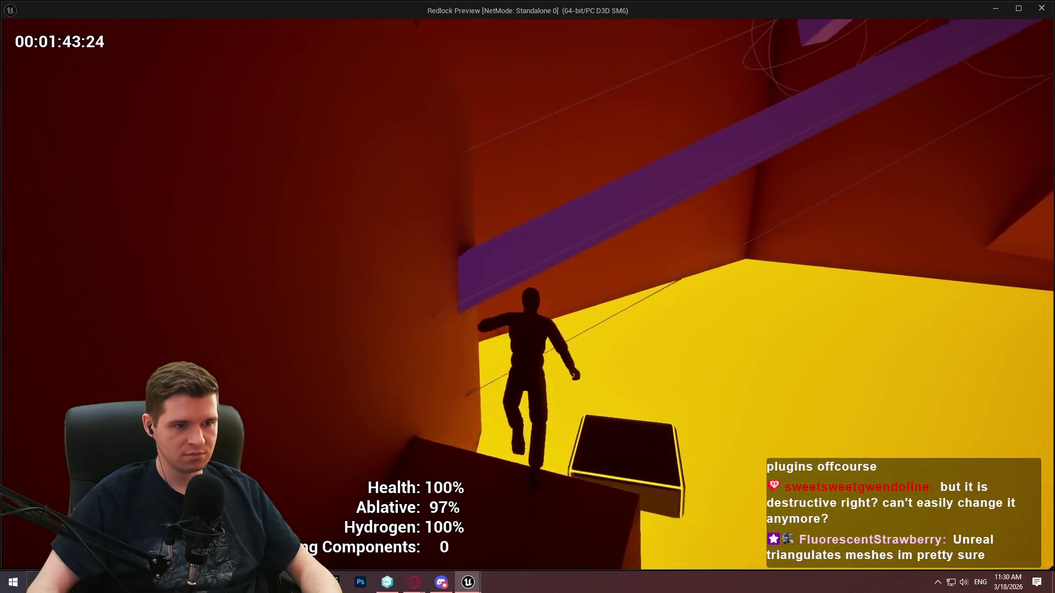
key("w")
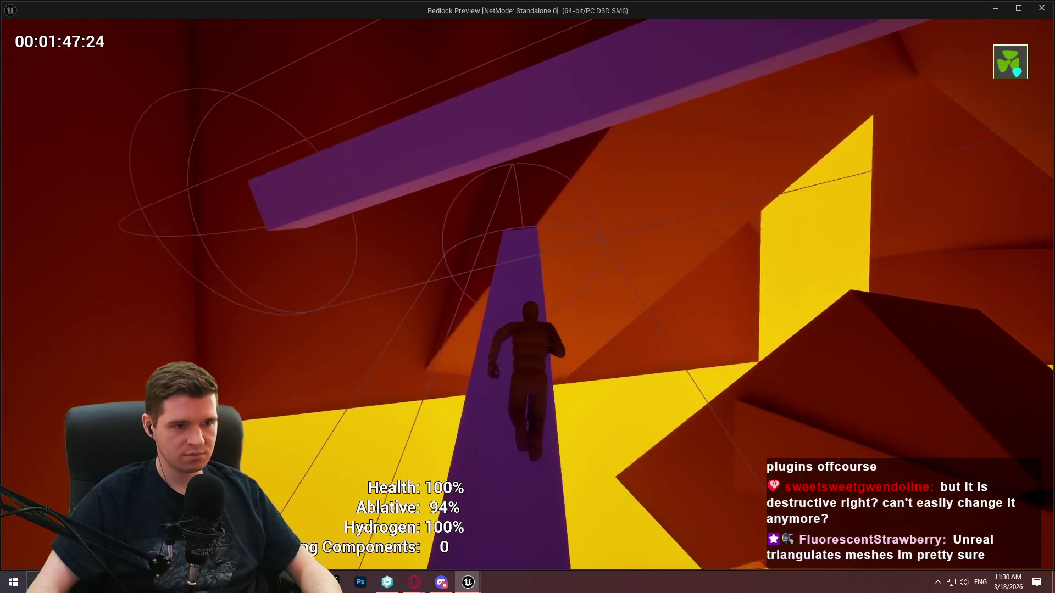
- Run along the purple beams and between the pillars to the ramp
key("w")
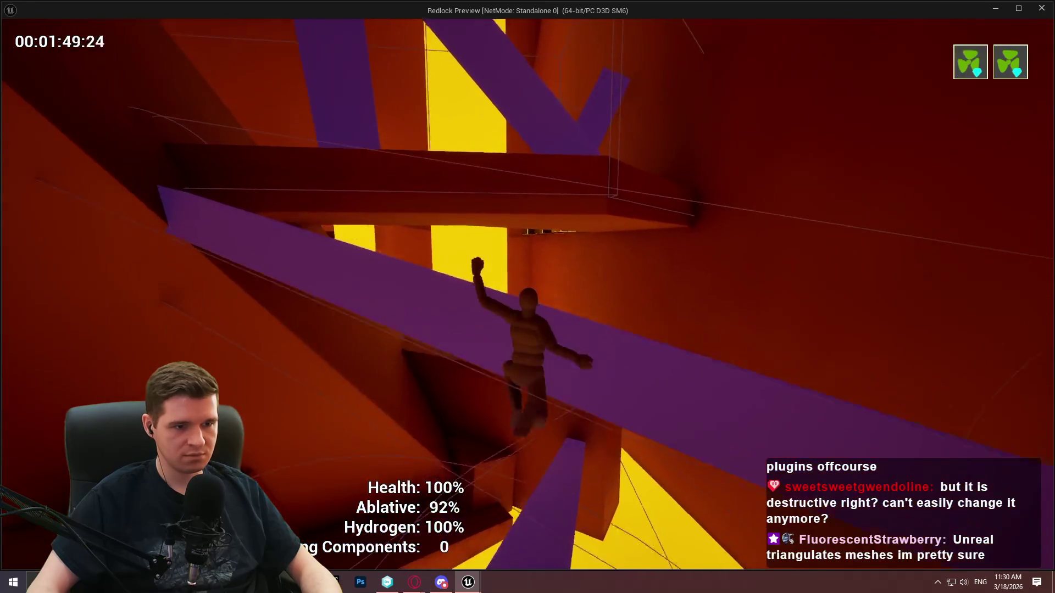
key("w")
key("w")
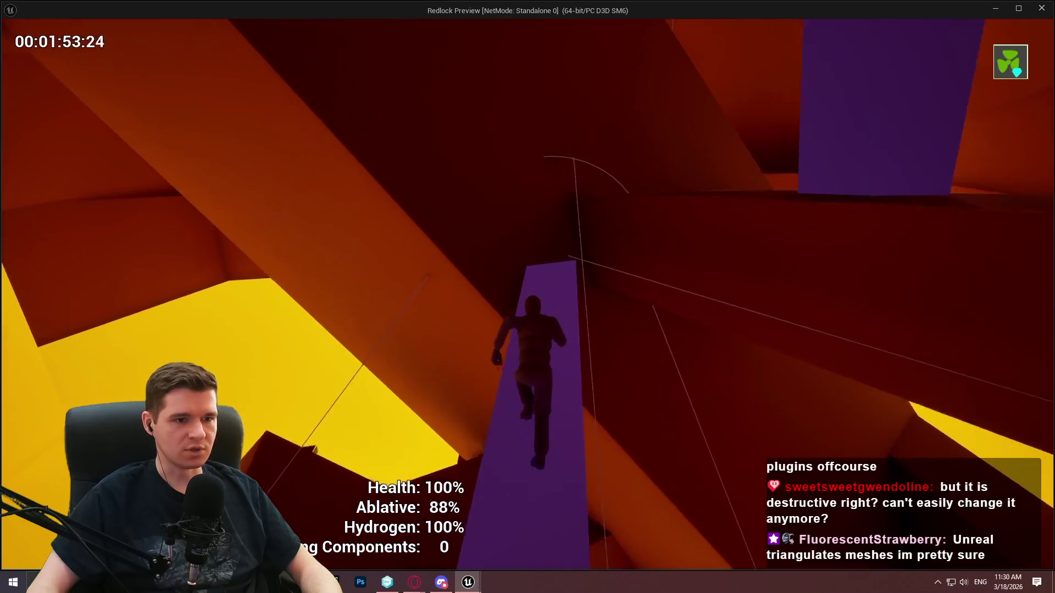
key("w")
key("w")
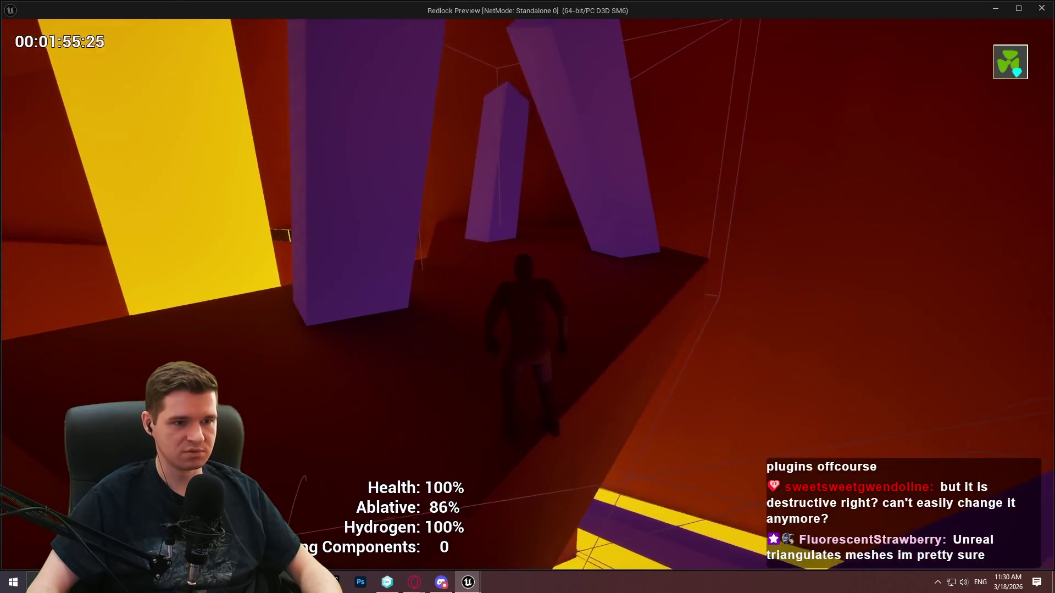
key("w")
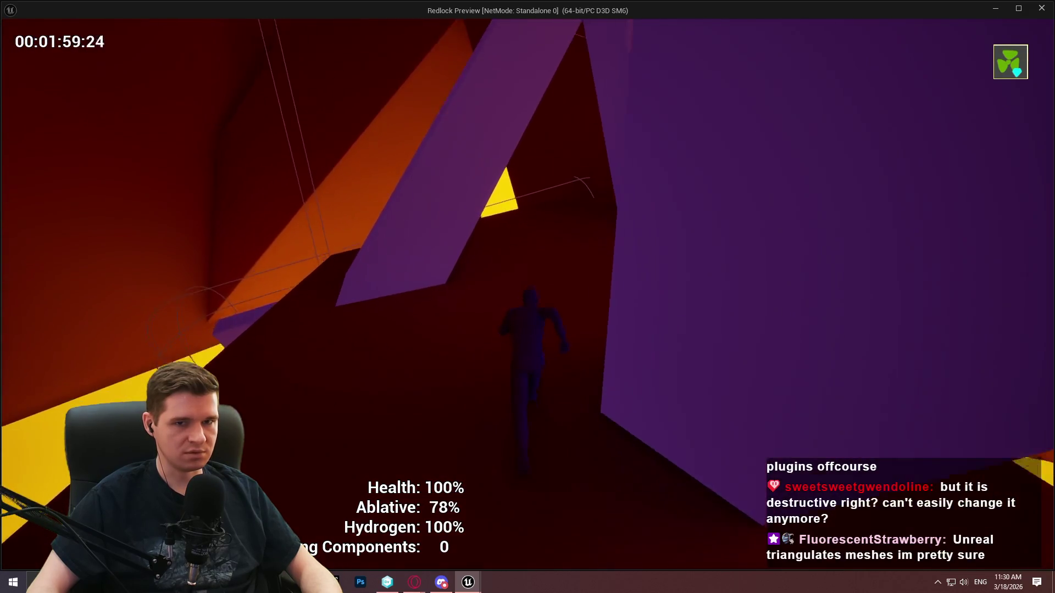
key("w")
key("w")
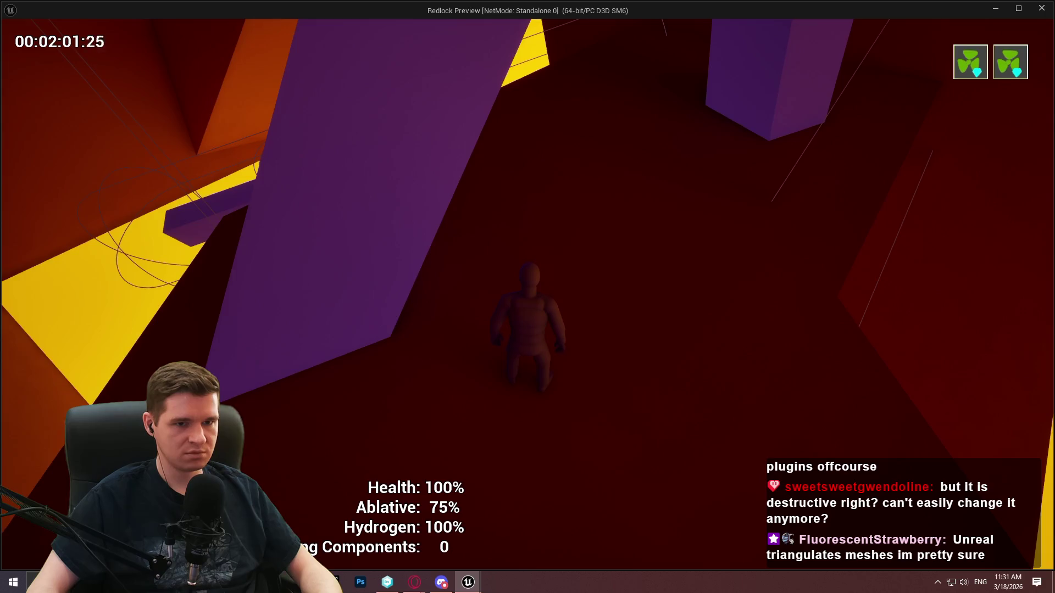
key("w")
key("w")
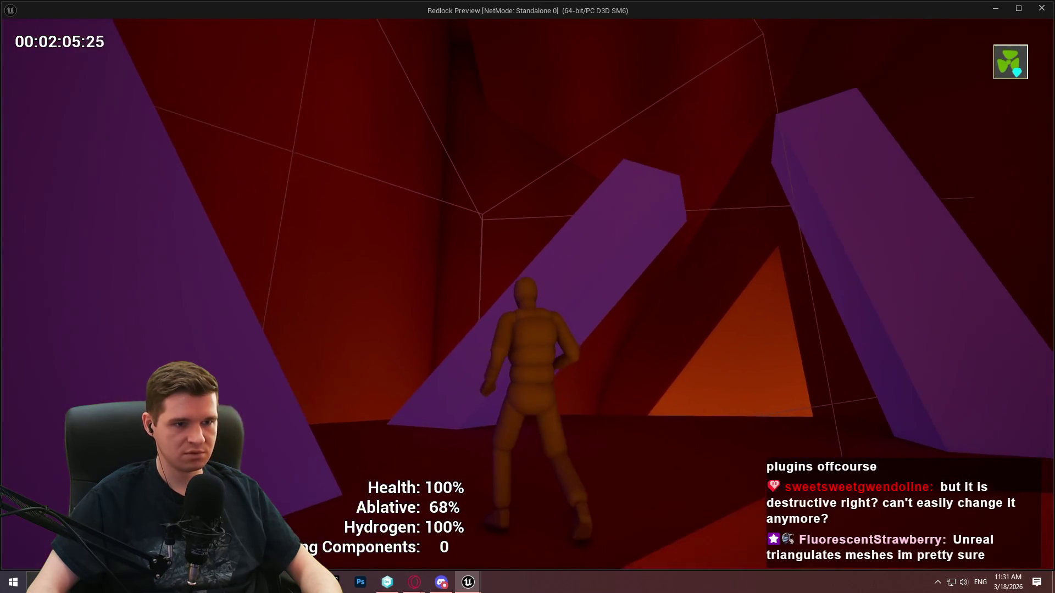
key("w")
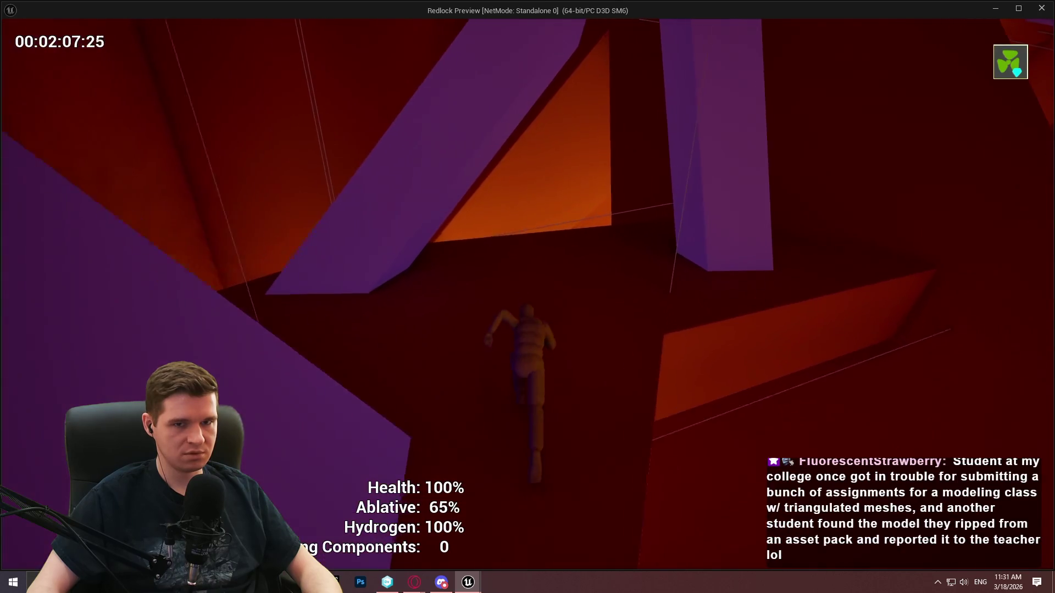
key("w")
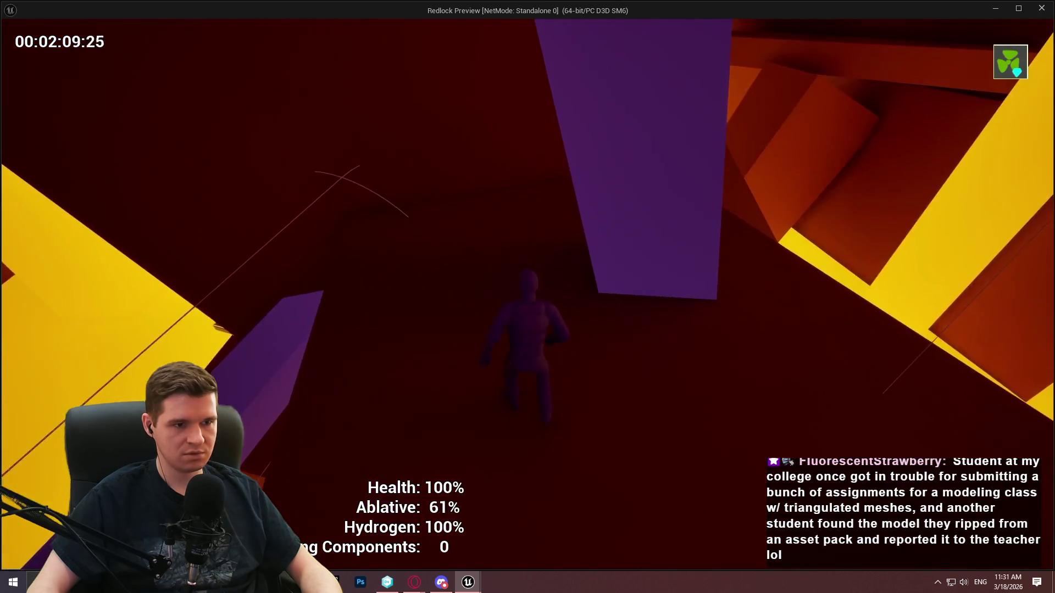
key("w")
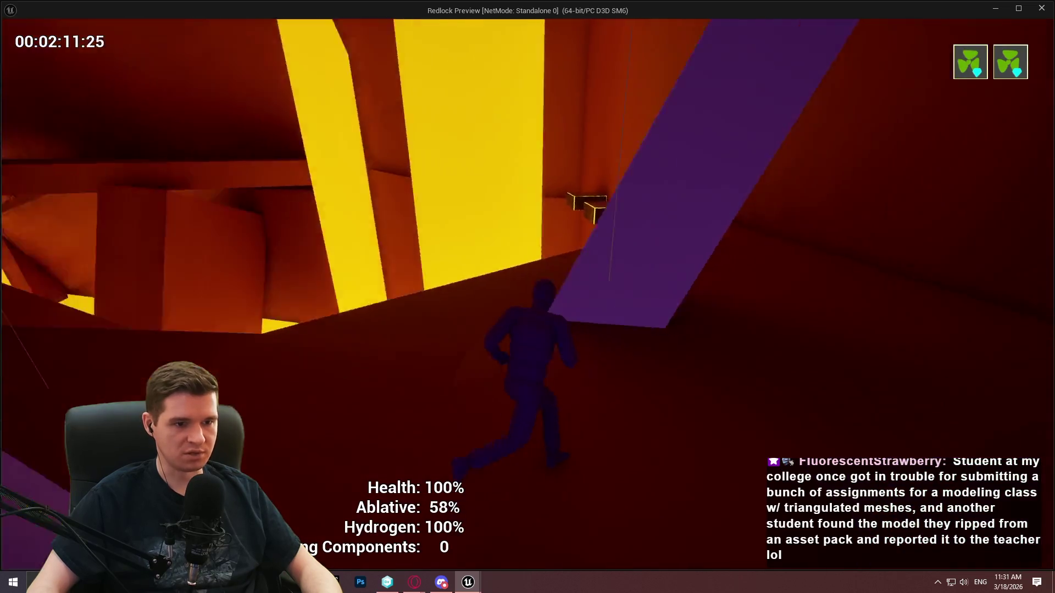
key("w")
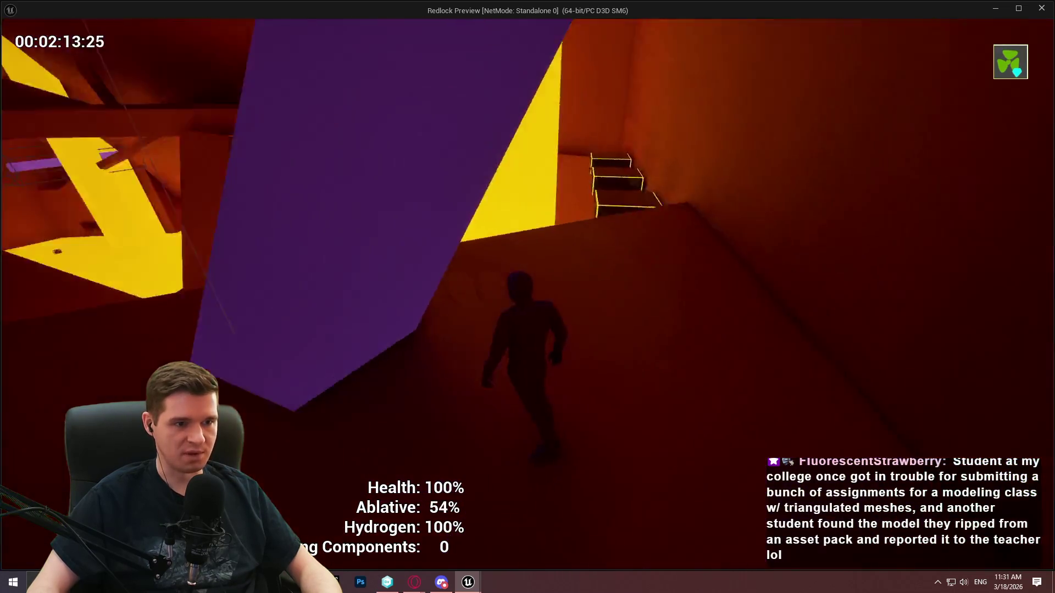
- Climb the yellow-edged blocks, follow the narrow ledge, and run up the corridor ramp
key("w")
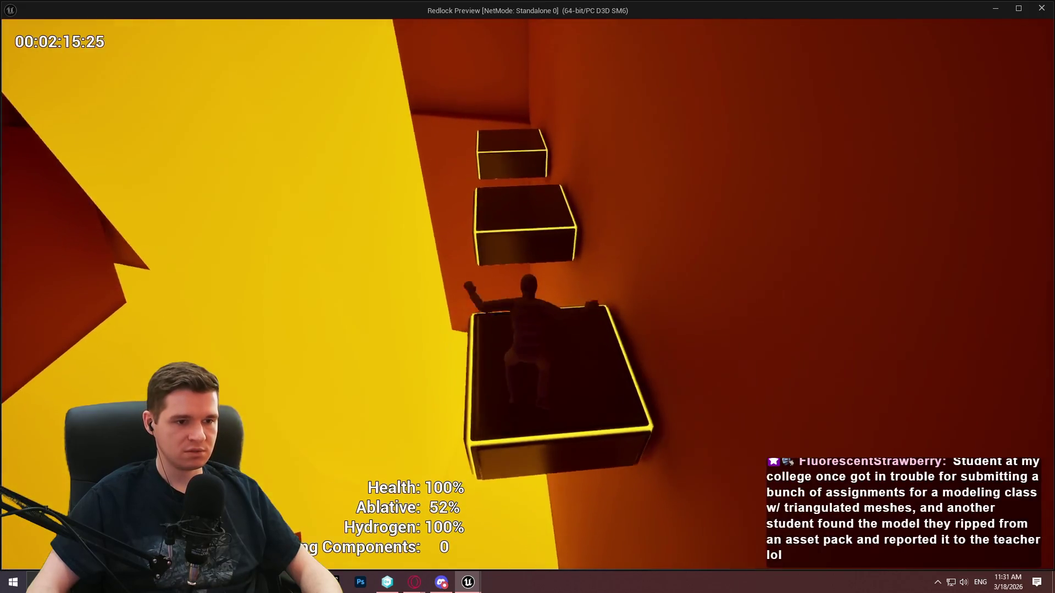
key("w")
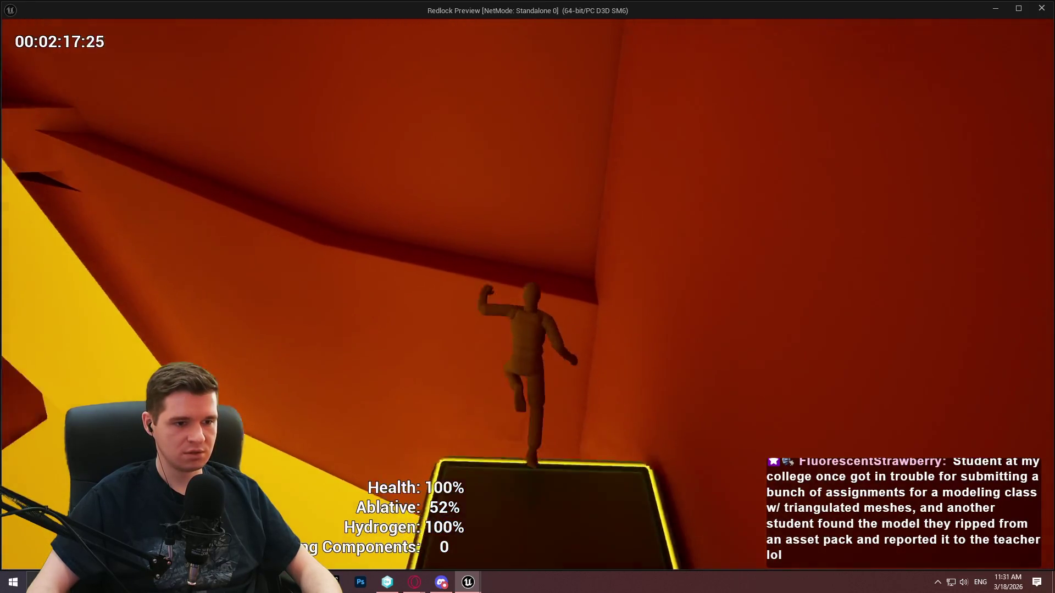
key("w")
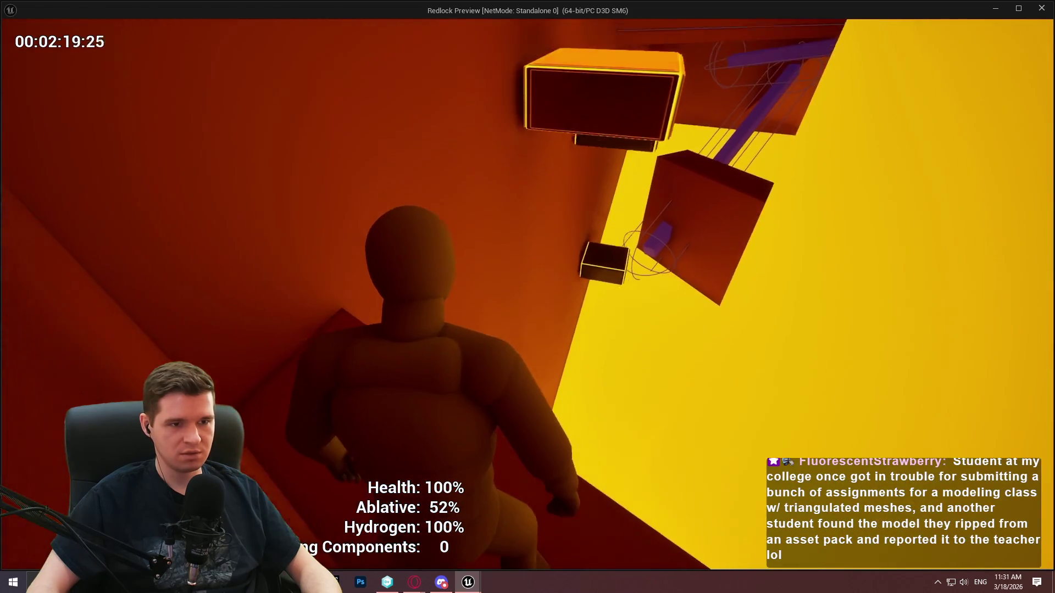
key("w")
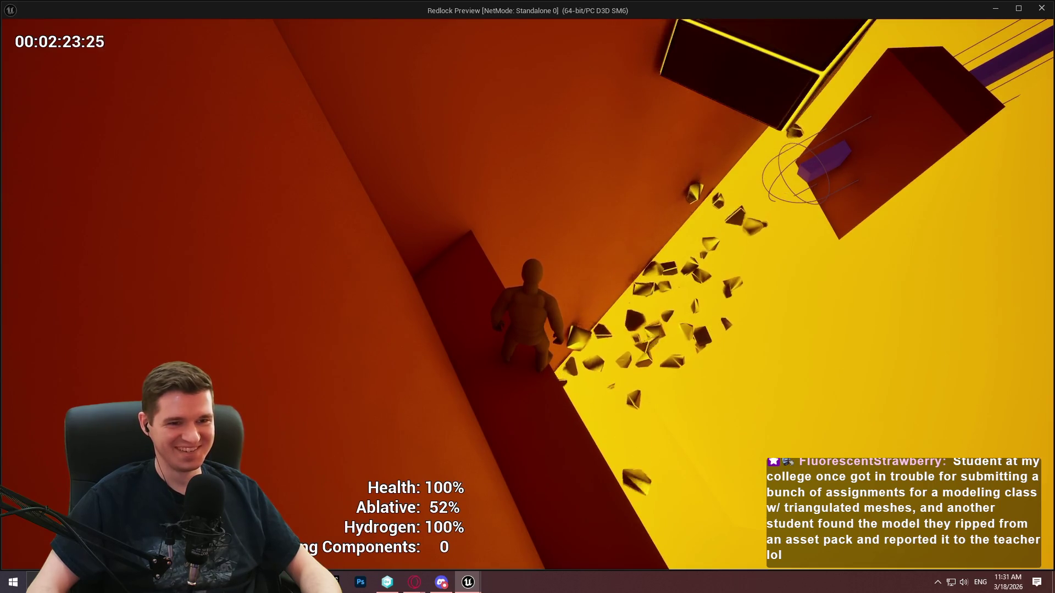
key("w")
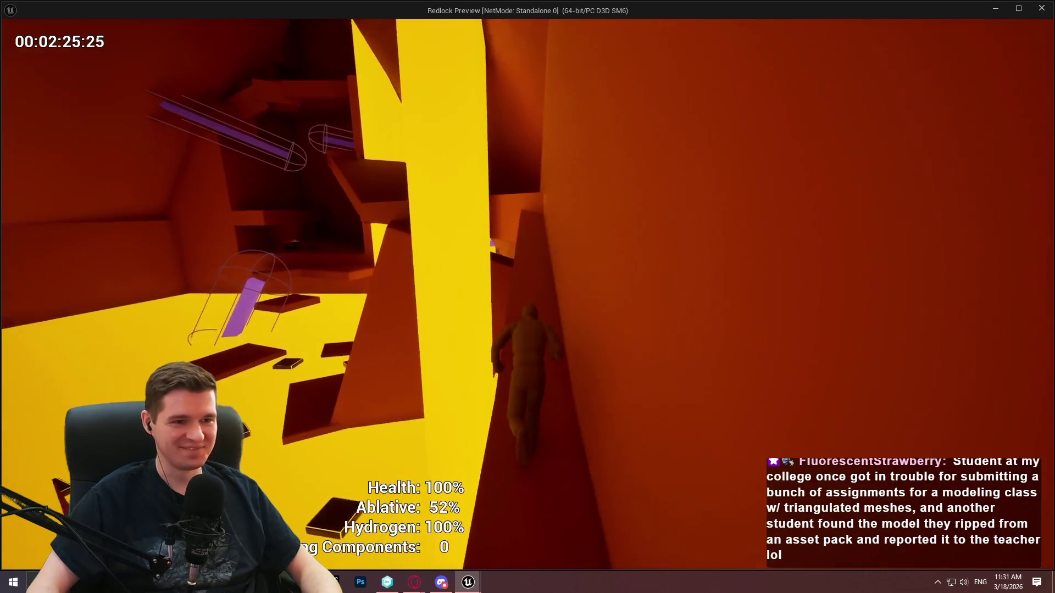
key("w")
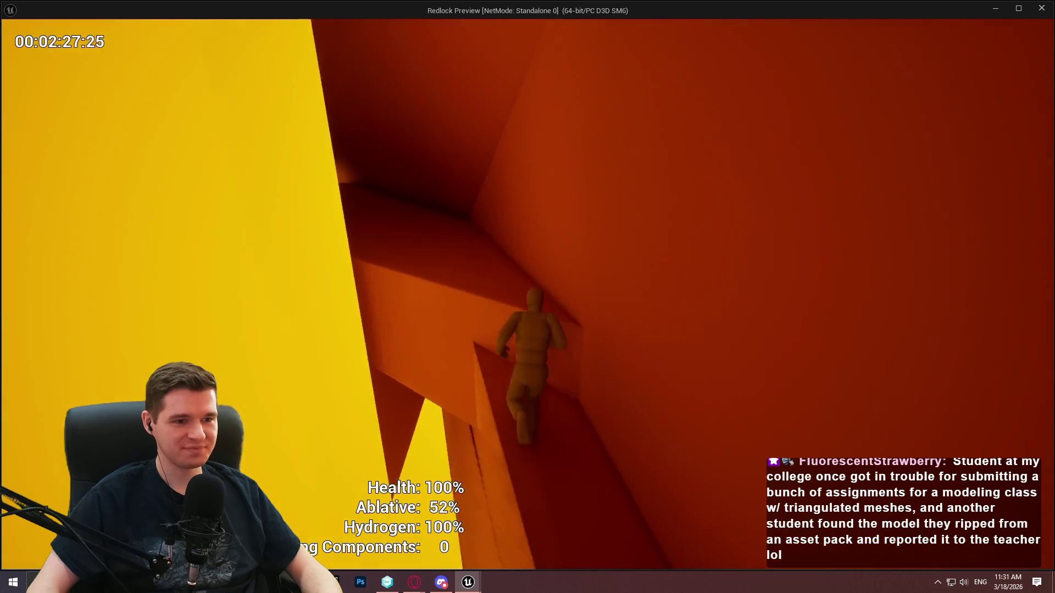
key("w")
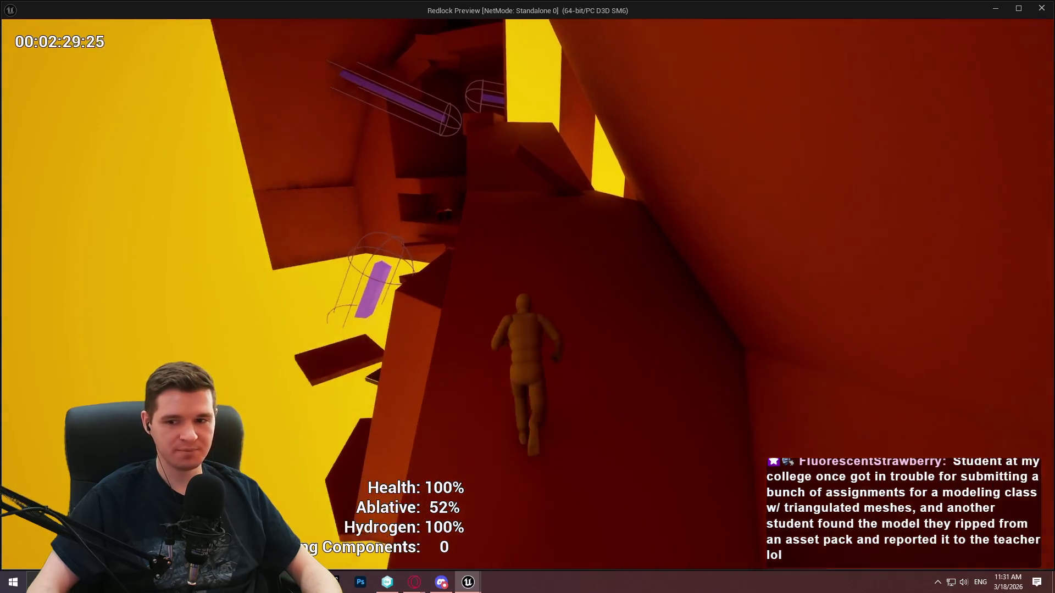
key("w")
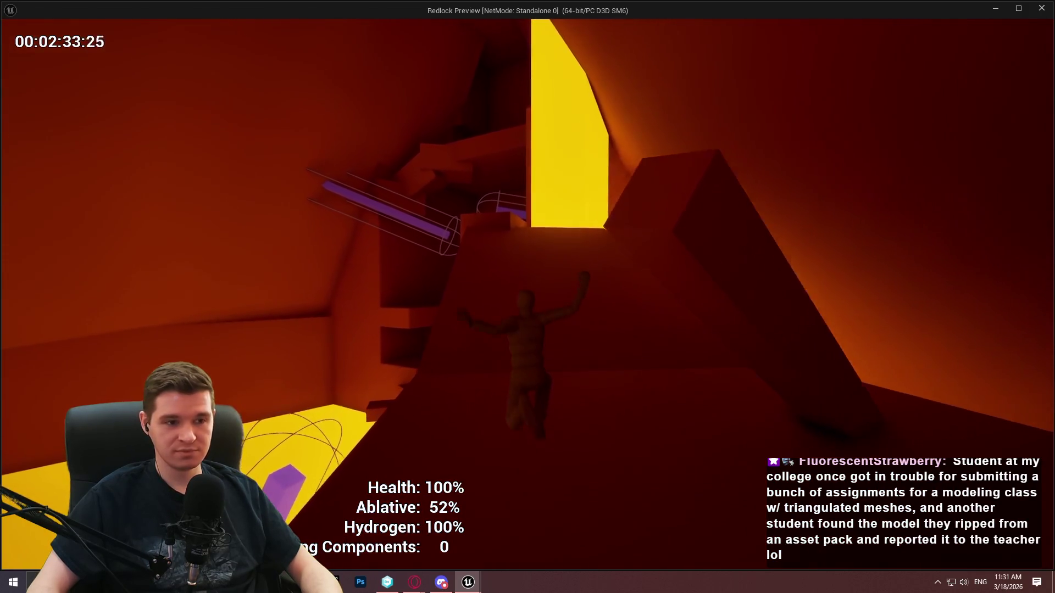
key("w")
key("w")
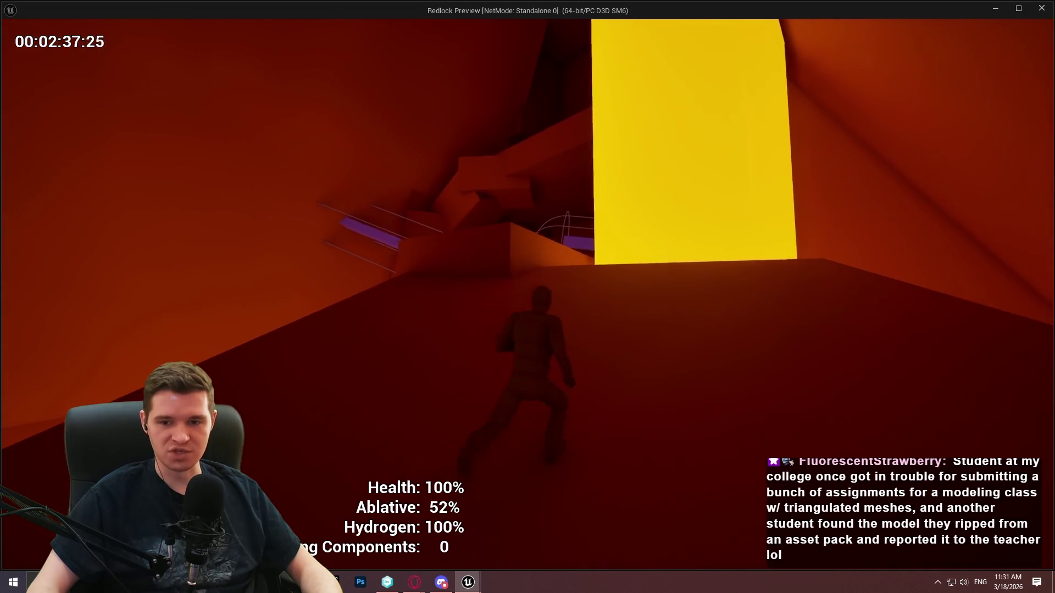
key("w")
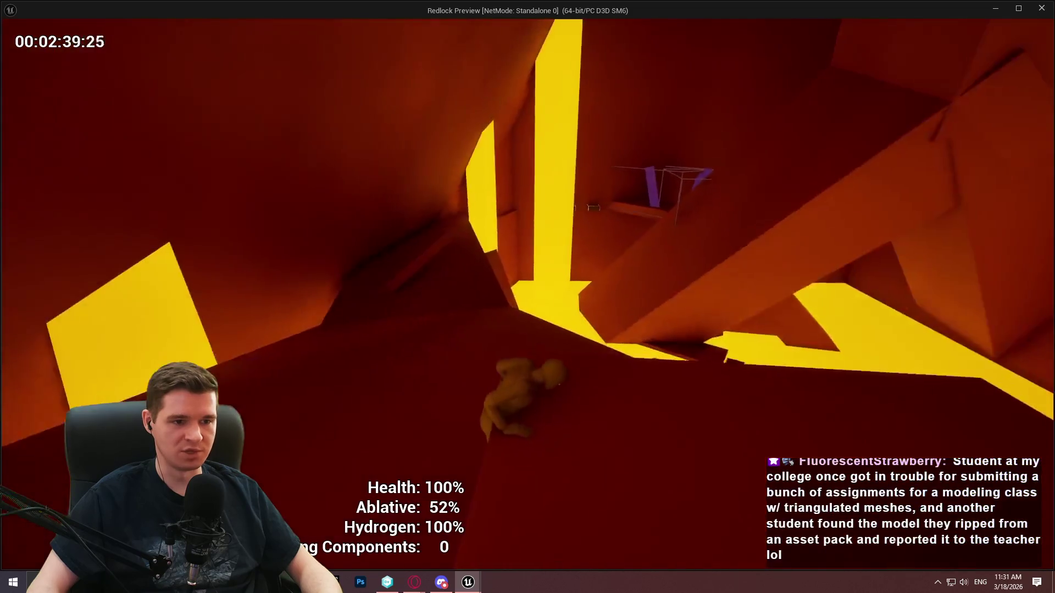
key("w")
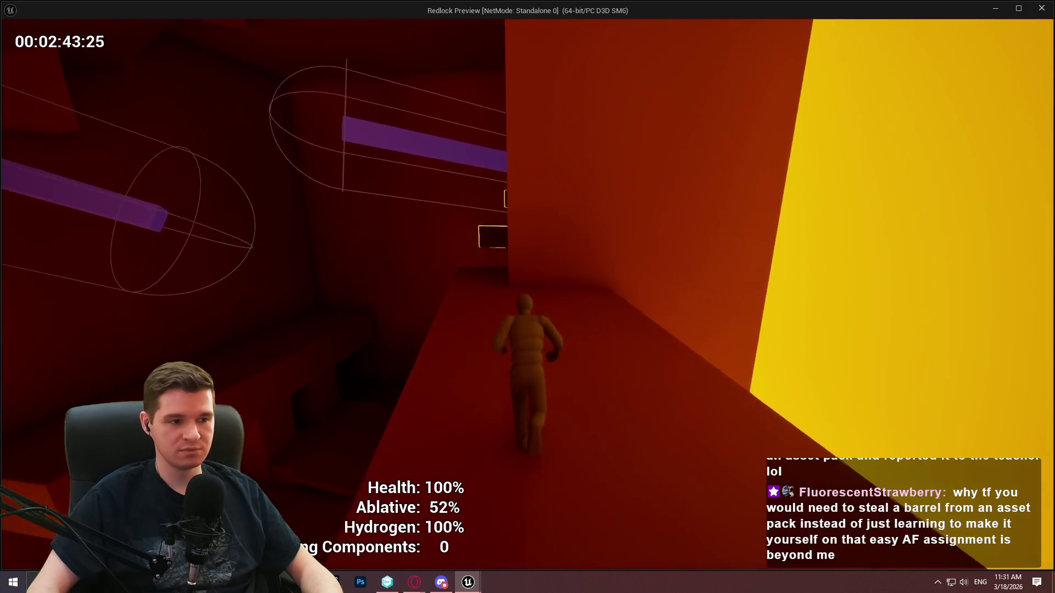
key("w")
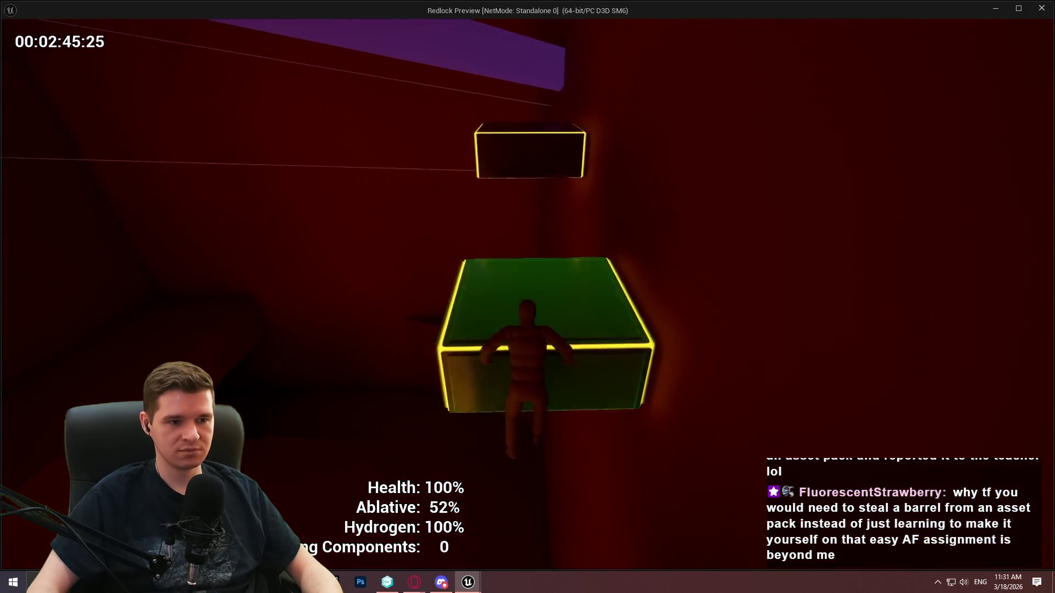
- Climb the green and yellow blocks, wall-run the purple walls, then end the playtest
key("w")
key("space")
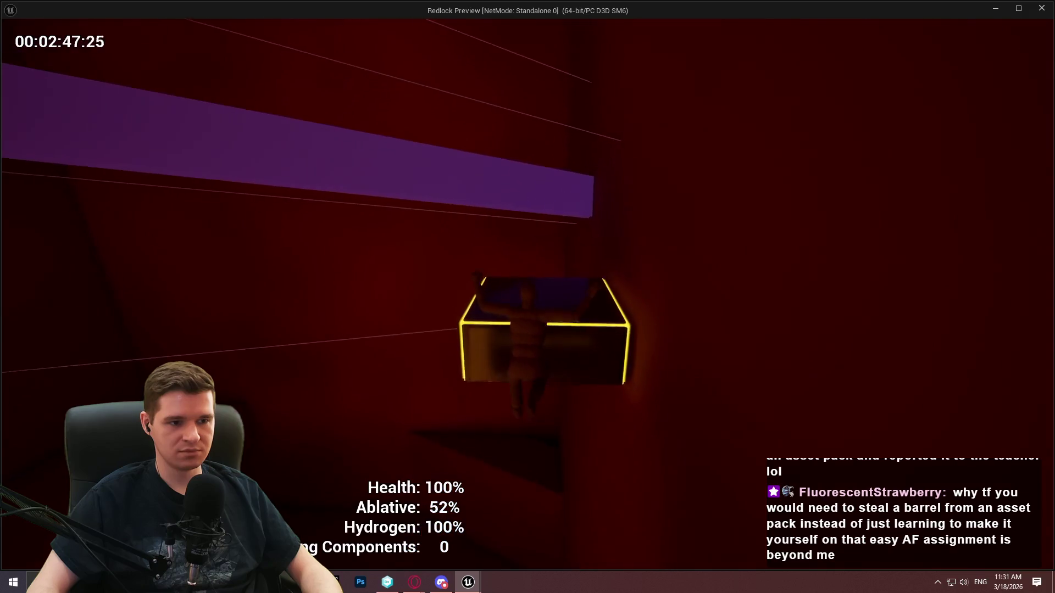
key("space")
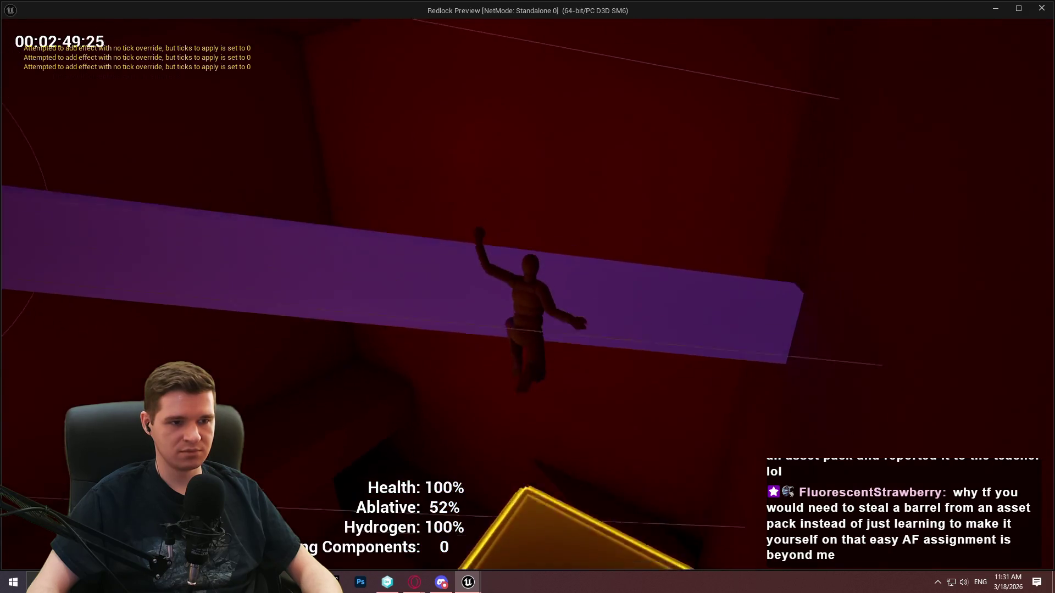
key("w")
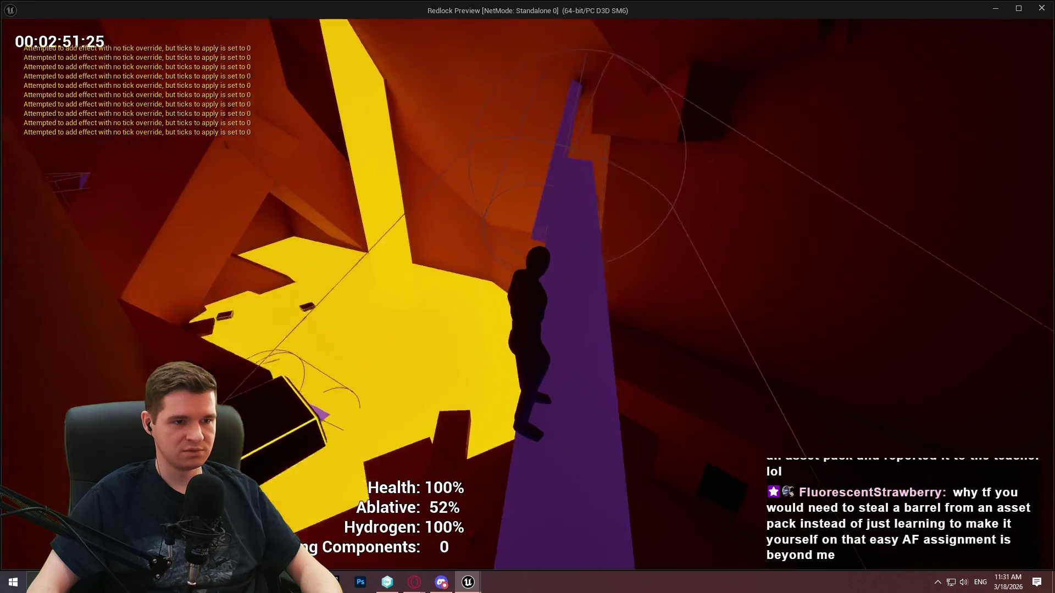
key("w")
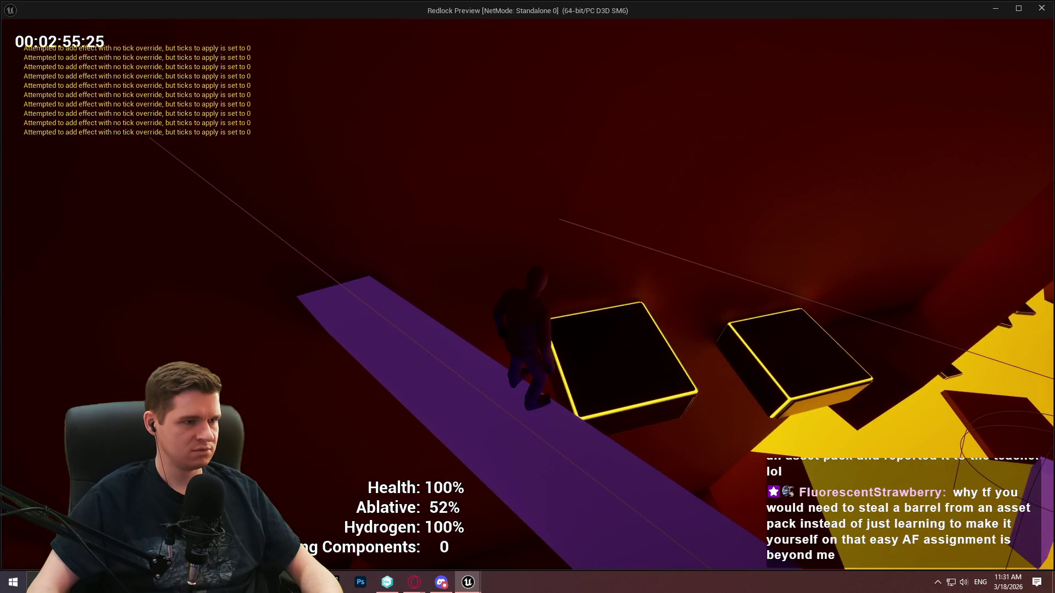
key("space")
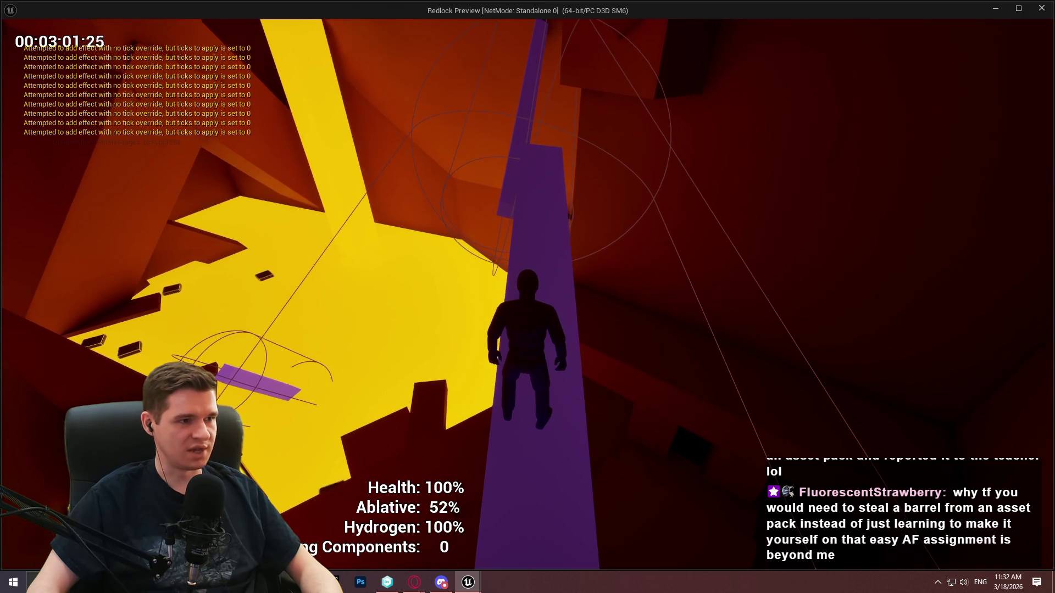
key("w")
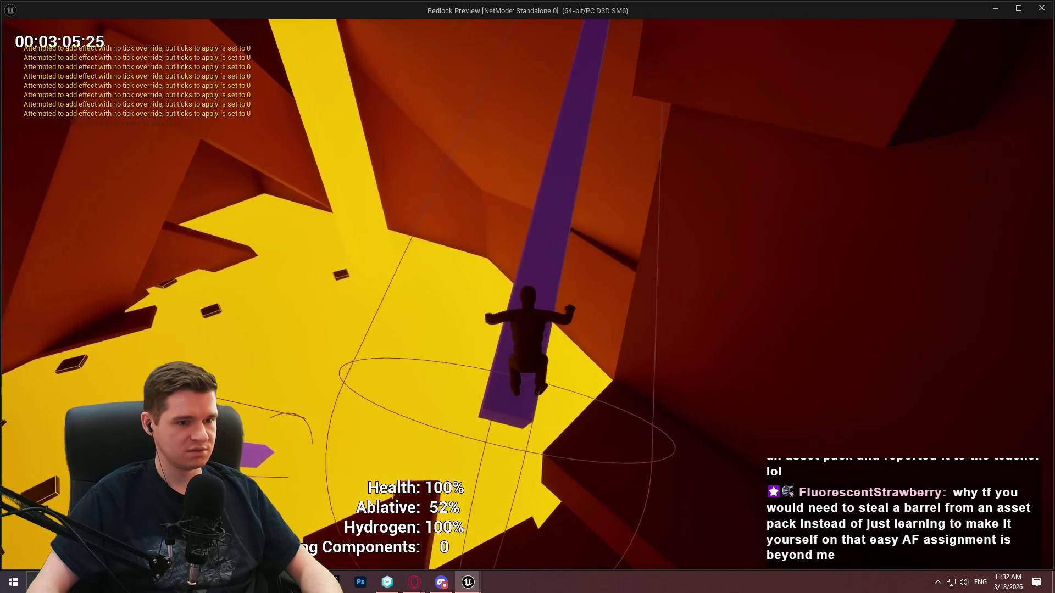
key("w")
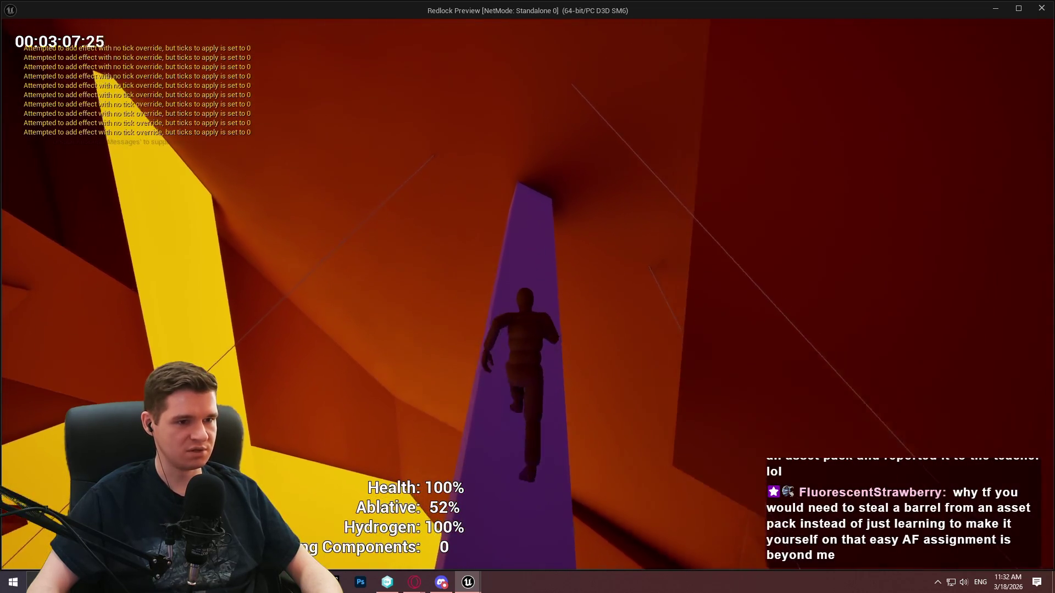
key("Escape")
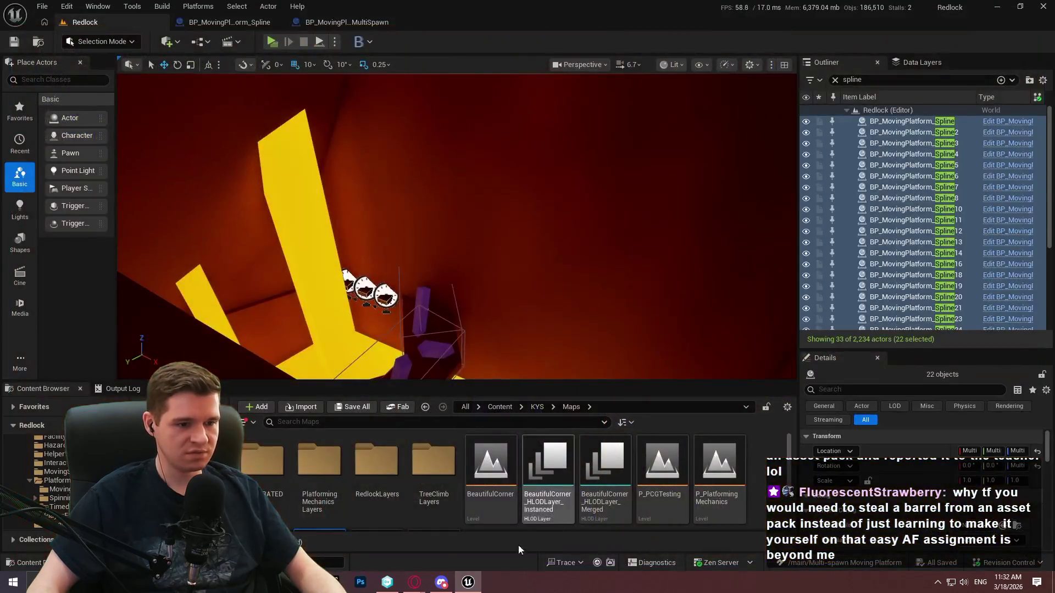
- In Unity DevOps, open the Branch Explorer and pan the graph between newest branches and early March
left_click(387, 582)
left_click(58, 82)
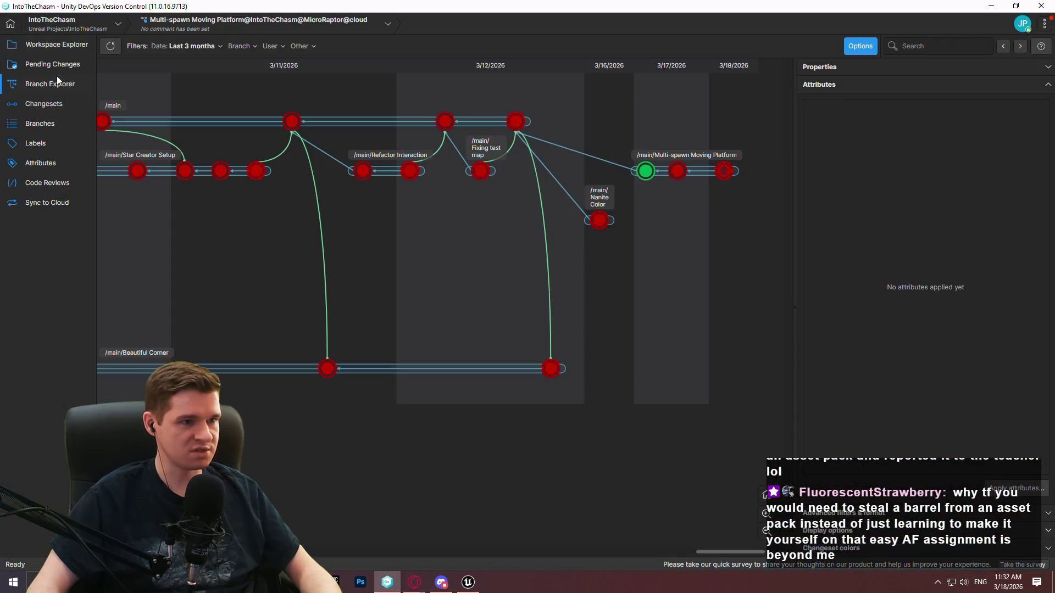
mouse_move(340, 228)
left_mouse_down()
mouse_move(424, 250)
mouse_move(683, 269)
mouse_move(460, 250)
mouse_move(434, 271)
mouse_move(267, 277)
left_mouse_up()
left_click_drag(495, 269, 334, 270)
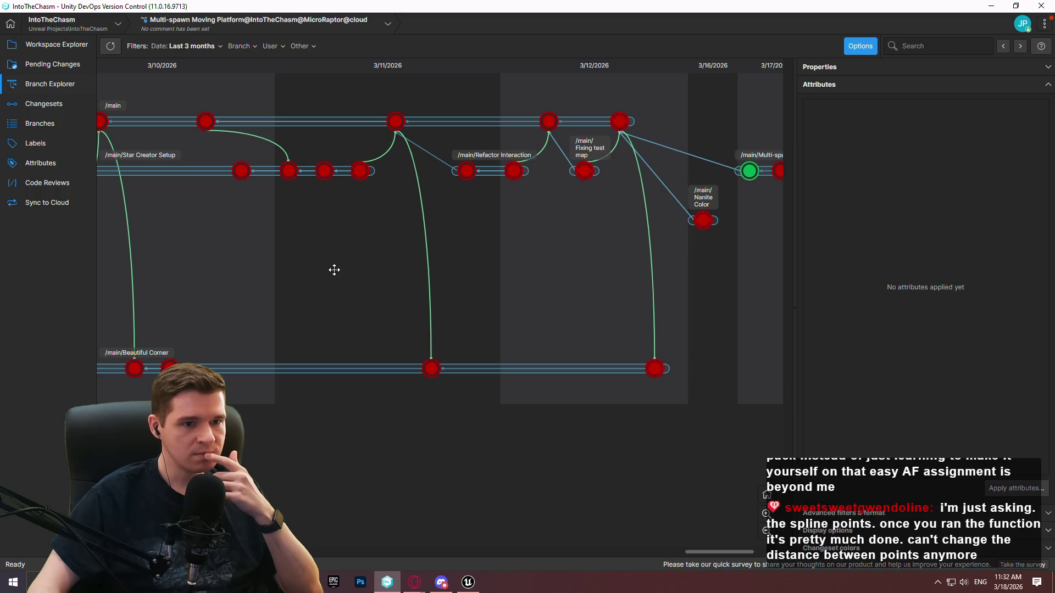
mouse_move(334, 270)
left_mouse_down()
mouse_move(978, 278)
mouse_move(187, 255)
left_mouse_up()
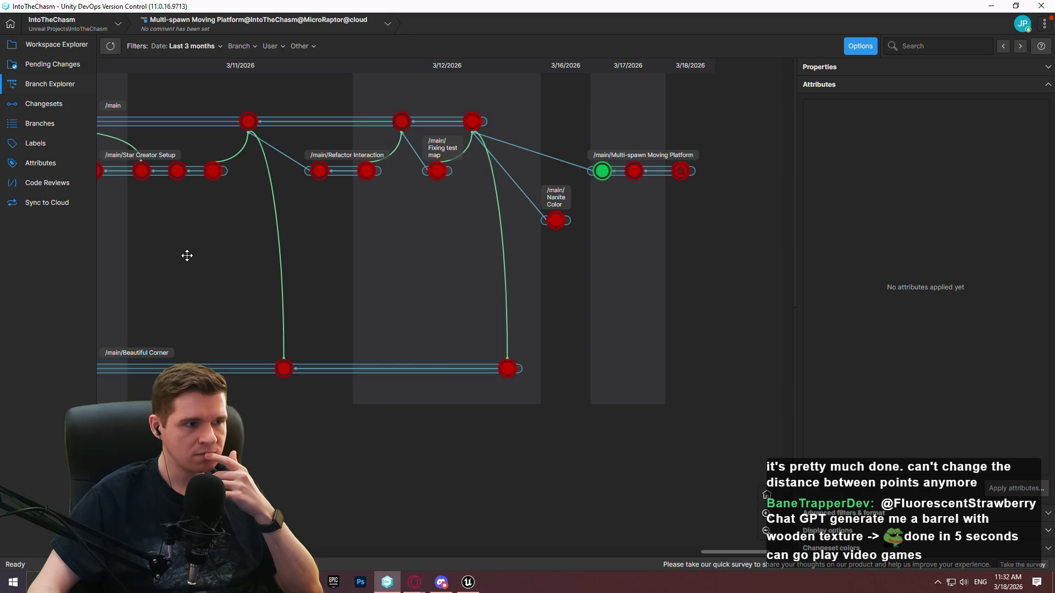
mouse_move(188, 256)
left_mouse_down()
mouse_move(1020, 299)
mouse_move(476, 293)
left_mouse_up()
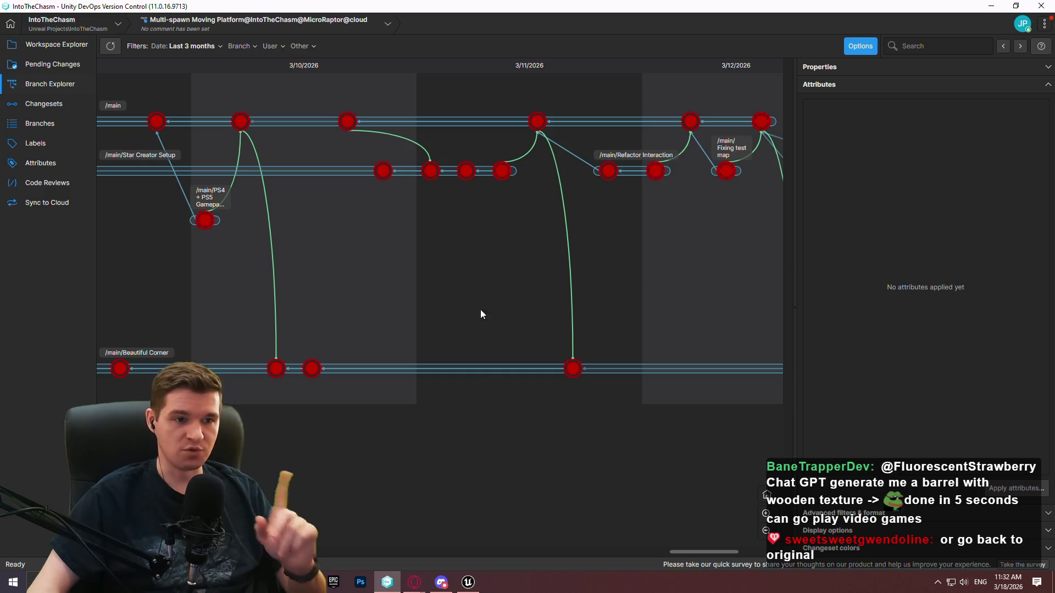
key("alt+Tab")
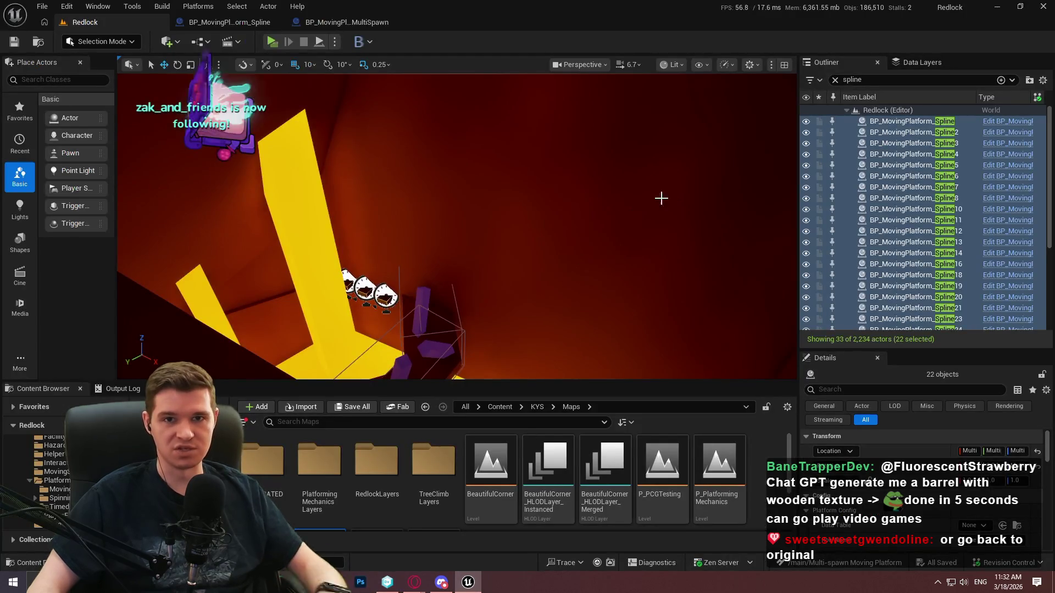
- Select the multi-spawn platform's spline and raise two of its points to reshape the path
key("f")
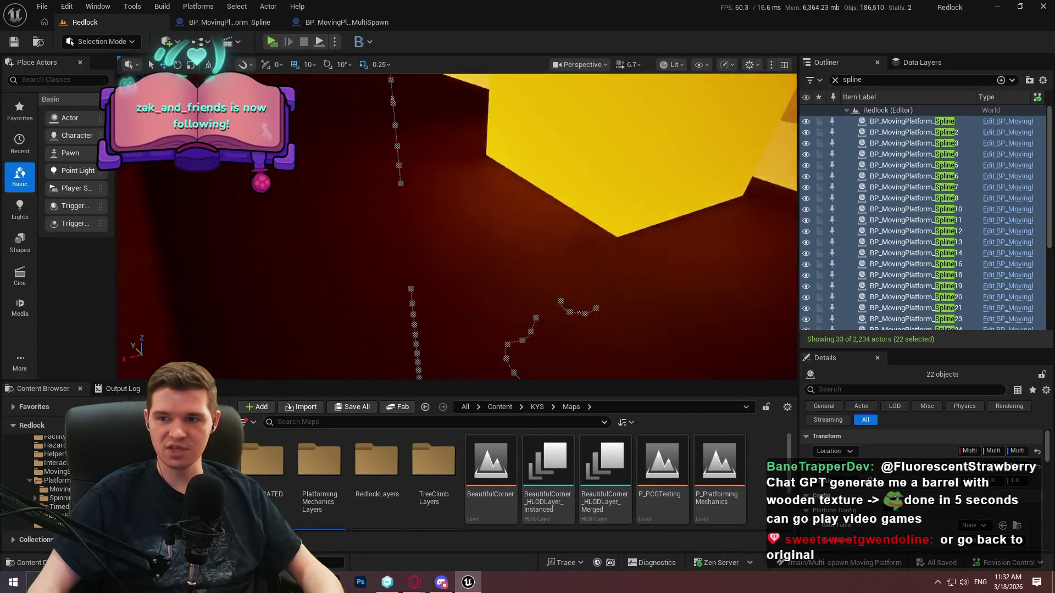
key("Escape")
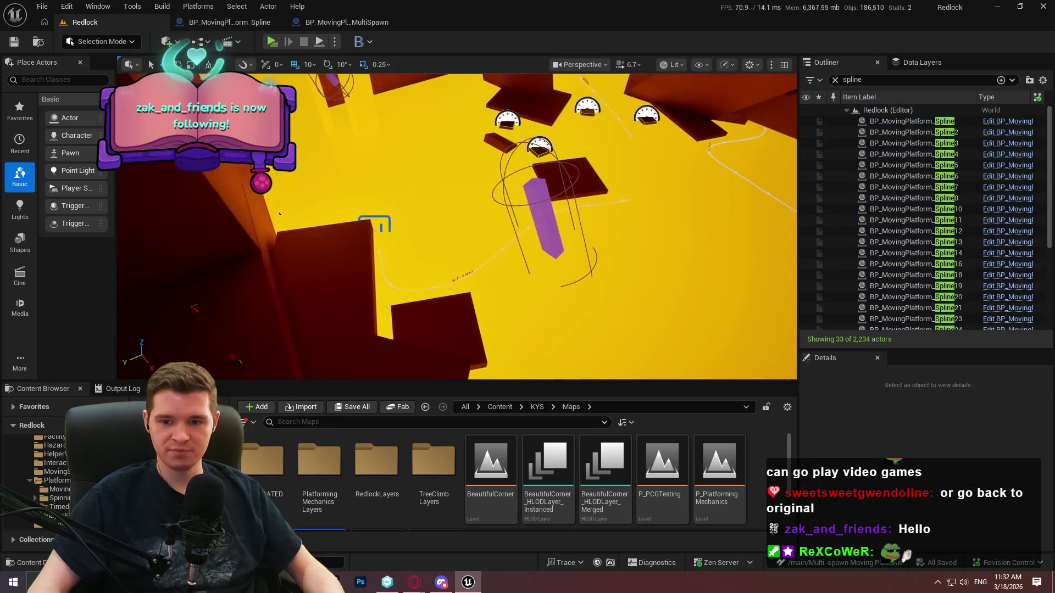
scroll(523, 216, "down", 3)
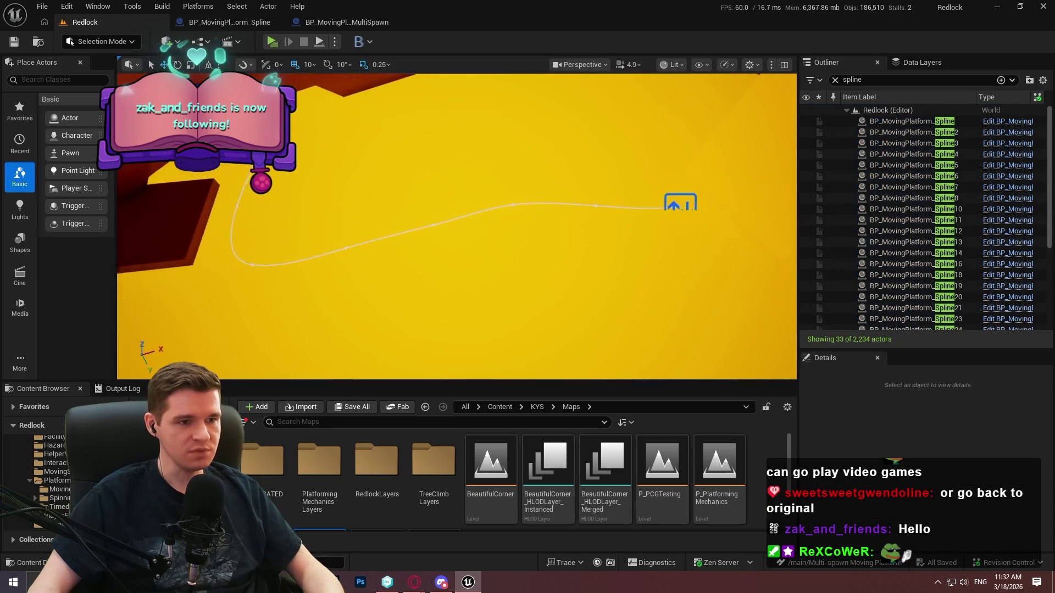
left_click(679, 205)
left_click(514, 205)
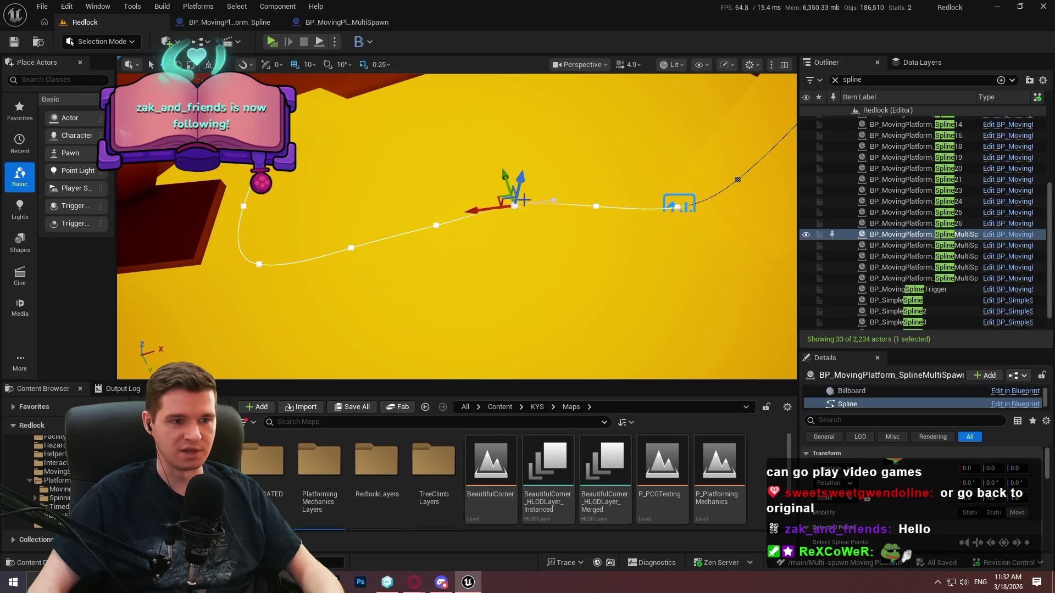
mouse_move(501, 198)
left_mouse_down()
mouse_move(474, 107)
mouse_move(483, 111)
left_mouse_up()
left_click(438, 223)
left_click_drag(418, 220, 367, 131)
scroll(892, 403, "up", 2)
- Normalize the platform's spline point distances, then undo that change
left_click(890, 394)
scroll(906, 501, "down", 5)
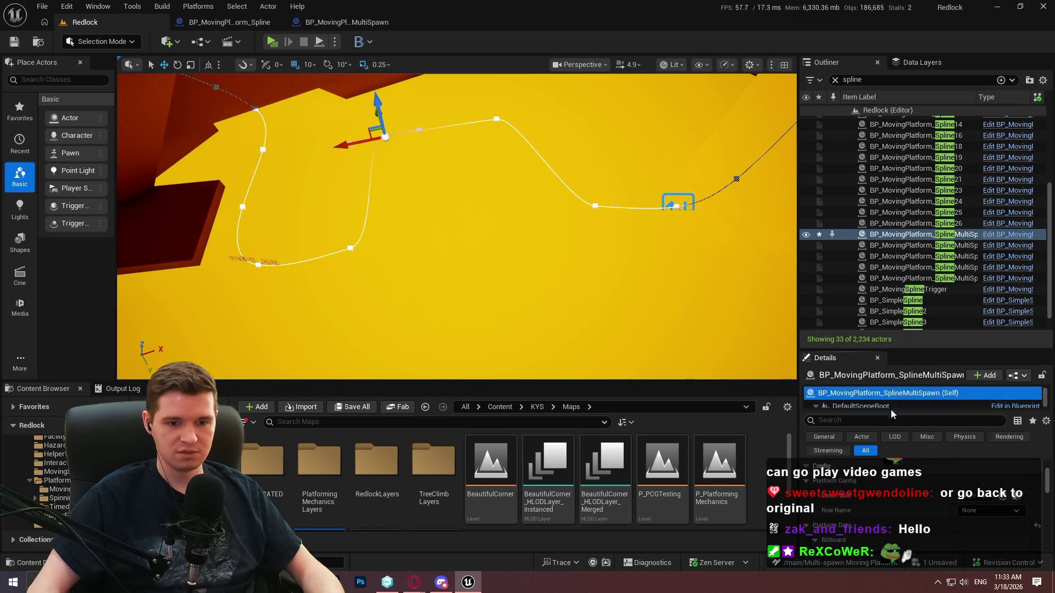
scroll(905, 501, "down", 5)
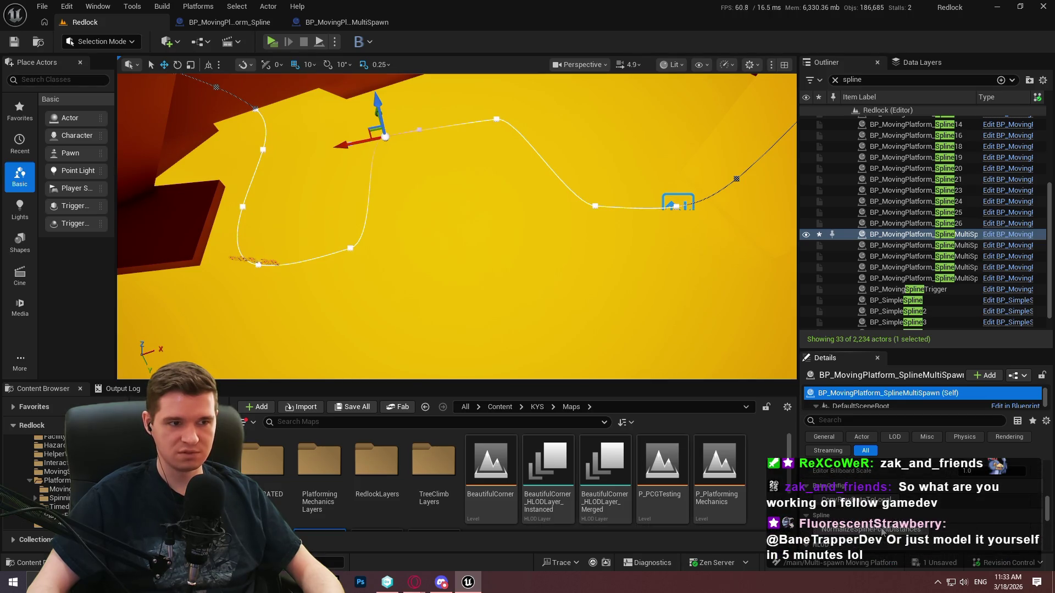
left_click(881, 530)
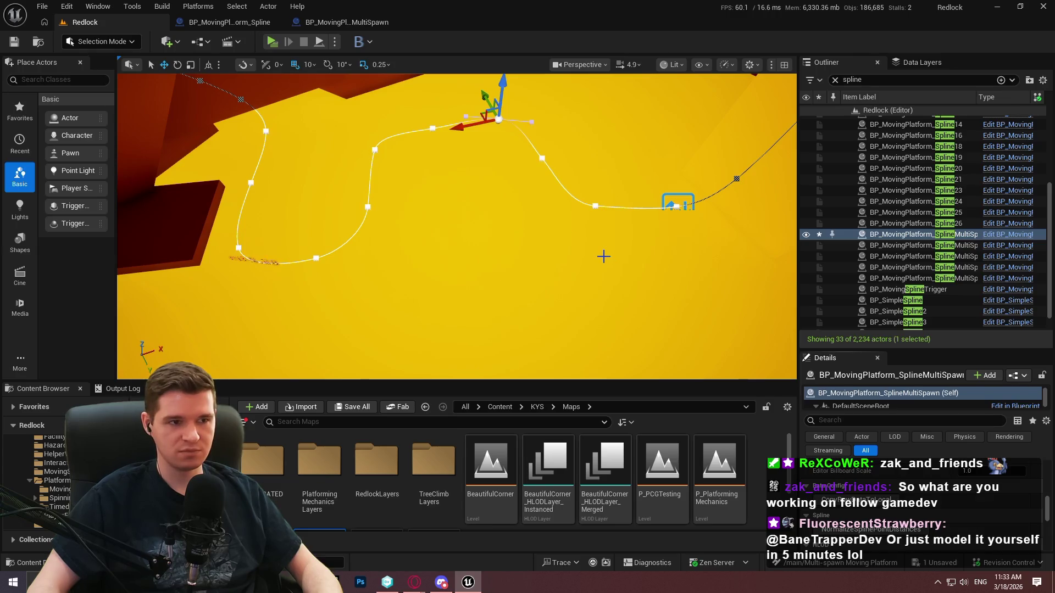
key("ctrl+z")
key("ctrl+z")
key("ctrl+z")
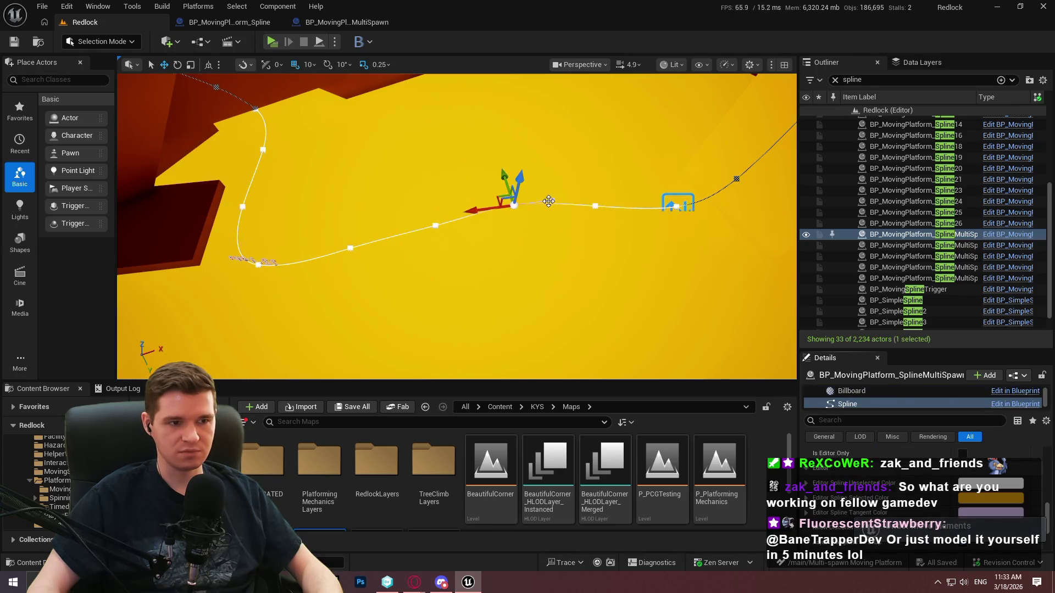
mouse_move(532, 194)
left_mouse_down()
mouse_move(544, 167)
mouse_move(485, 186)
left_mouse_up()
- Frame the spline platform on the floor and Alt-drag it to create a copy
left_click(42, 6)
left_click(71, 160)
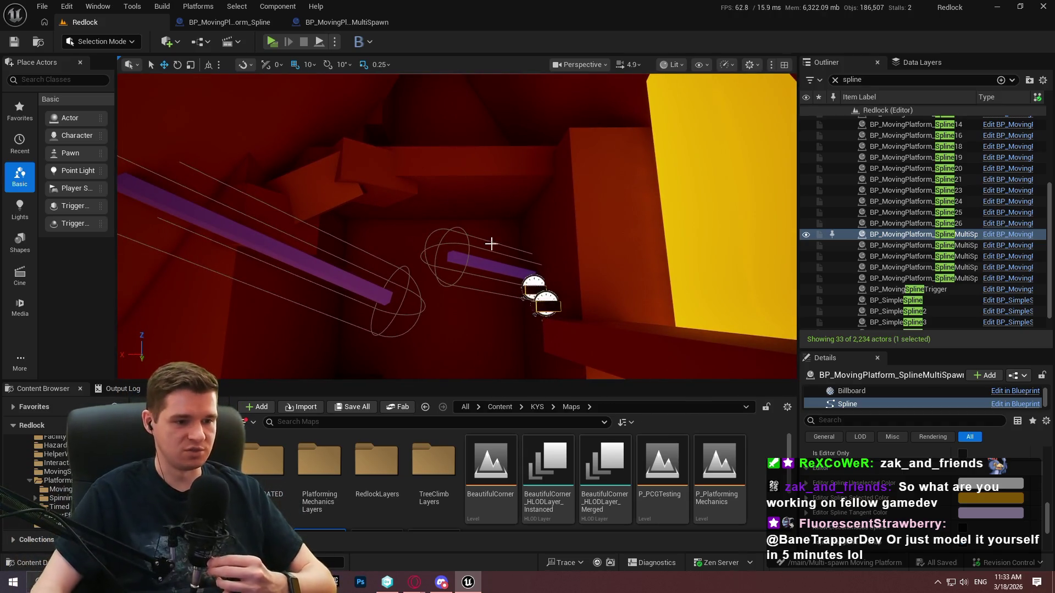
key("f")
left_click_drag(486, 187, 526, 230)
left_click(525, 230)
left_click(570, 207)
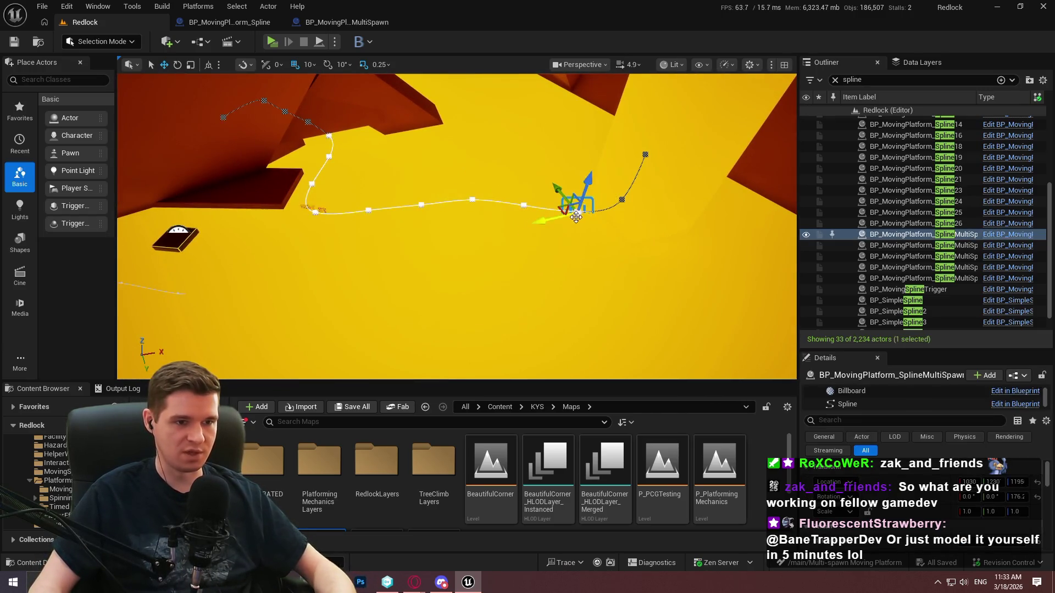
mouse_move(560, 207)
left_mouse_down("alt")
mouse_move(595, 324)
mouse_move(577, 170)
mouse_move(596, 151)
mouse_move(288, 149)
mouse_move(330, 132)
mouse_move(351, 138)
mouse_move(406, 165)
mouse_move(439, 206)
left_mouse_up("alt")
left_click(544, 321)
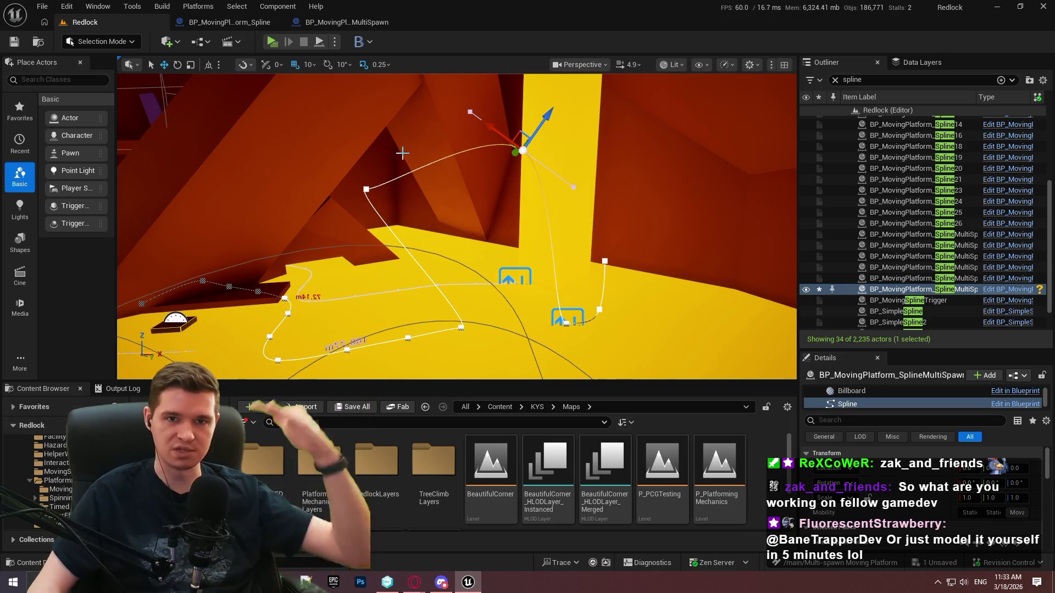
- Evenly space the duplicate platform's spline points with NormalizeSplinePointDistances
left_click(522, 150)
scroll(890, 406, "up", 2)
left_click(890, 393)
scroll(928, 500, "down", 5)
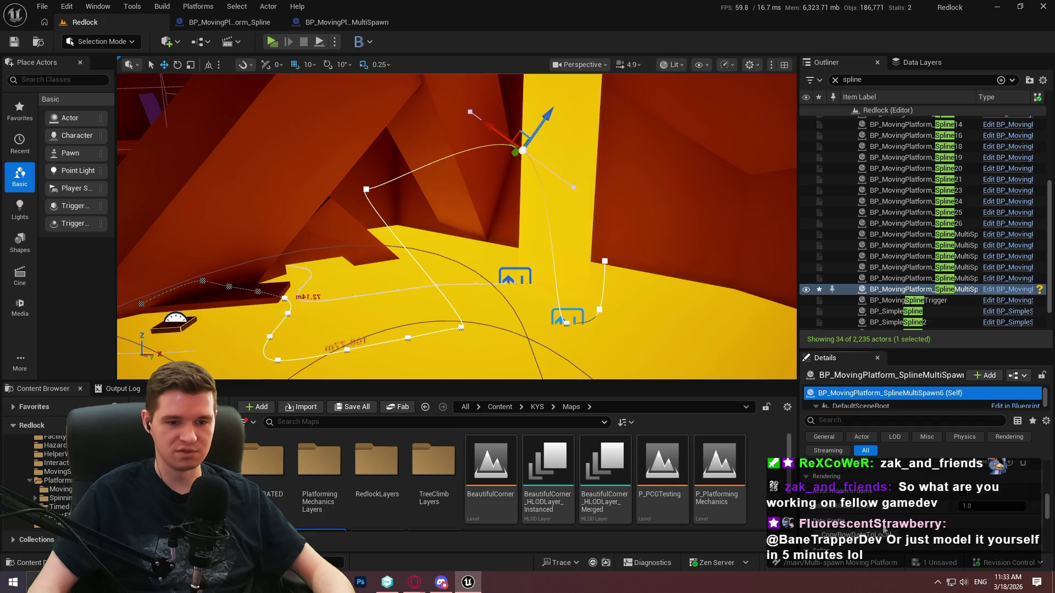
scroll(885, 531, "down", 3)
left_click(872, 514)
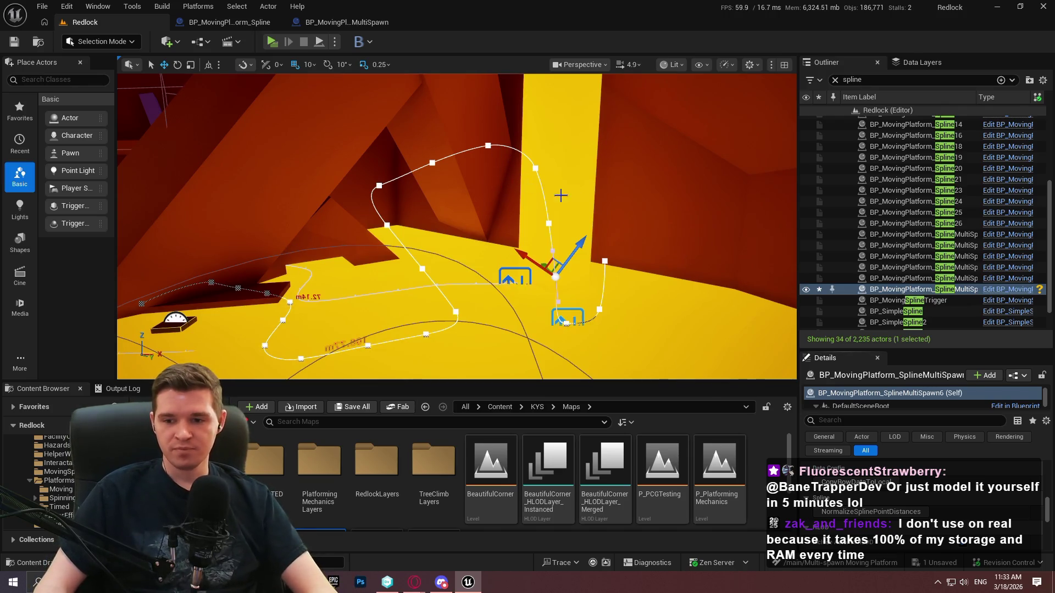
- Delete the duplicated spline platform, leaving 33 spline actors, and select the purple beam cube
left_click(496, 213)
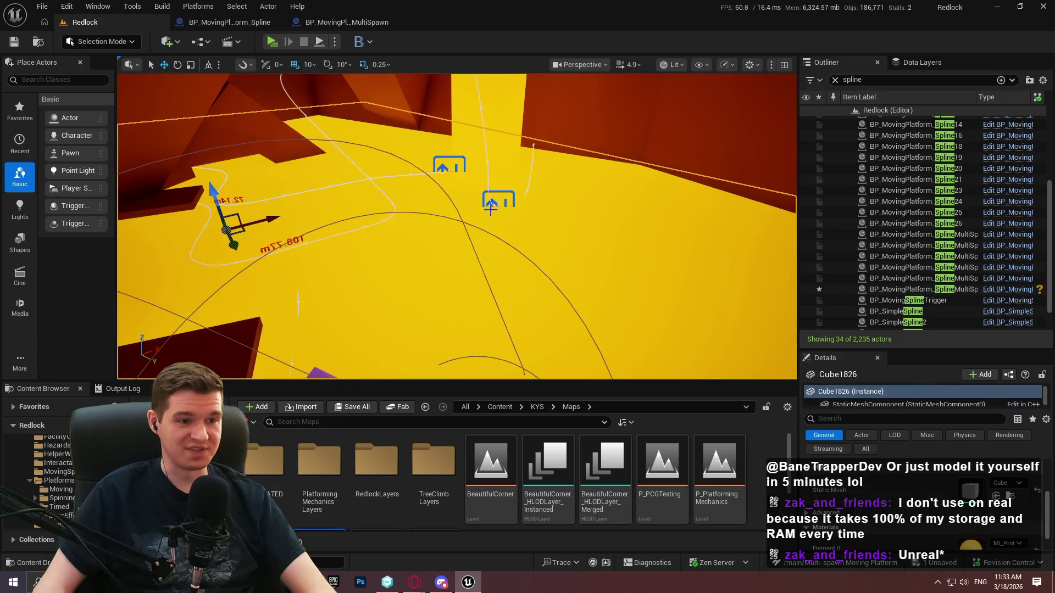
left_click(491, 200)
key("f")
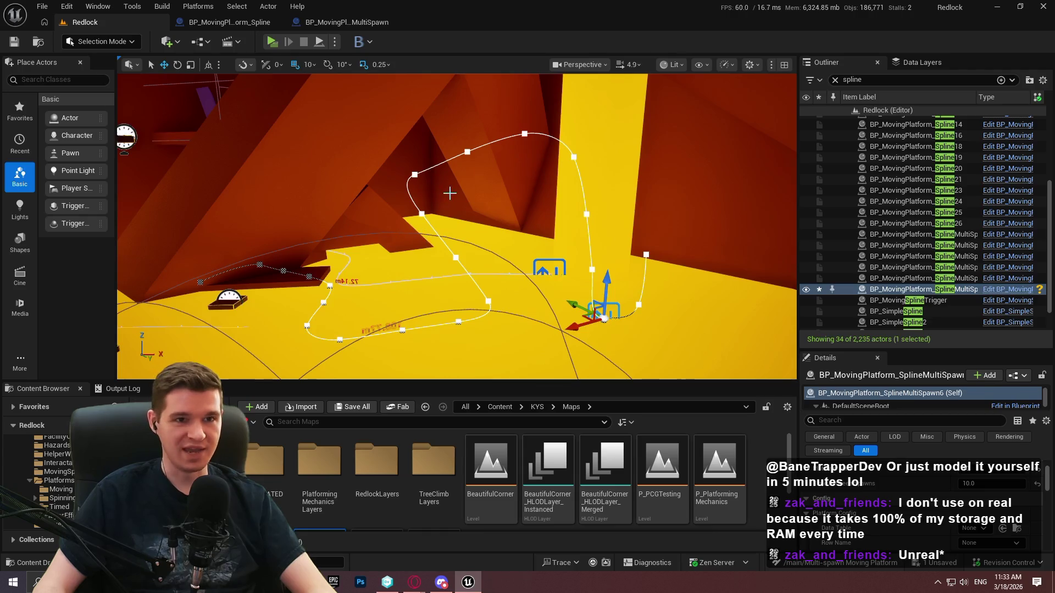
left_click_drag(549, 270, 596, 270)
left_click_drag(531, 246, 557, 236)
key("Delete")
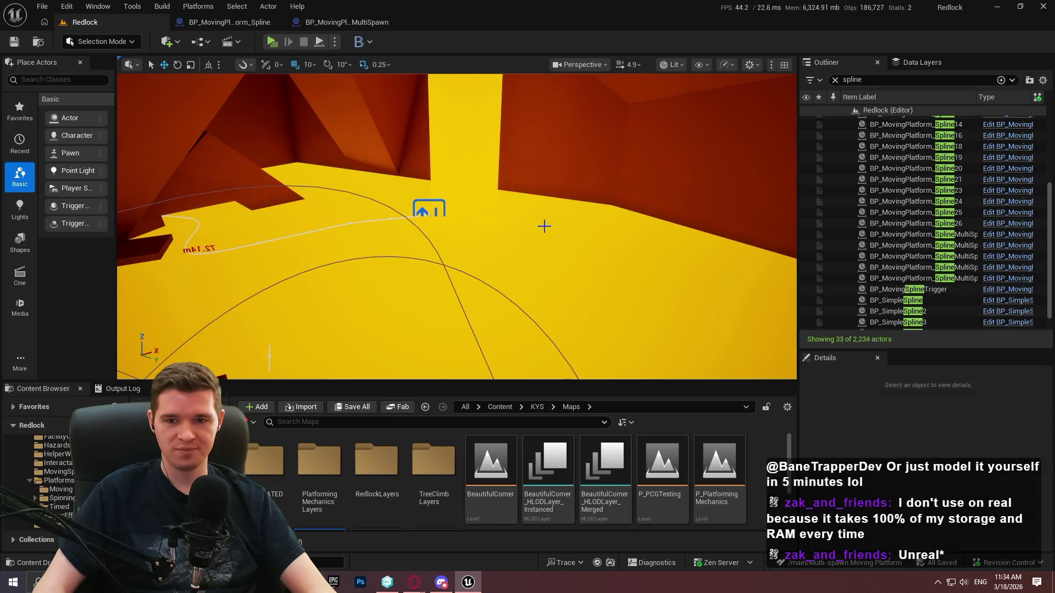
mouse_move(471, 222)
left_mouse_down()
mouse_move(495, 198)
mouse_move(478, 224)
left_mouse_up()
left_click(488, 223)
scroll(941, 506, "down", 5)
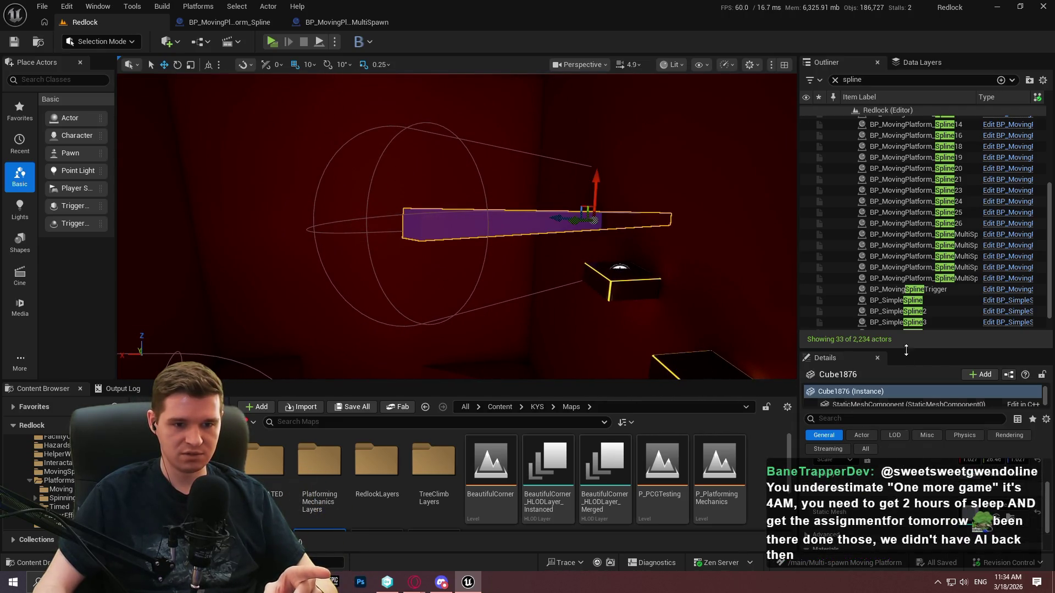
- Enlarge the Details area and select viewport actors, ending on hazard capsule BP_Hazard_Capsule39
mouse_move(904, 352)
left_mouse_down()
mouse_move(929, 264)
mouse_move(930, 162)
left_mouse_up()
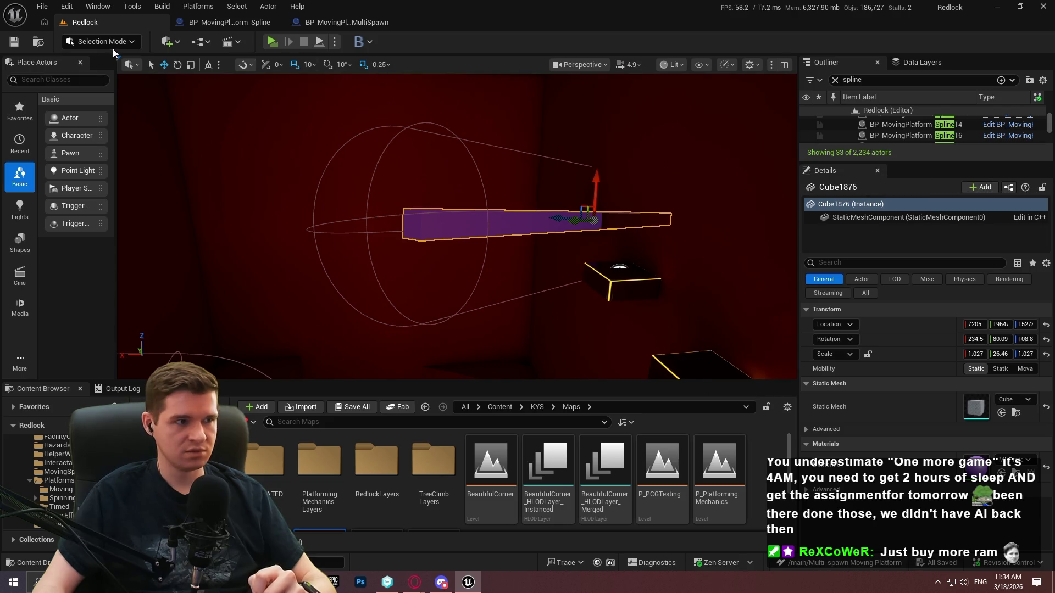
left_click(43, 7)
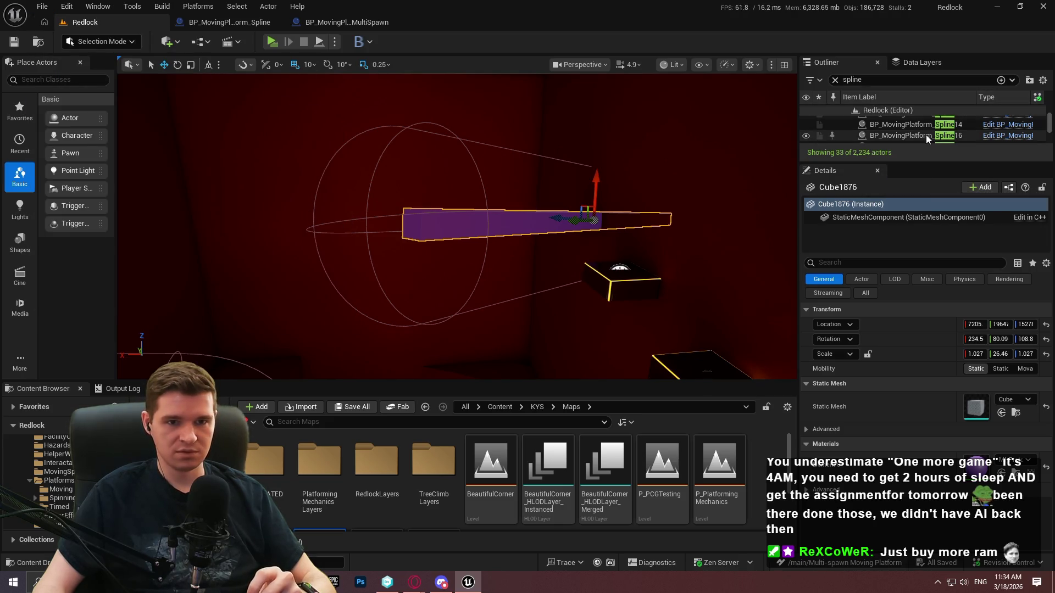
right_click(925, 135)
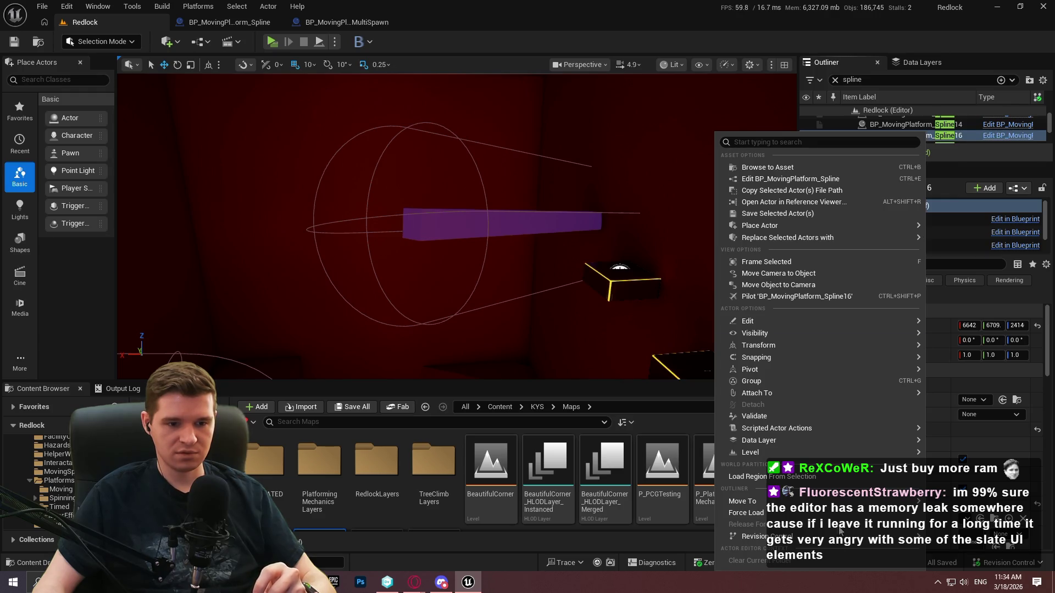
mouse_move(901, 536)
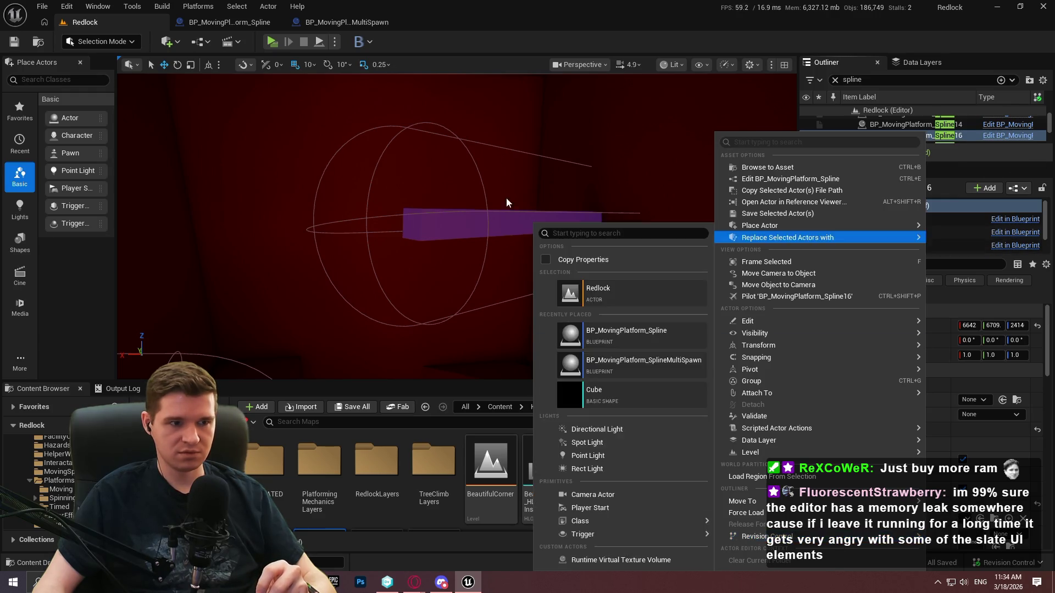
left_click(474, 228)
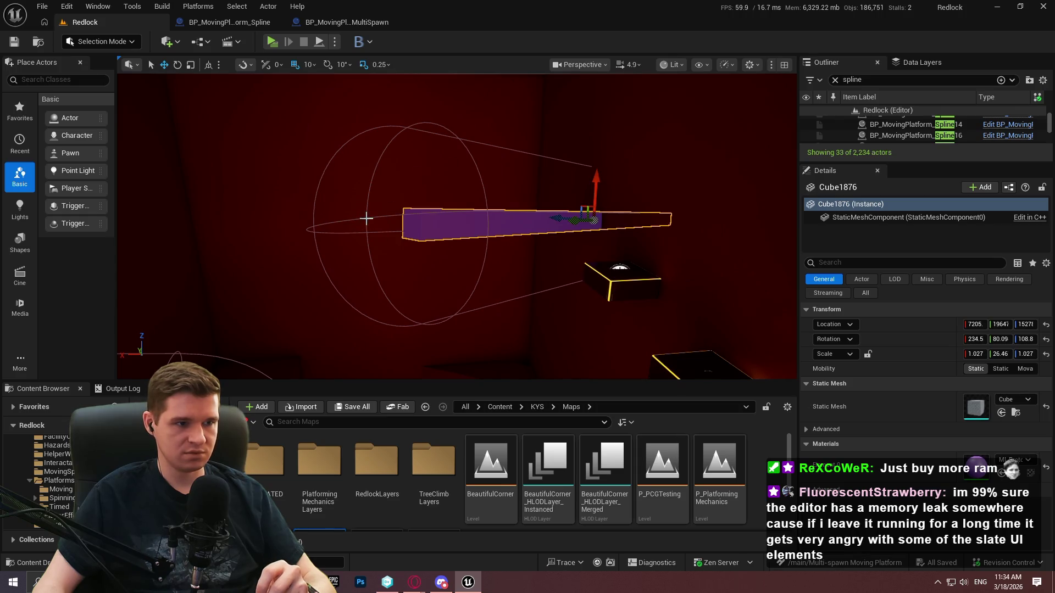
left_click(366, 219)
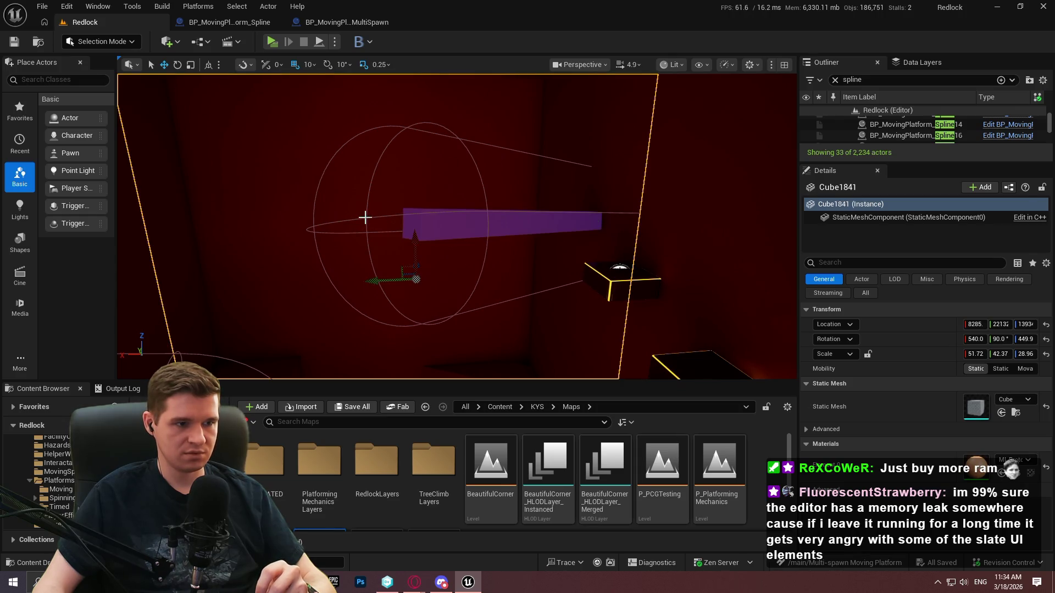
left_click(365, 217)
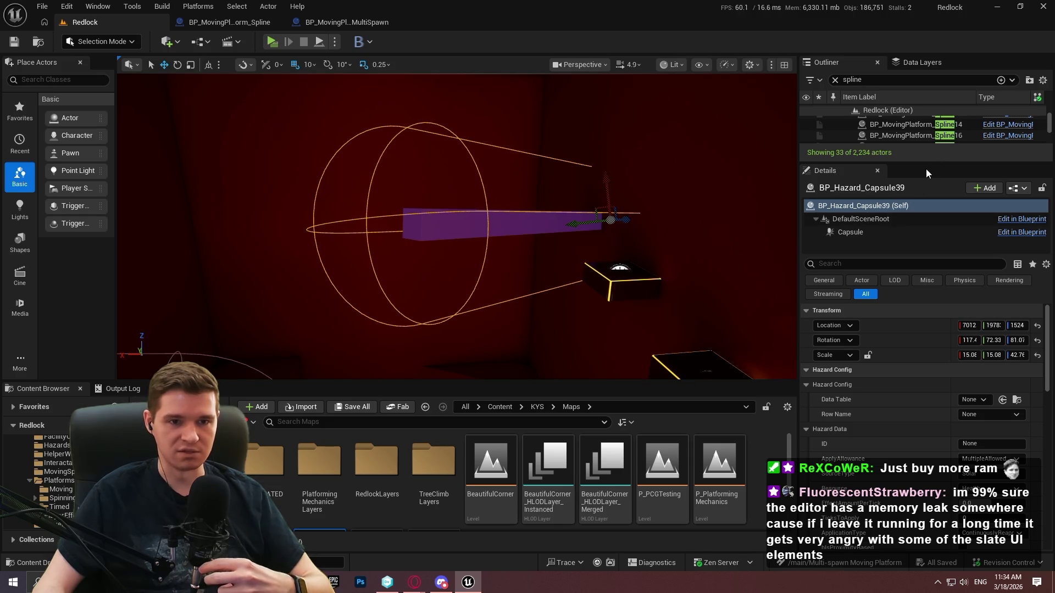
- Enlarge the Outliner, clear its 'spline' filter, and open BP_Hazard_Capsule39's actor options
left_click_drag(928, 161, 929, 250)
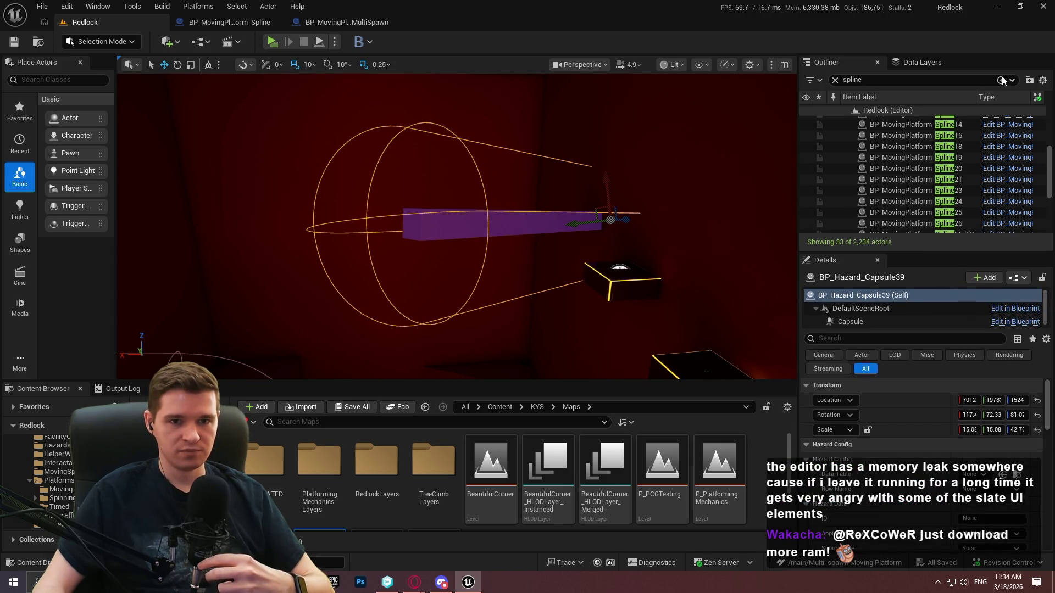
left_click(835, 80)
right_click(905, 177)
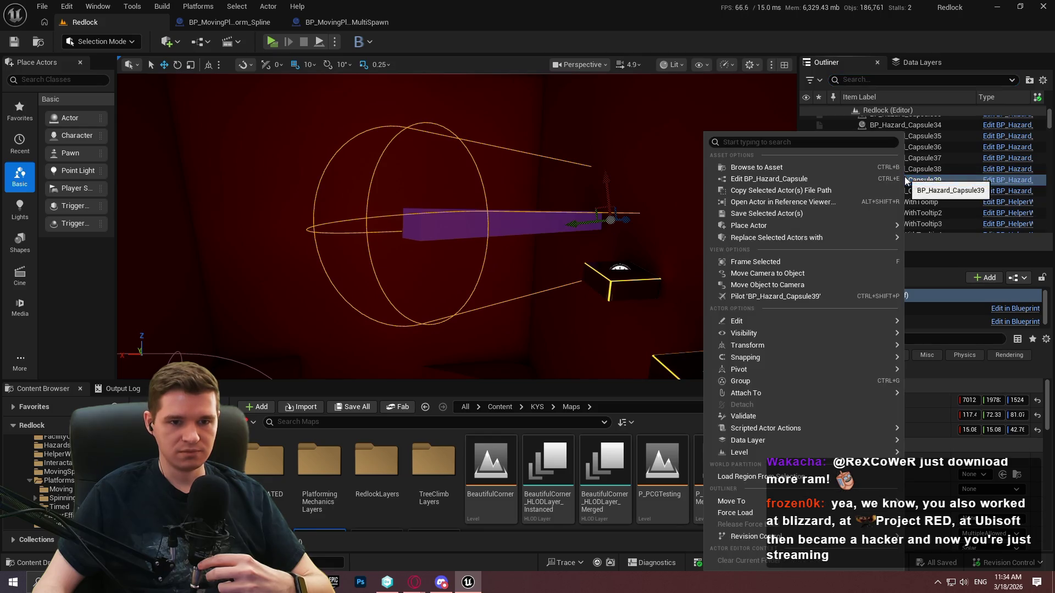
mouse_move(791, 440)
mouse_move(791, 537)
left_click(950, 547)
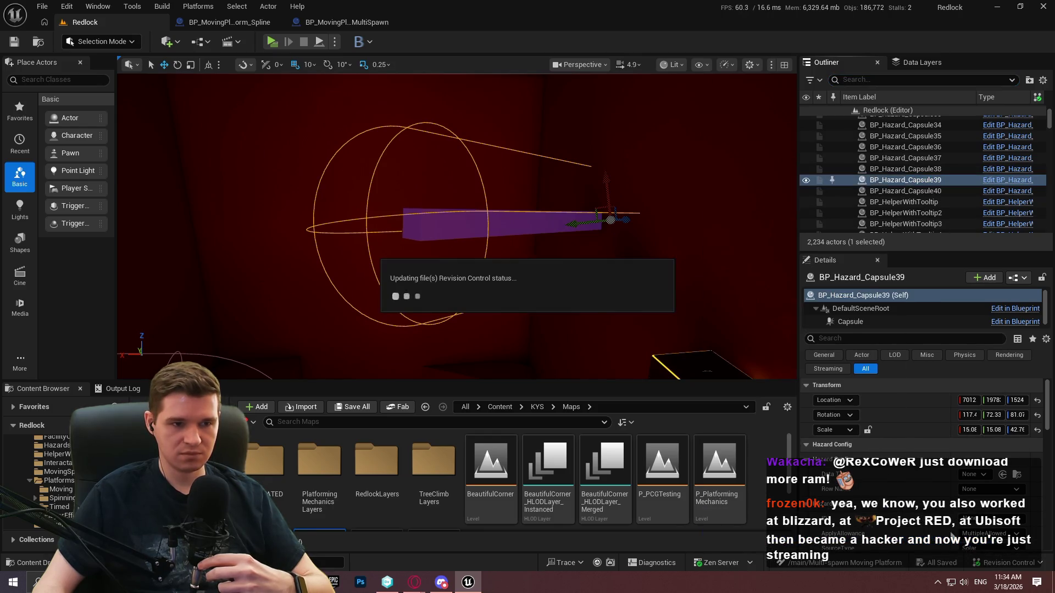
mouse_move(550, 175)
left_mouse_down()
mouse_move(593, 232)
mouse_move(594, 218)
left_mouse_up()
left_click(420, 262)
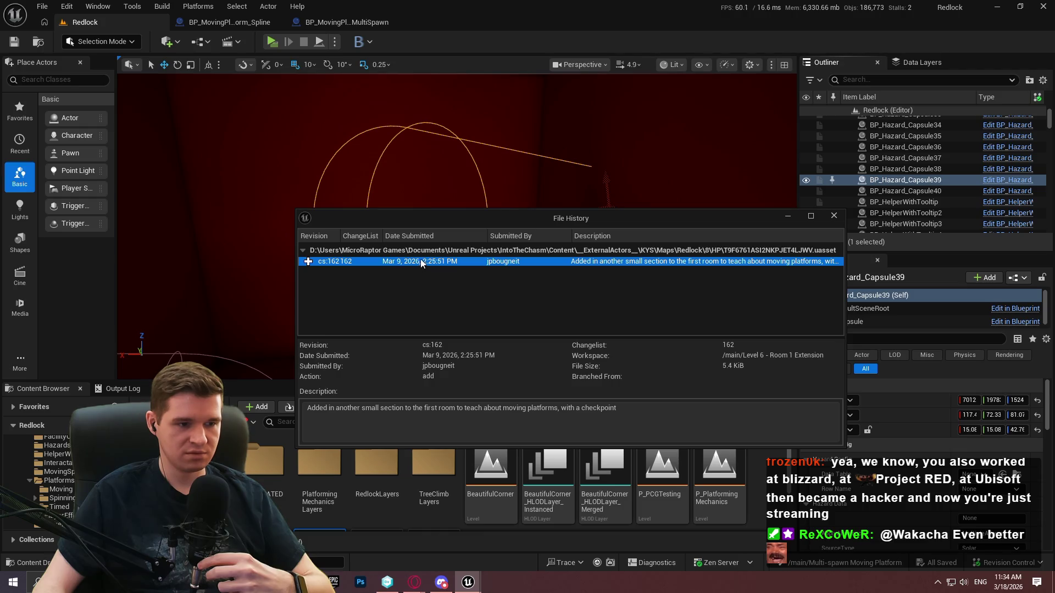
left_click(835, 215)
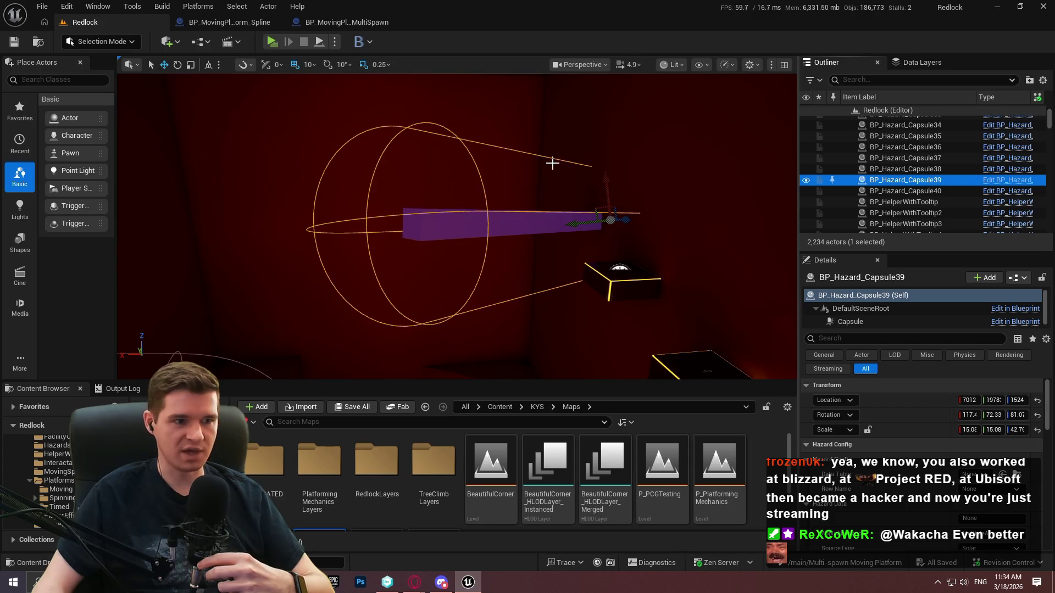
scroll(928, 434, "down", 3)
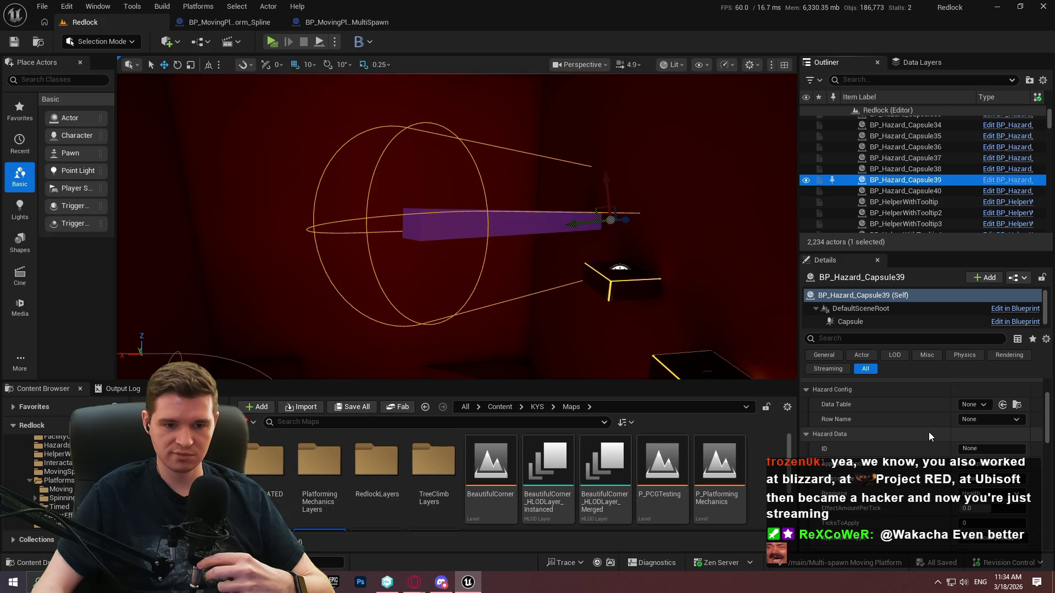
left_click_drag(501, 217, 467, 176)
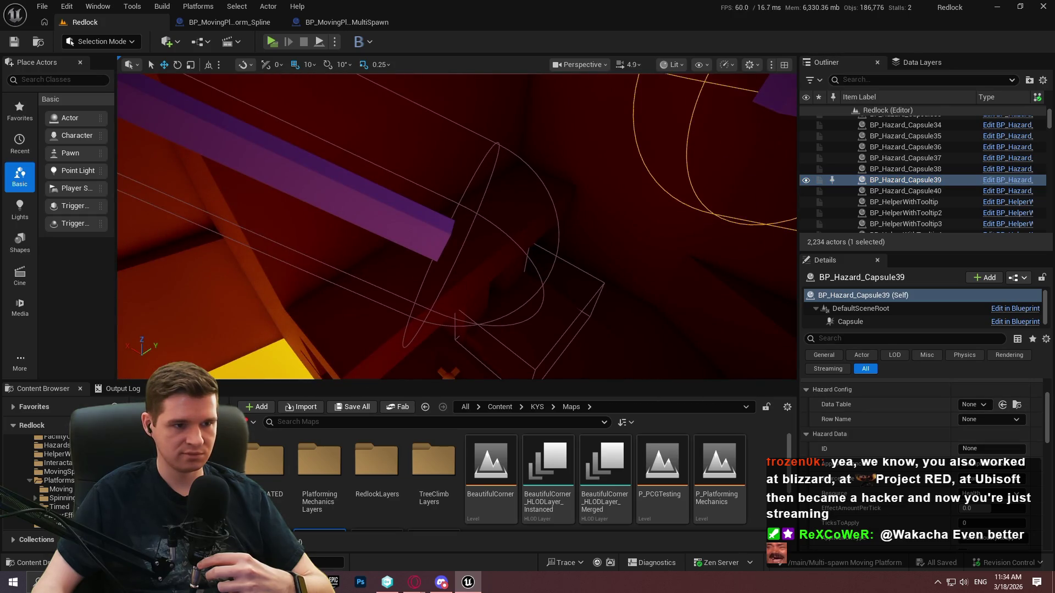
left_click(478, 214)
scroll(843, 428, "down", 2)
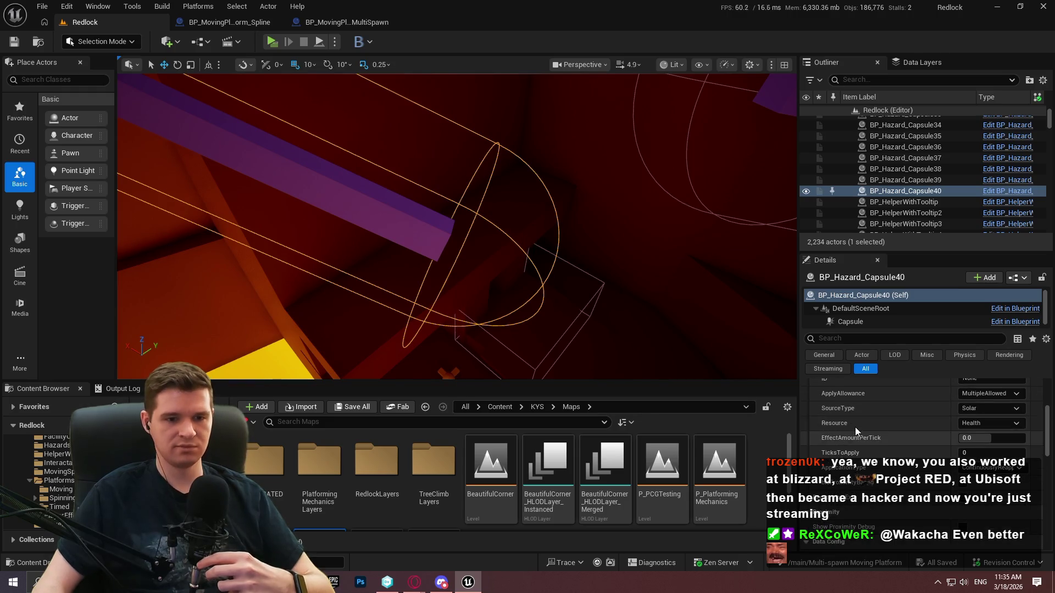
scroll(857, 430, "up", 2)
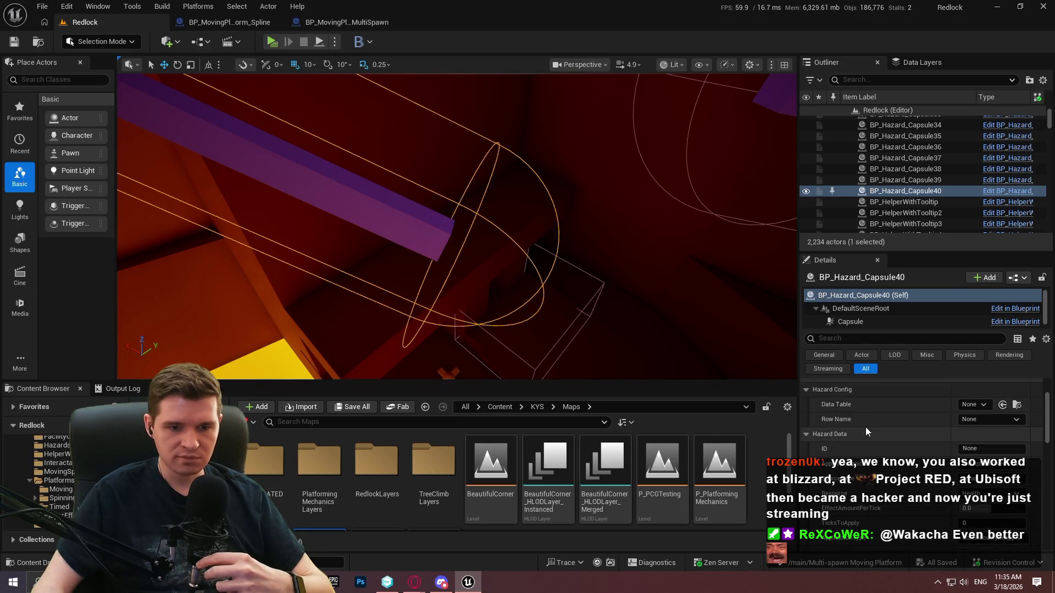
scroll(865, 427, "down", 1)
scroll(862, 434, "down", 2)
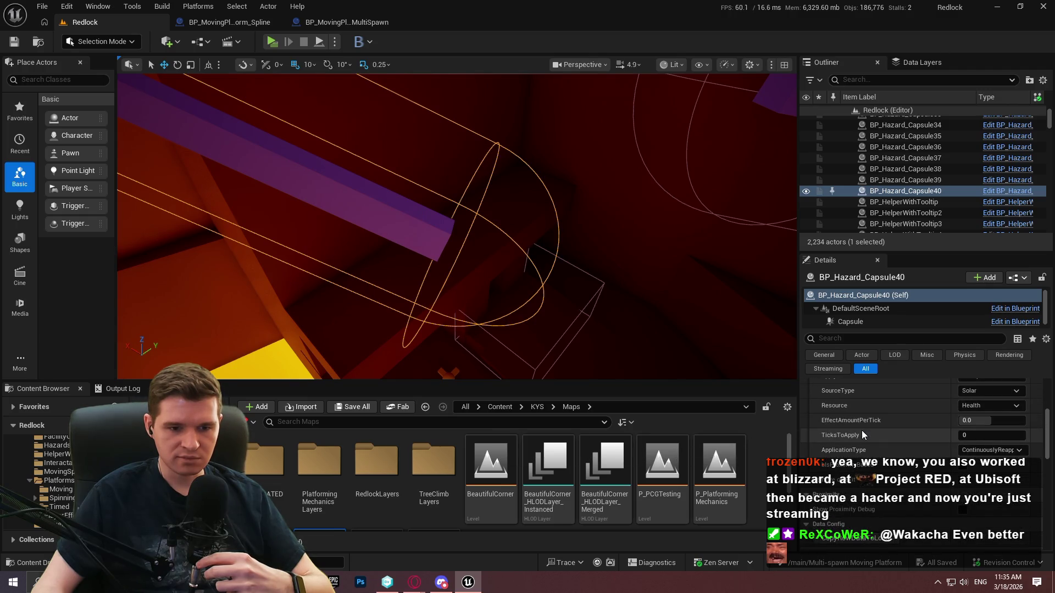
scroll(871, 433, "up", 2)
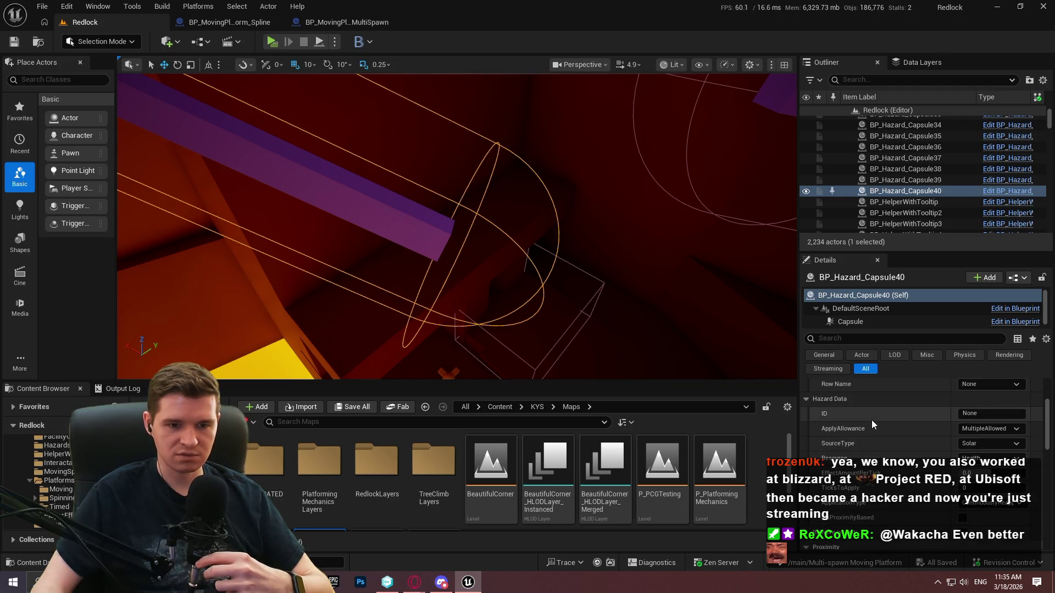
left_click_drag(603, 198, 602, 198)
left_click_drag(445, 173, 446, 173)
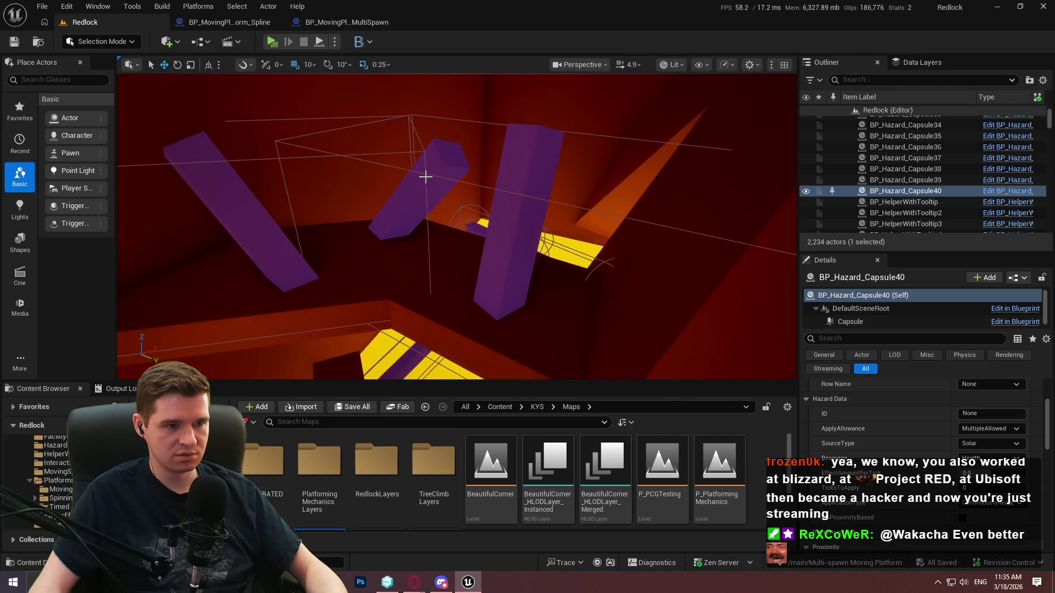
left_click(425, 176)
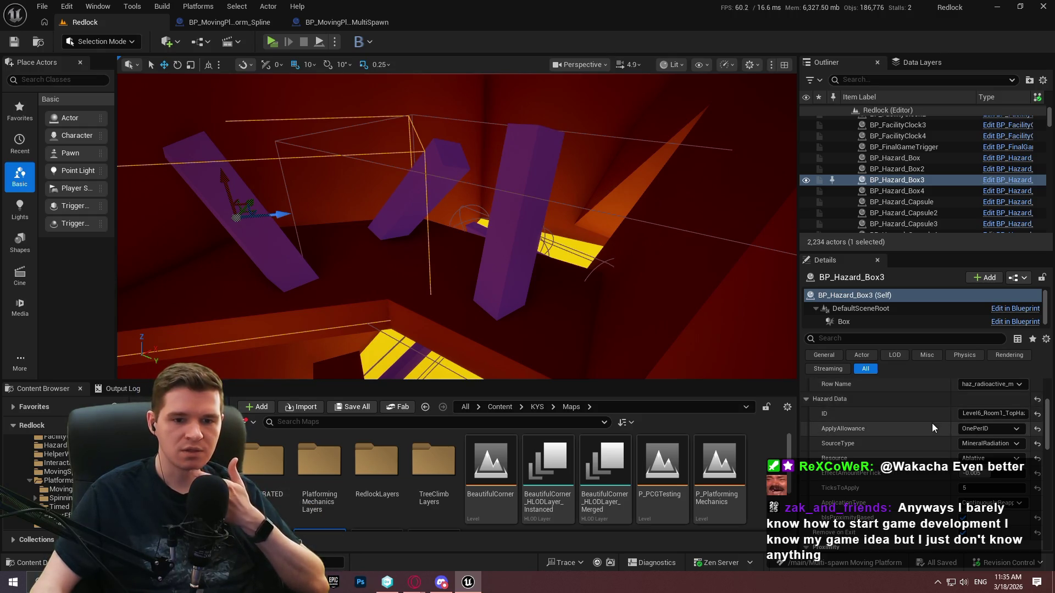
- Clear the Data Table on BP_Hazard_Box4 and BP_Hazard_Box3 so both Row Names become None
left_click(478, 185)
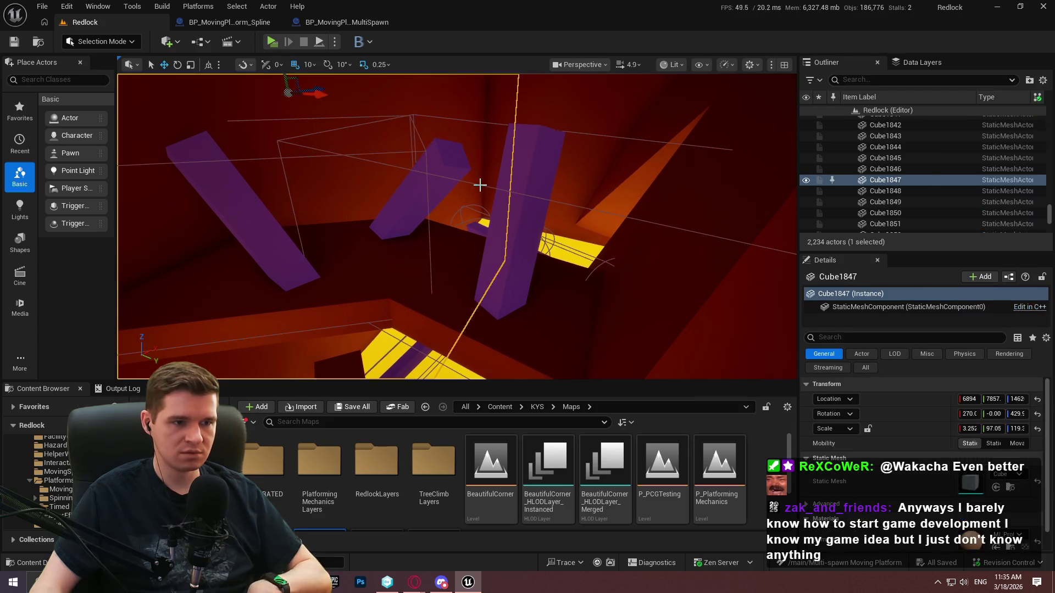
left_click(537, 197)
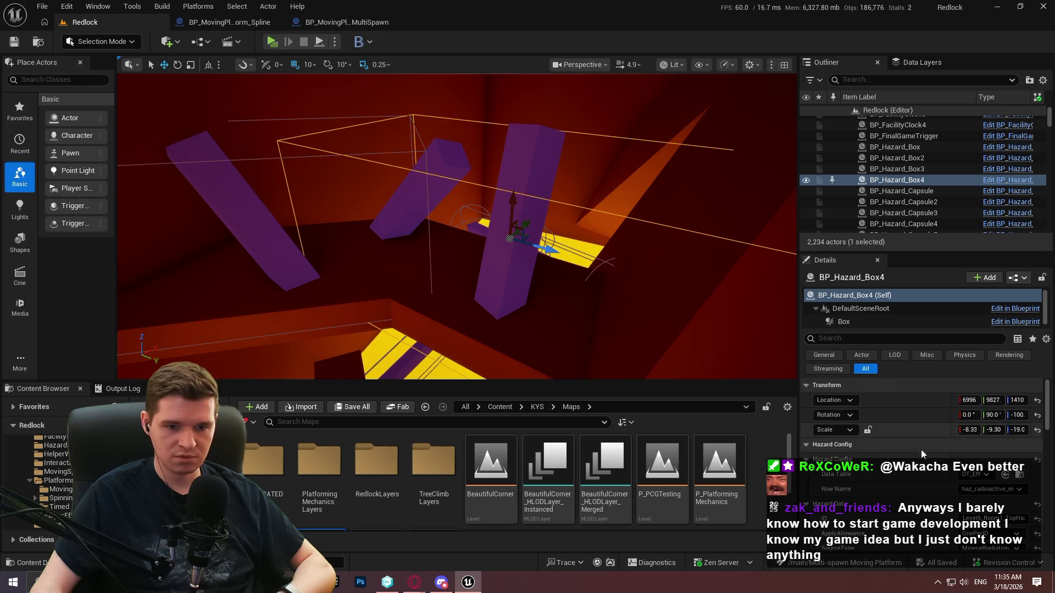
scroll(919, 449, "down", 3)
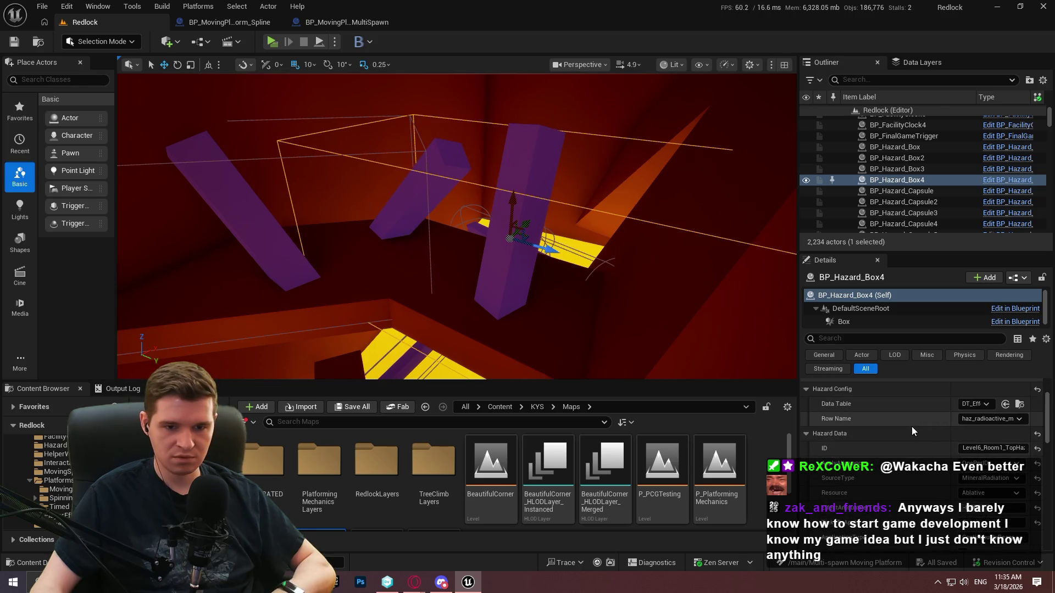
left_click(973, 406)
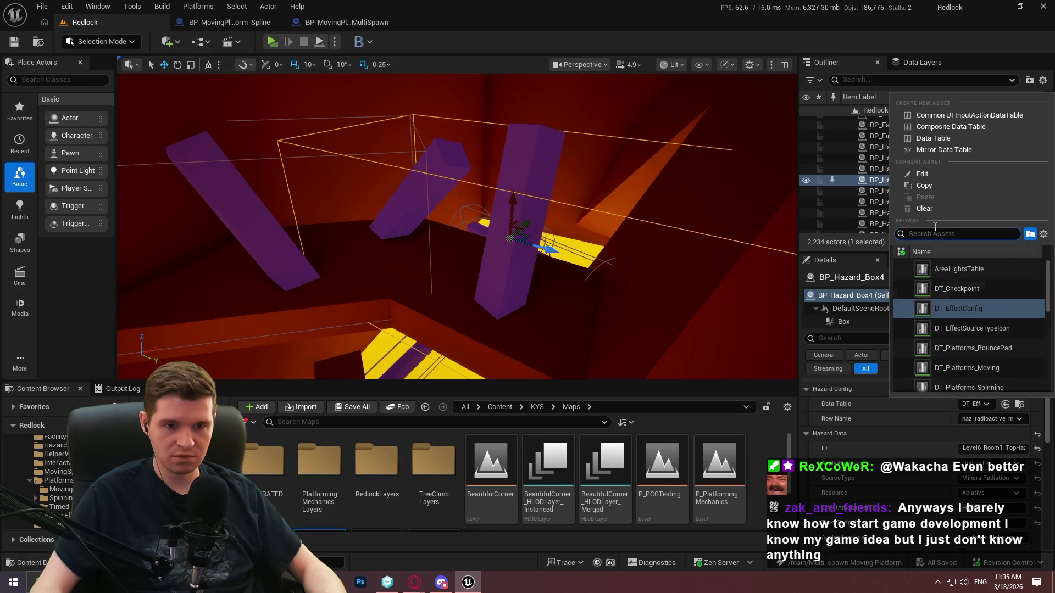
left_click(961, 299)
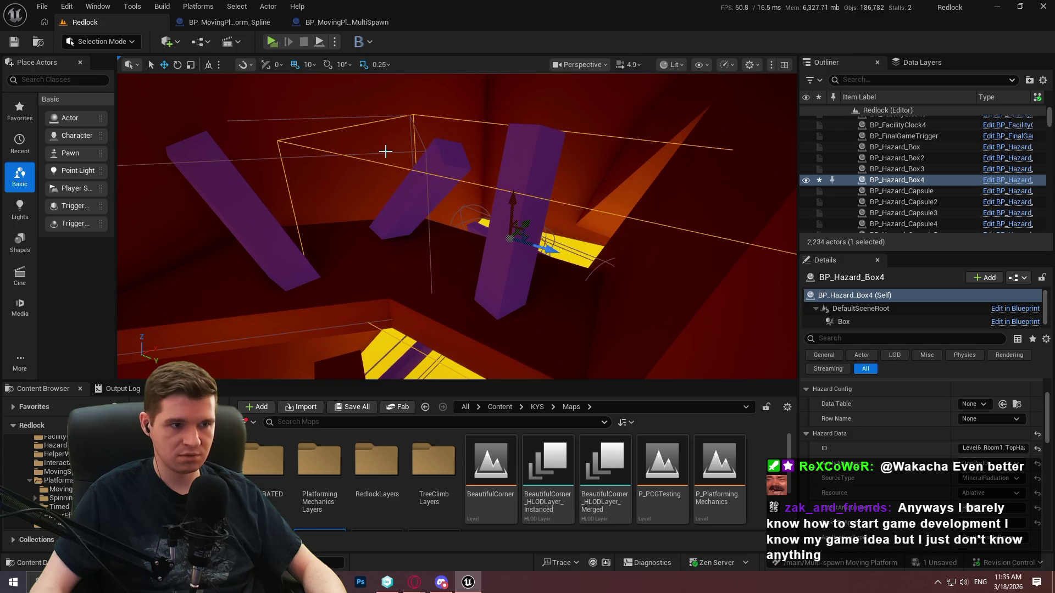
left_click(247, 214)
left_click(973, 405)
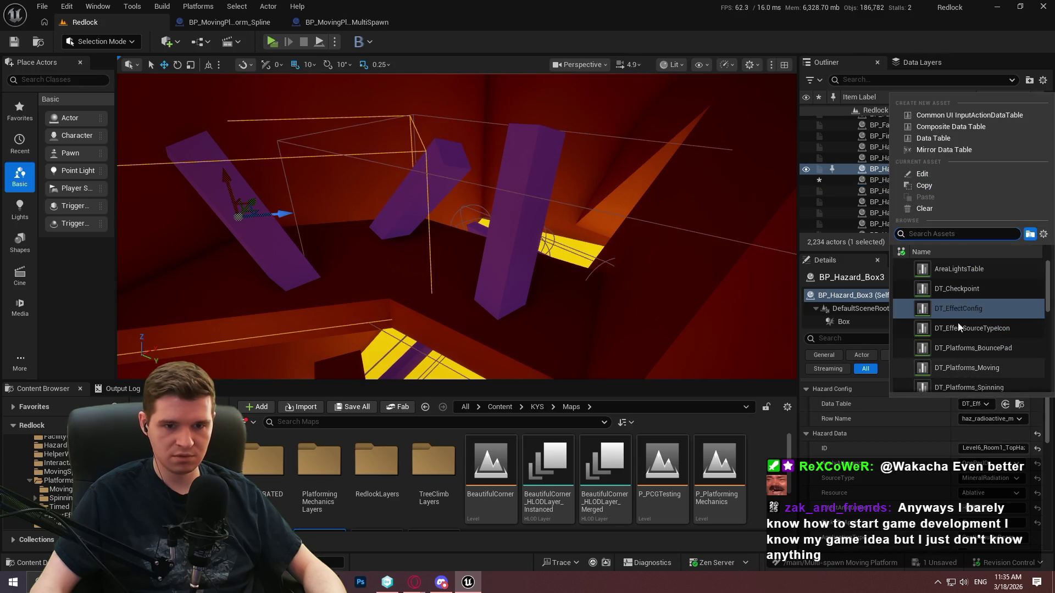
left_click(927, 208)
left_click_drag(604, 257, 608, 259)
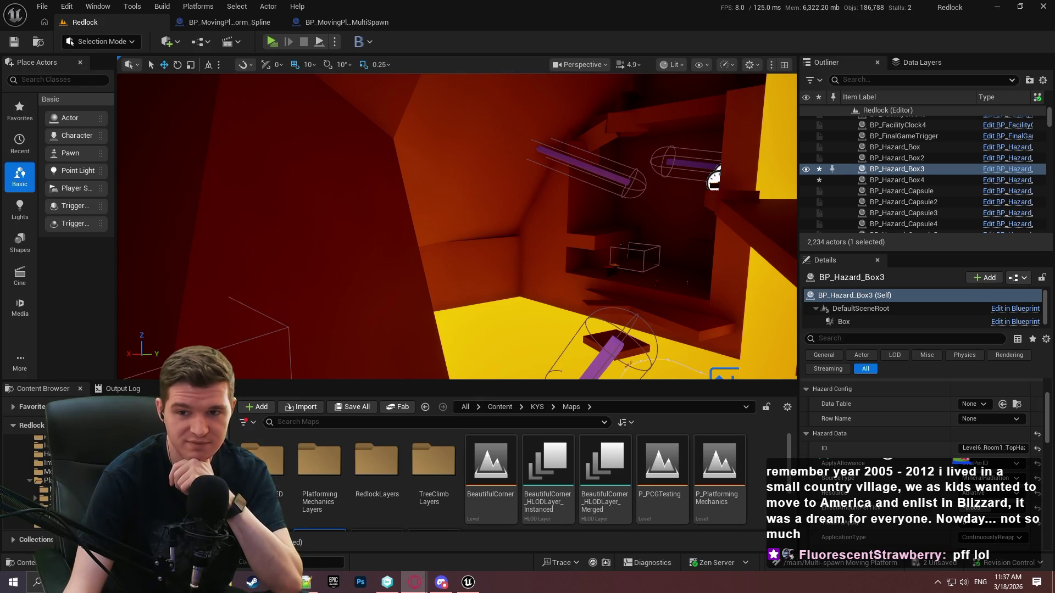
- Return from the platform blueprints to the Redlock level and select capsule hazard BP_Hazard_Capsule39
left_click(346, 22)
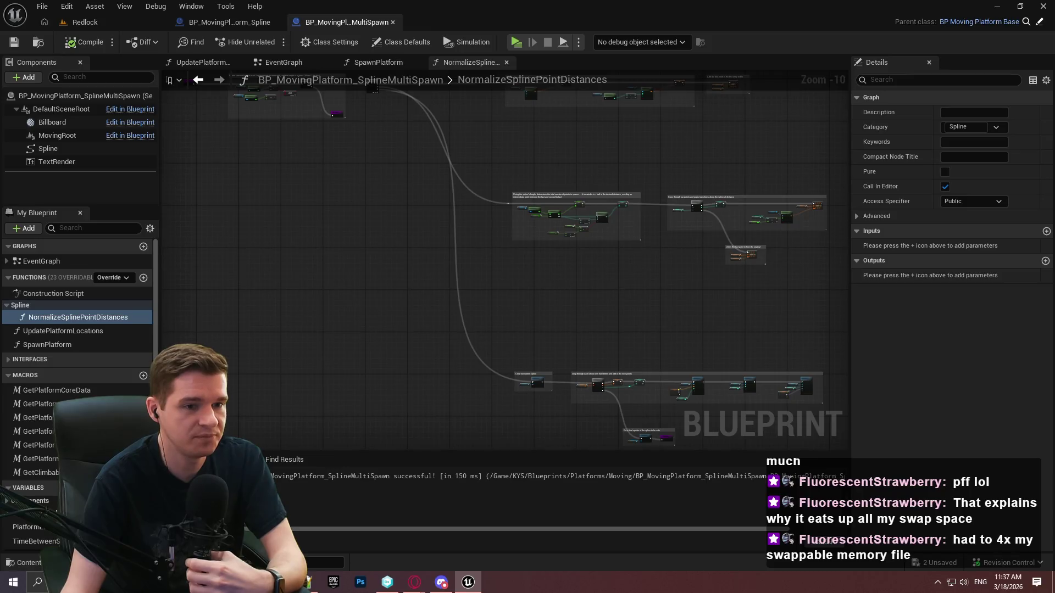
left_click(225, 12)
left_click(206, 21)
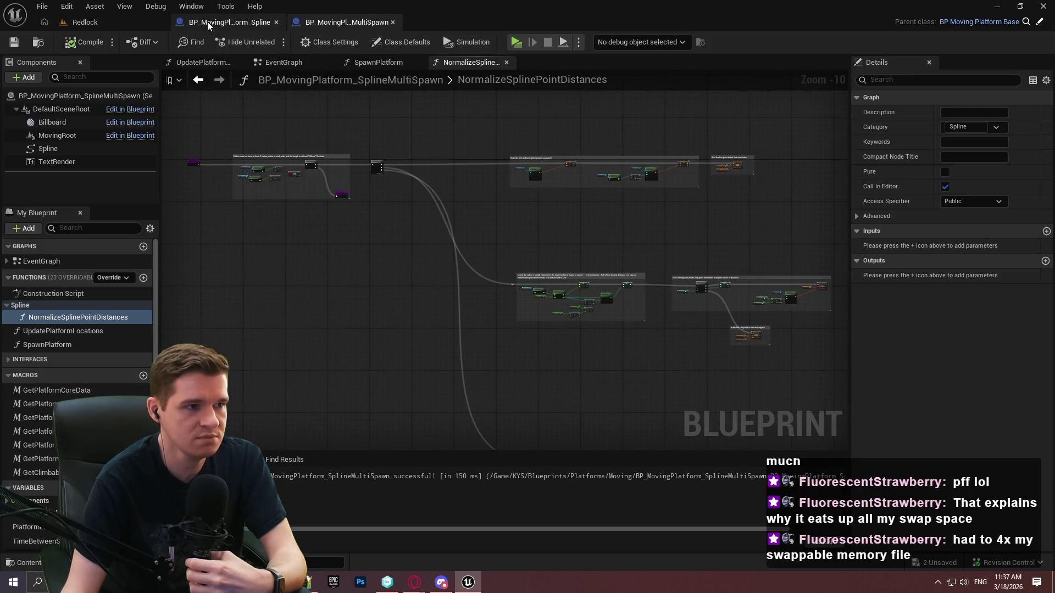
left_click(86, 22)
key("w")
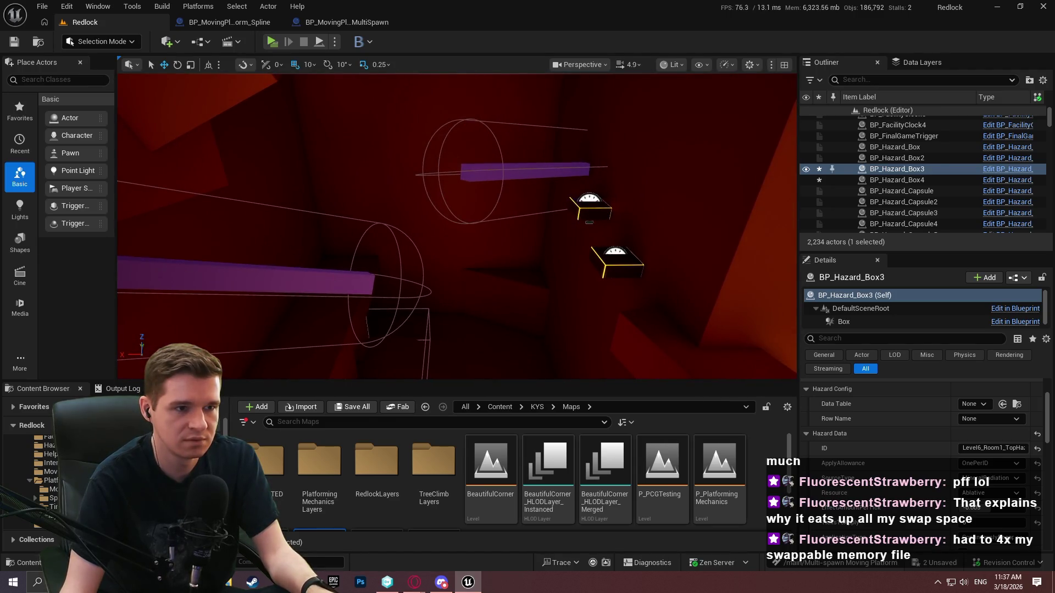
left_click(472, 118)
- Assign the hazard Data Table and radioactive mineral row to the capsule, then select Capsule40
left_click(971, 404)
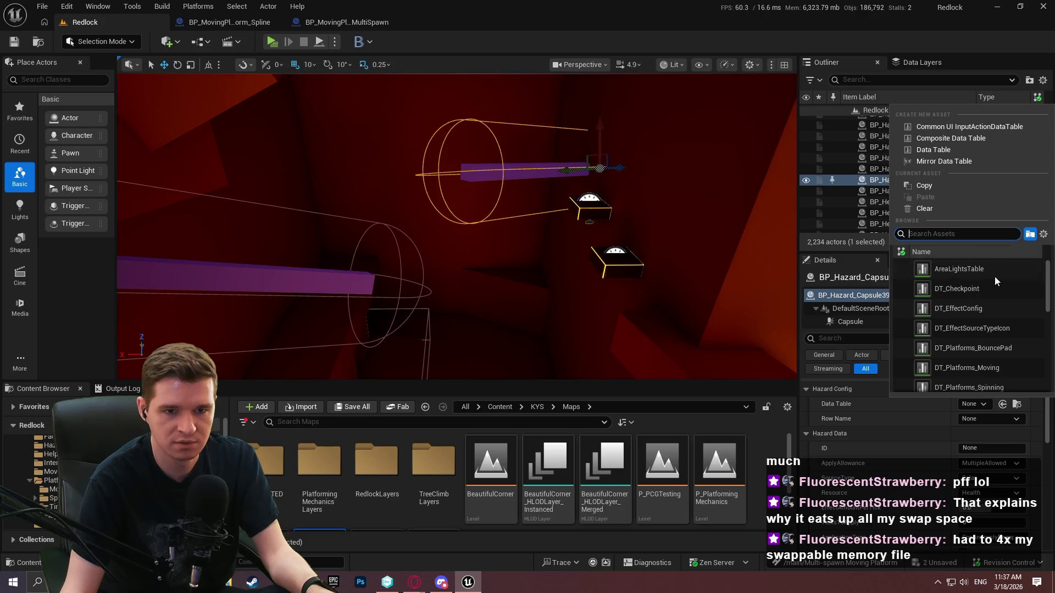
scroll(993, 276, "down", 2)
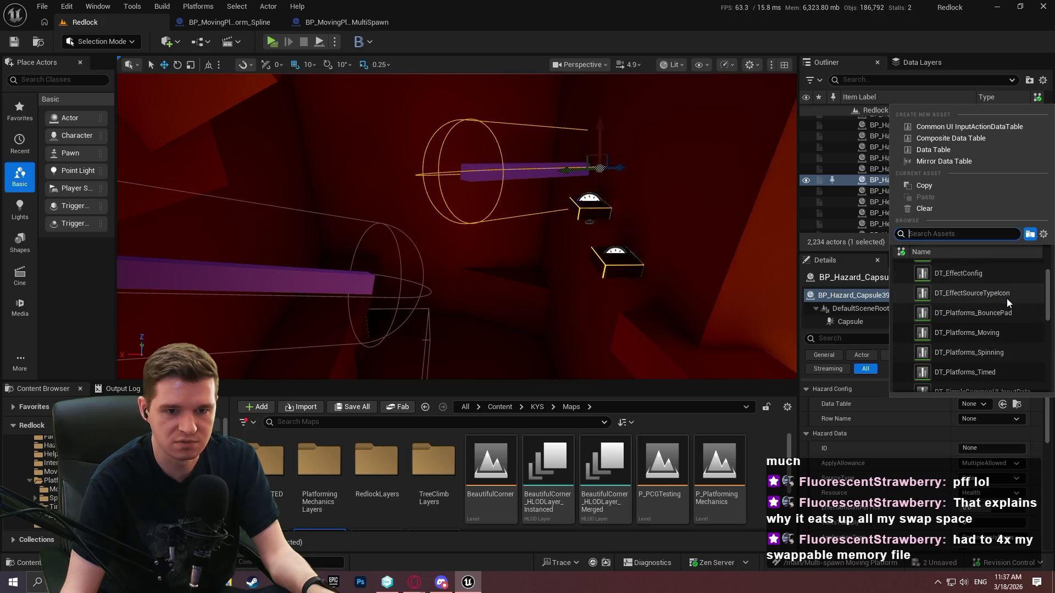
scroll(980, 266, "up", 1)
left_click(991, 306)
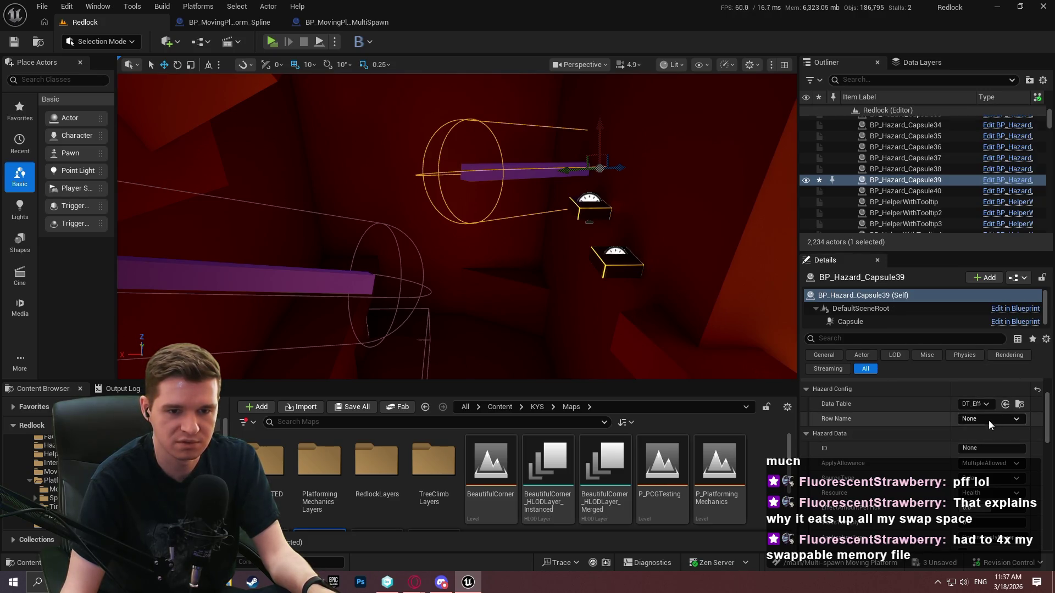
left_click(987, 420)
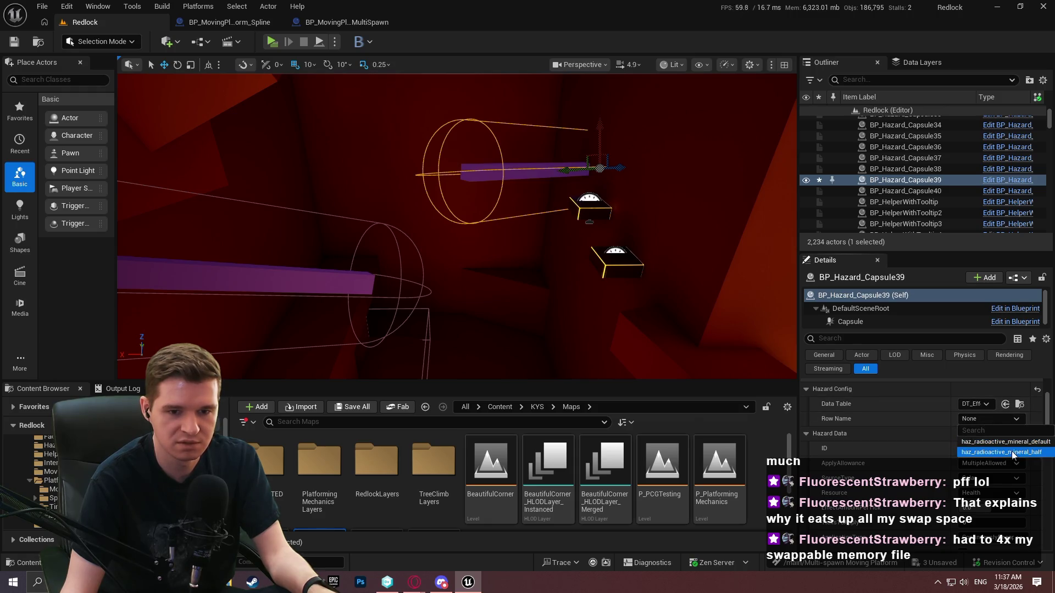
left_click(1011, 444)
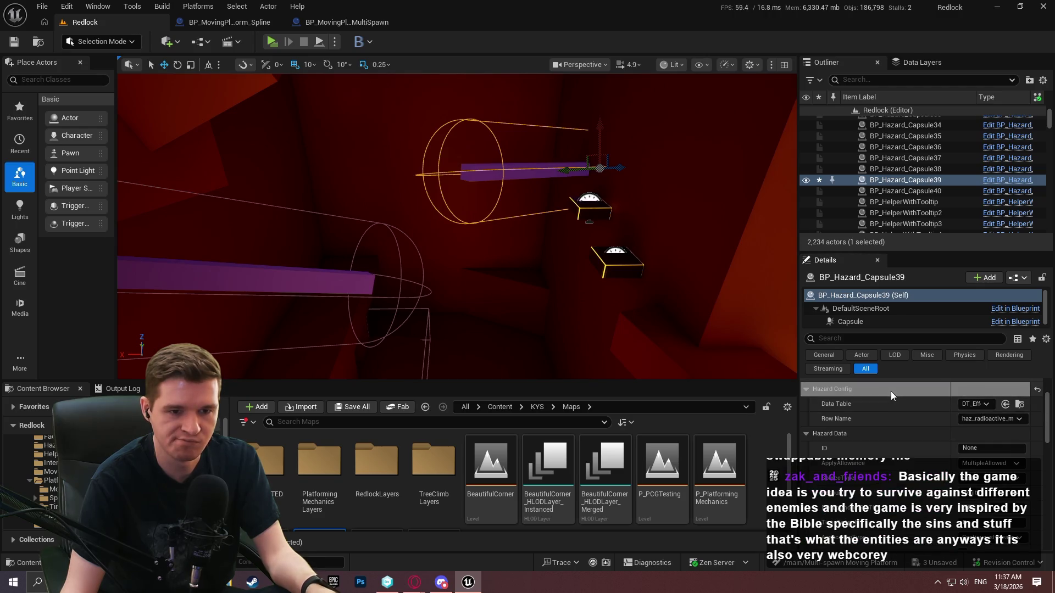
left_click(399, 280)
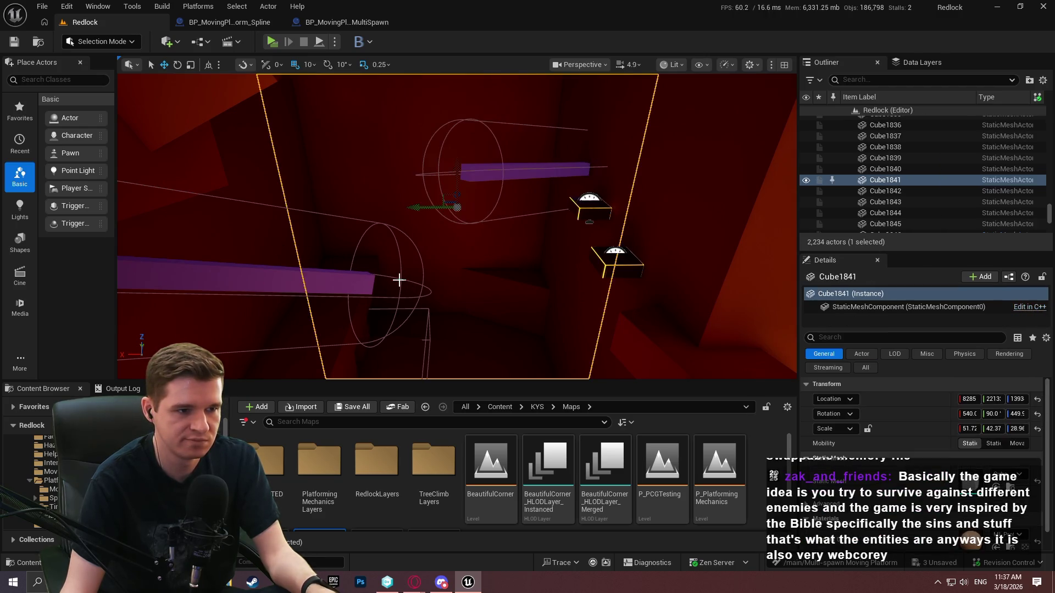
left_click(398, 280)
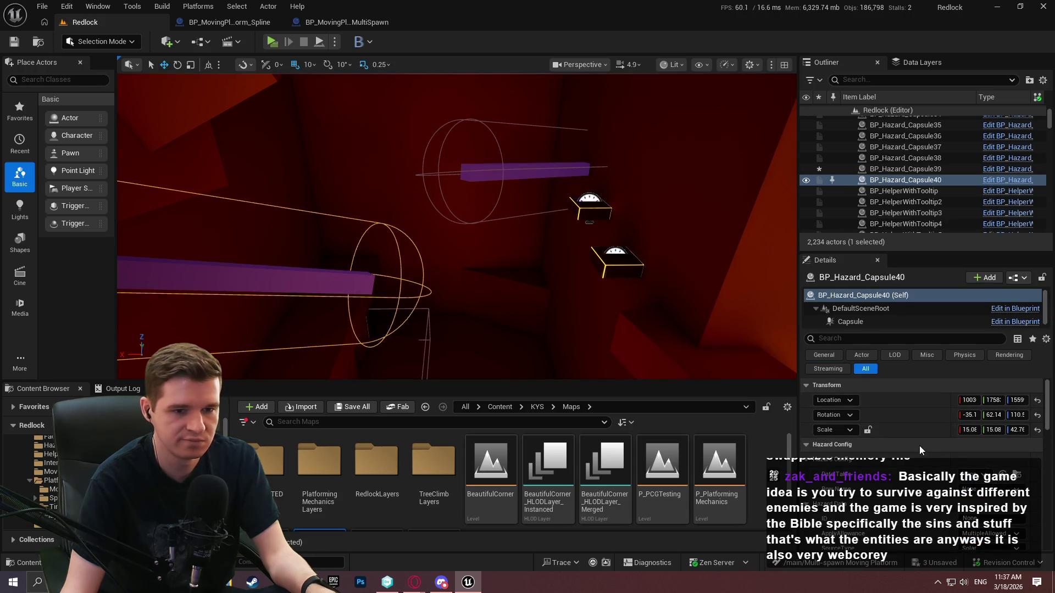
left_click_drag(434, 258, 439, 279)
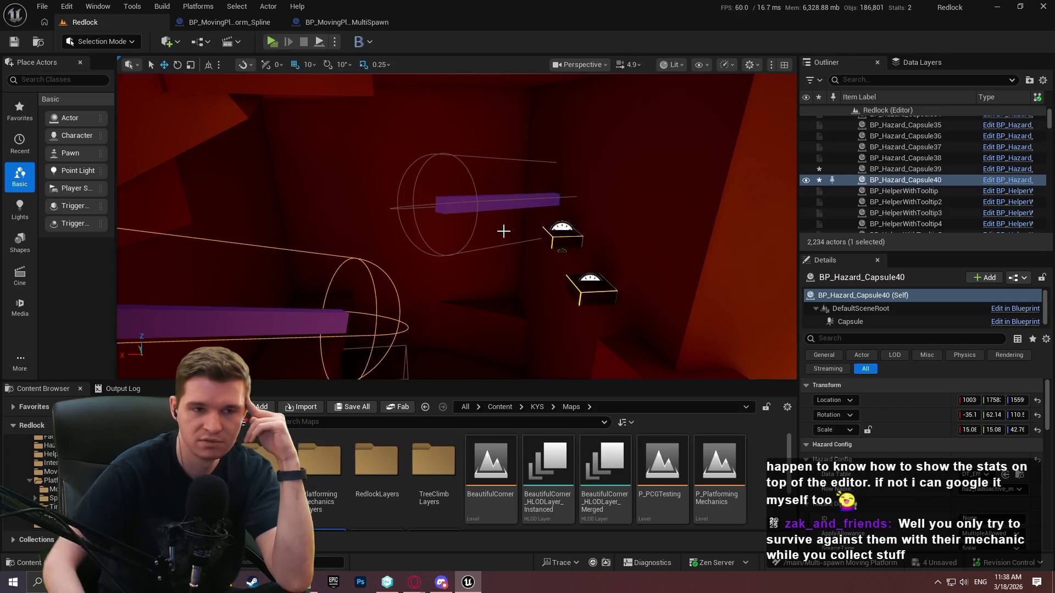
- Browse the viewport settings, layout and show menus without changing anything
left_click(750, 65)
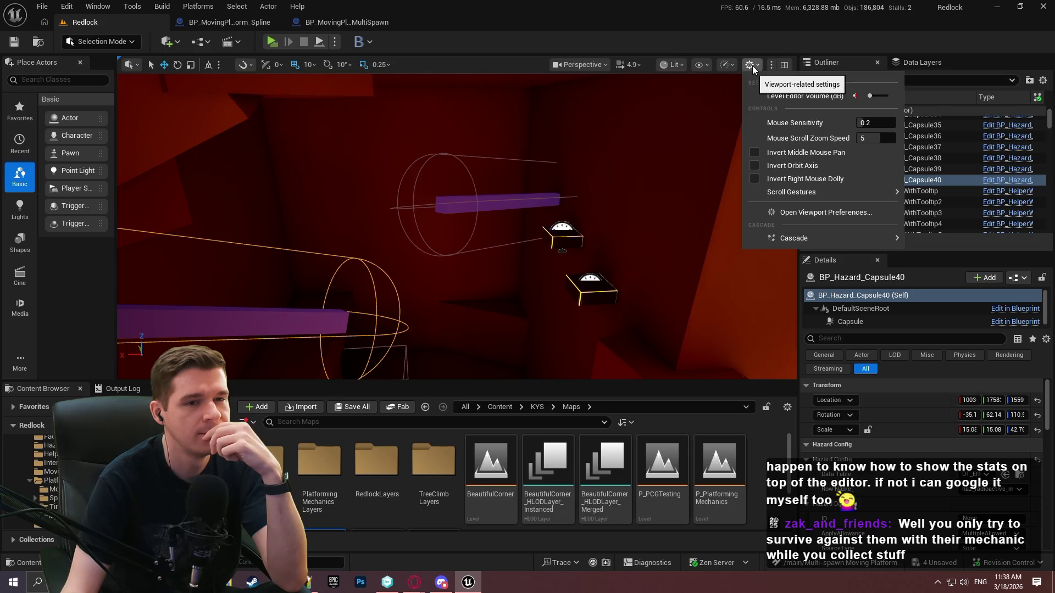
left_click(727, 65)
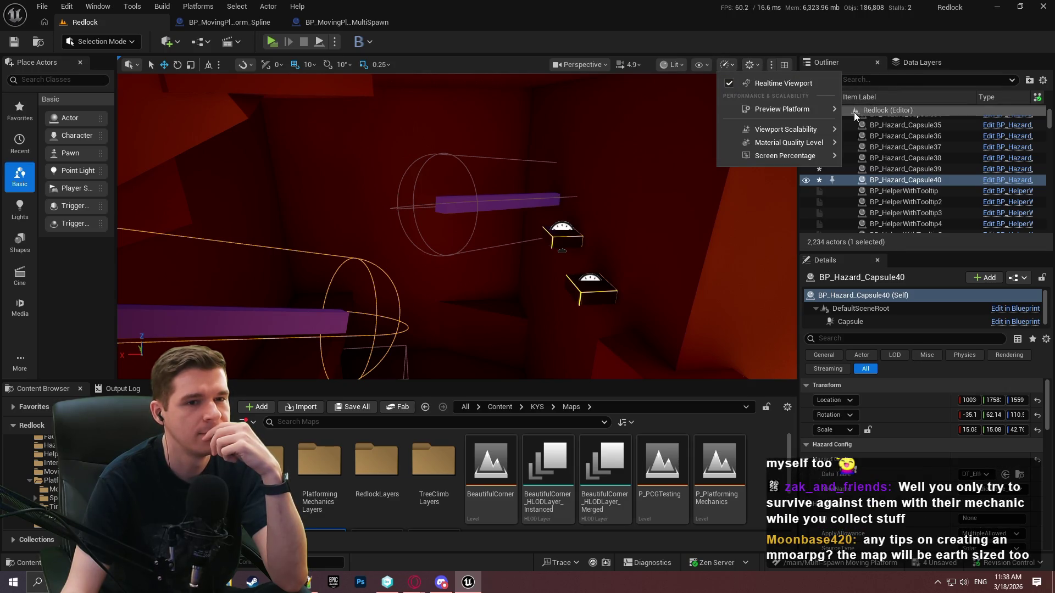
left_click(784, 65)
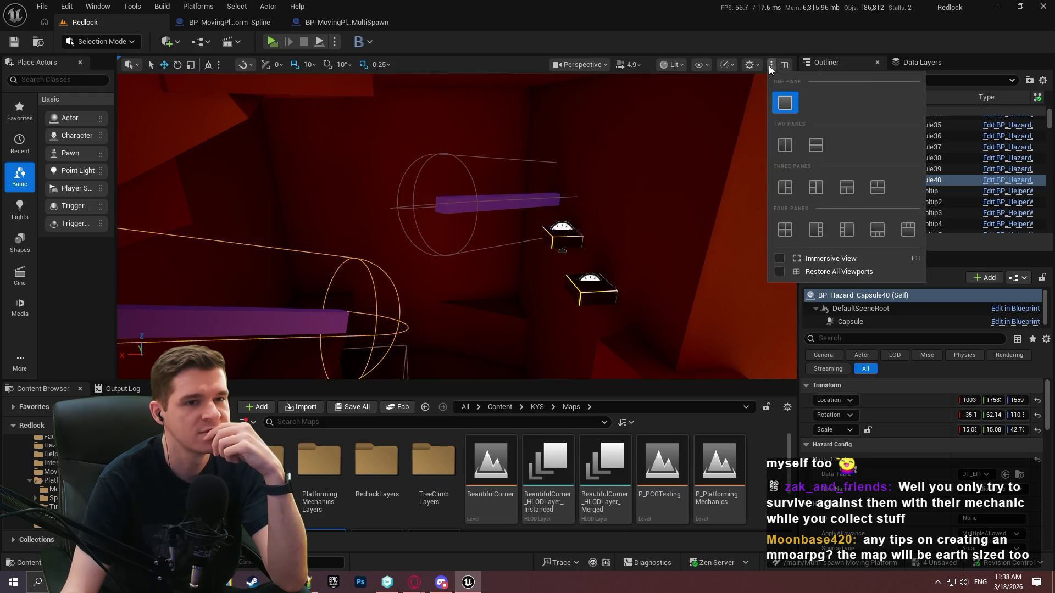
left_click(700, 64)
left_click(732, 65)
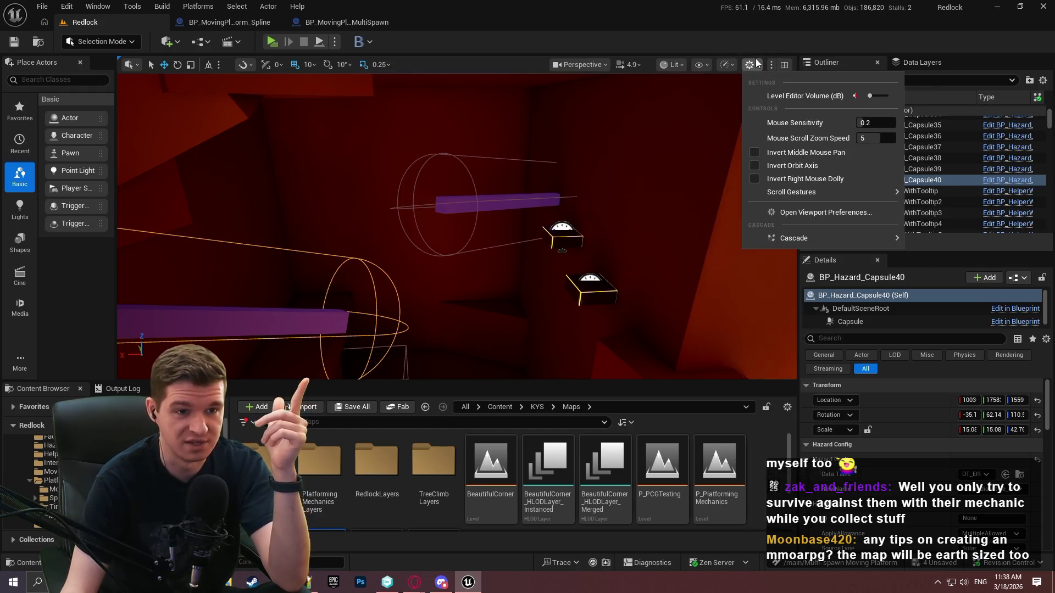
- Review the Performance and Scalability options unchanged, then open Edit > Editor Preferences
left_click(725, 66)
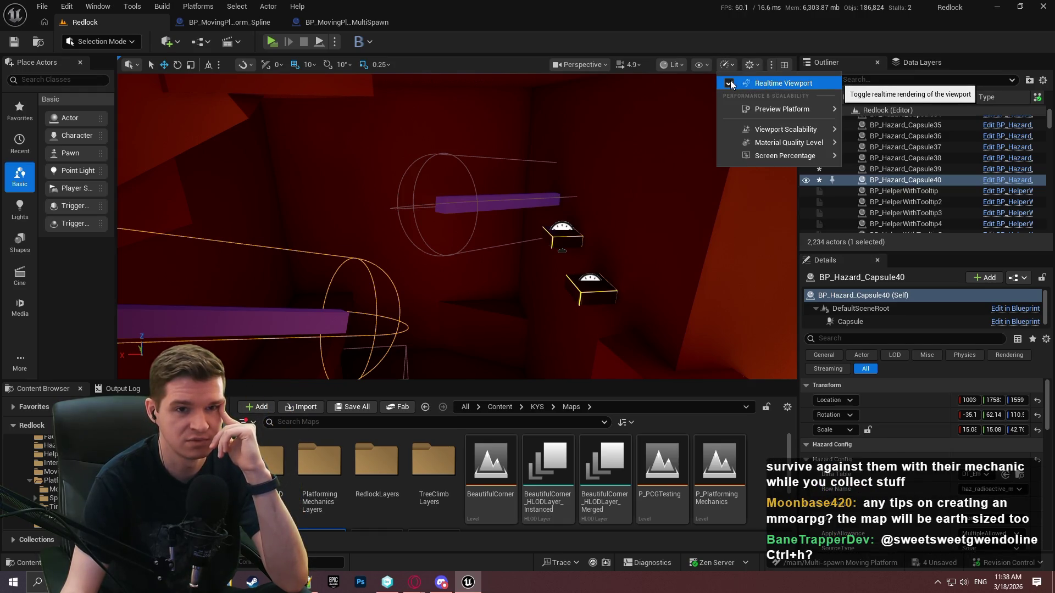
mouse_move(777, 147)
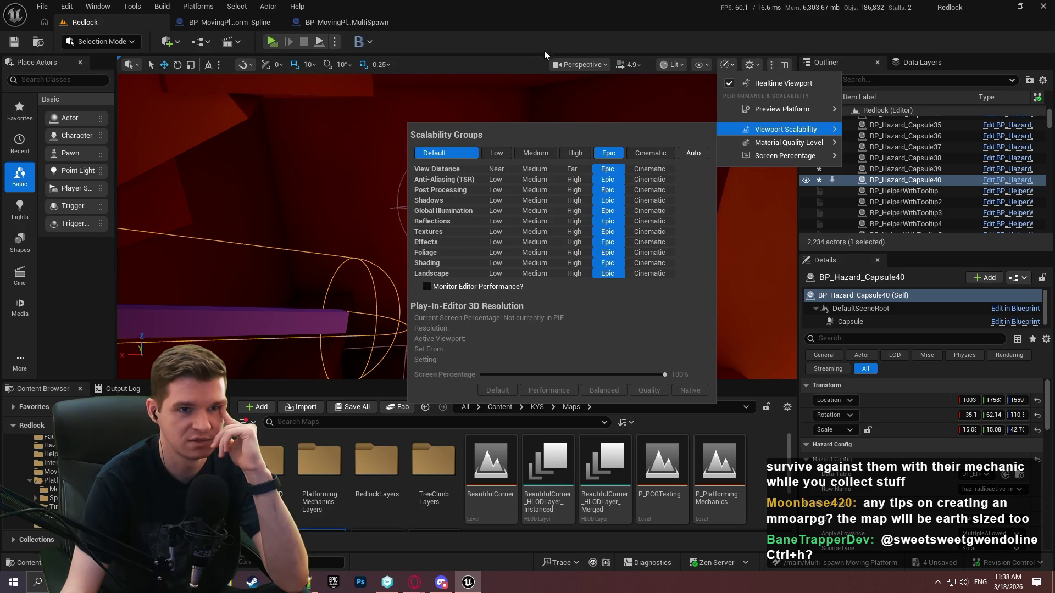
left_click(552, 34)
left_click(67, 6)
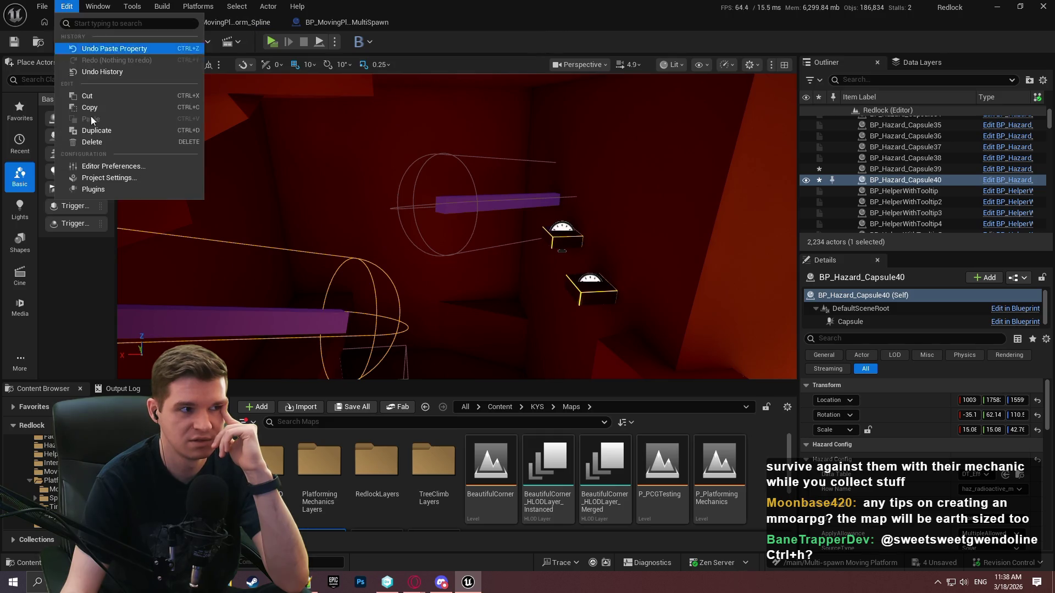
left_click(121, 167)
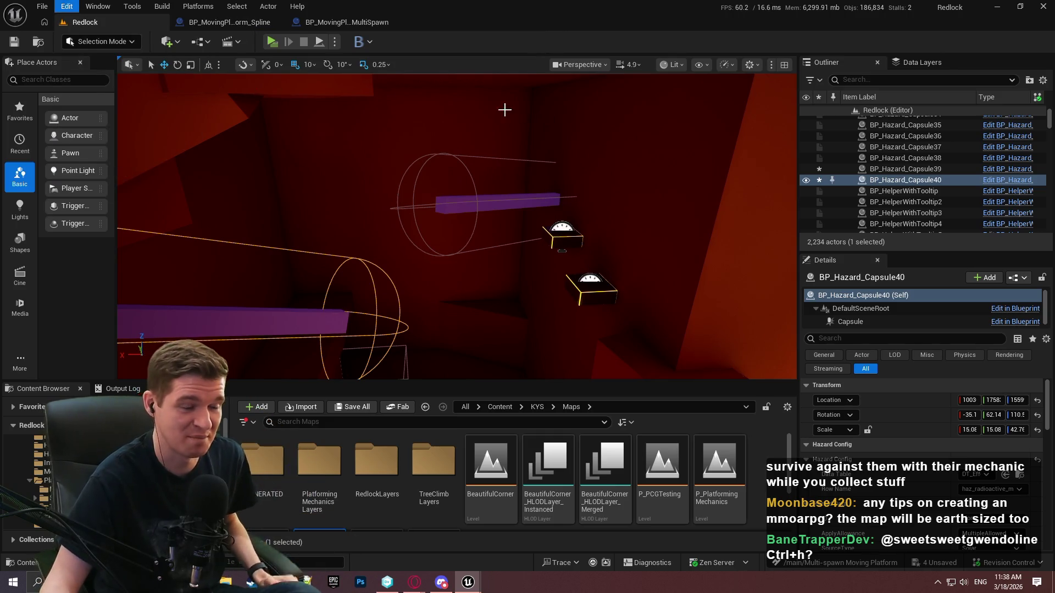
- Search 'perfo' to review General - Performance preferences, close the window, and switch to the browser
type("perf")
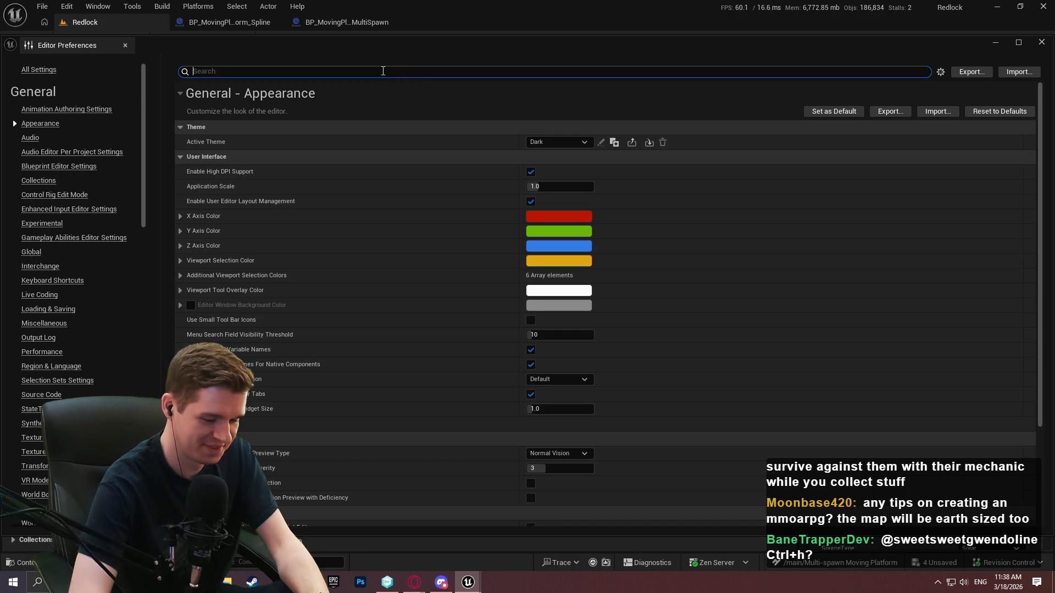
type("o")
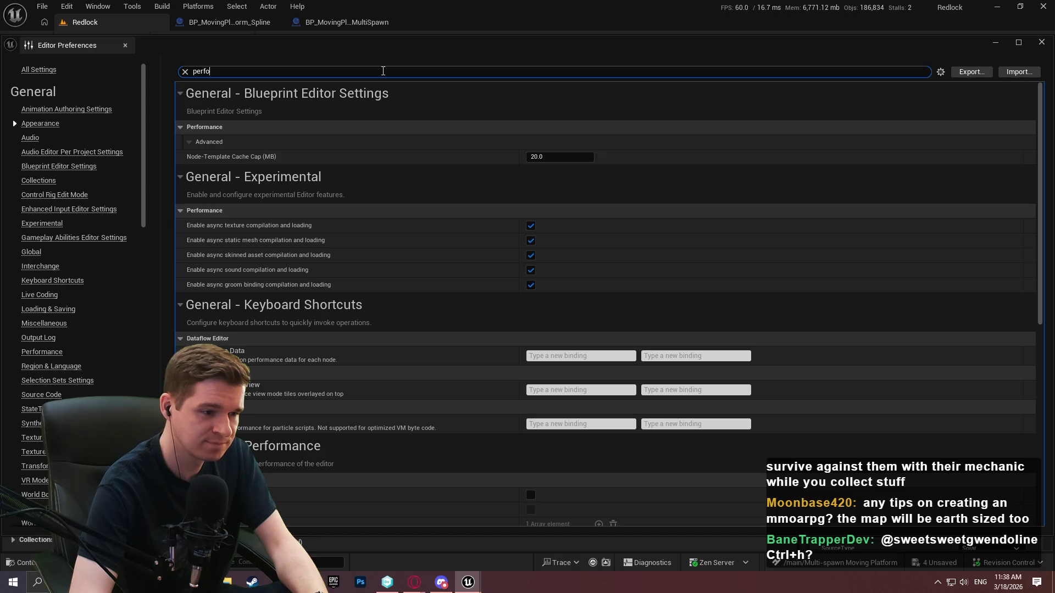
scroll(435, 261, "down", 5)
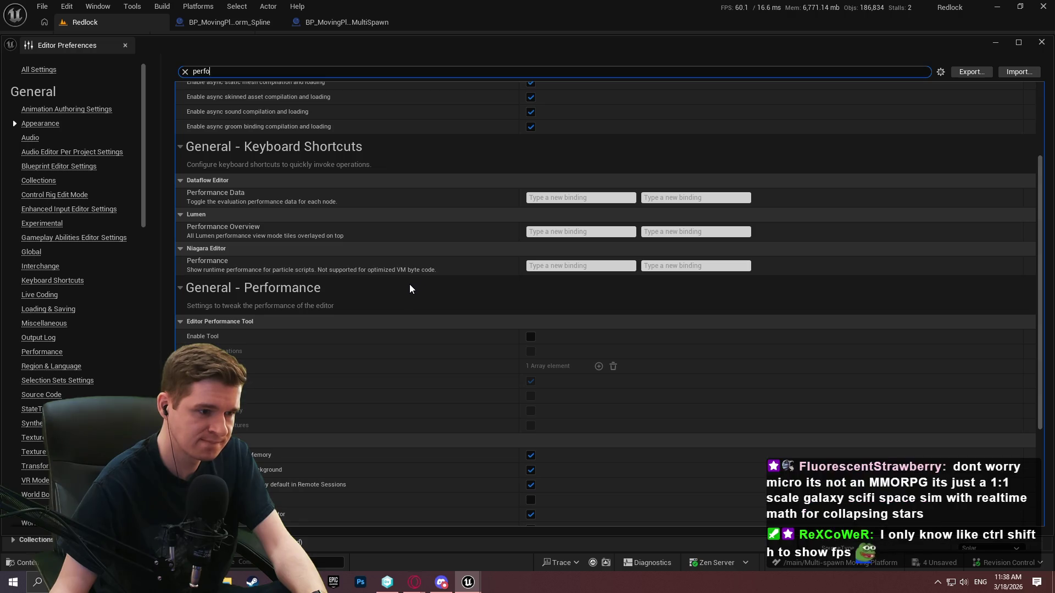
scroll(410, 282, "down", 6)
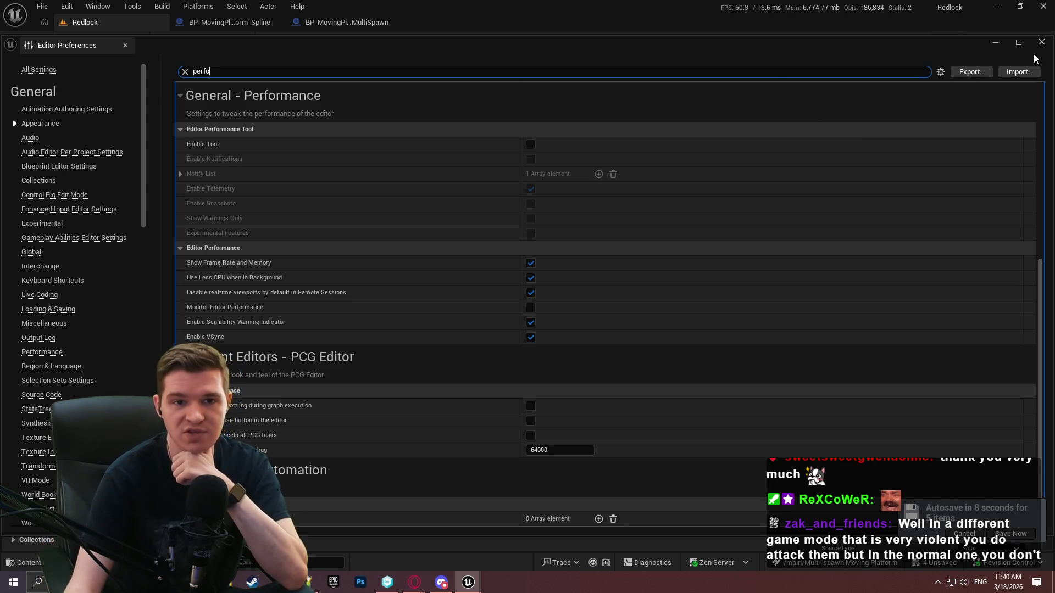
left_click(1041, 42)
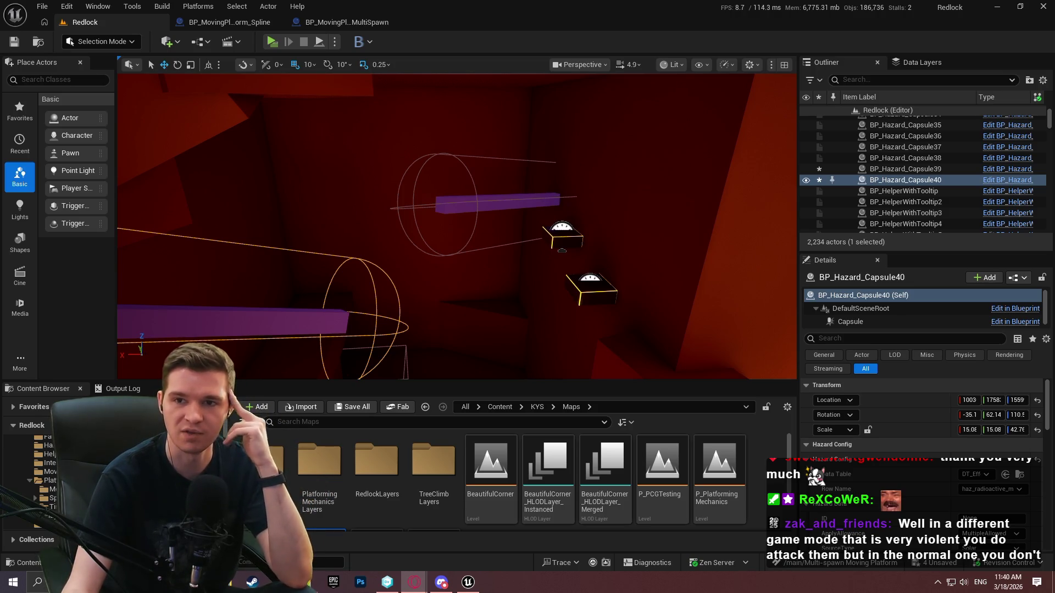
key("alt+Tab")
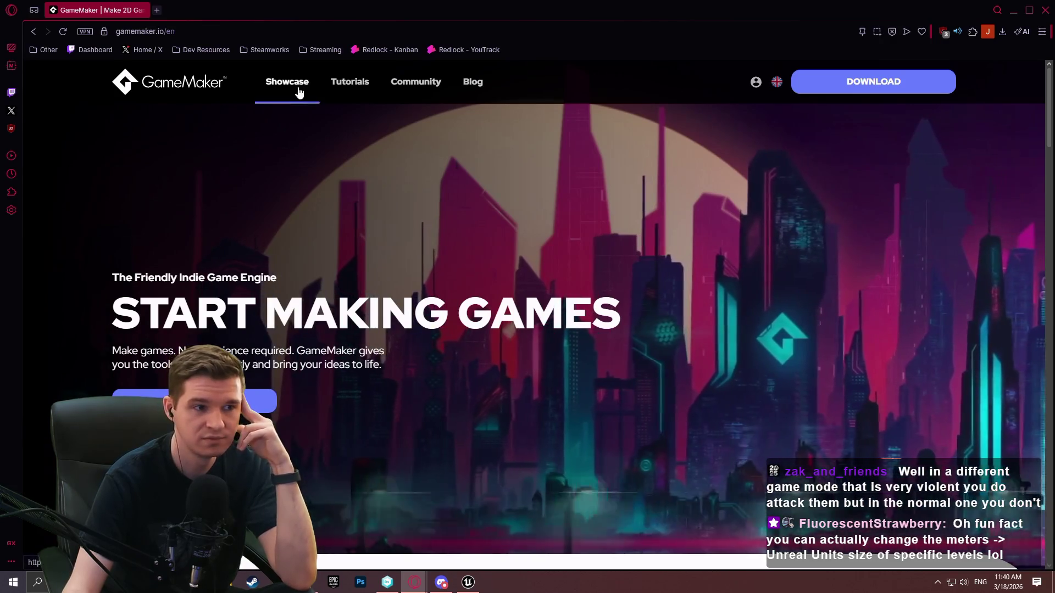
scroll(447, 176, "down", 10)
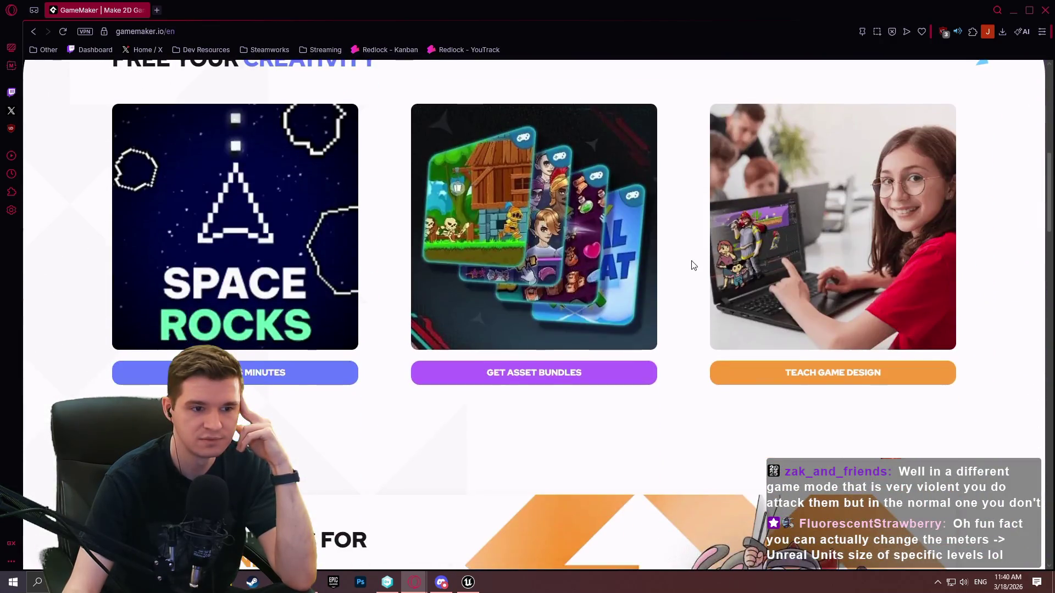
scroll(693, 265, "down", 15)
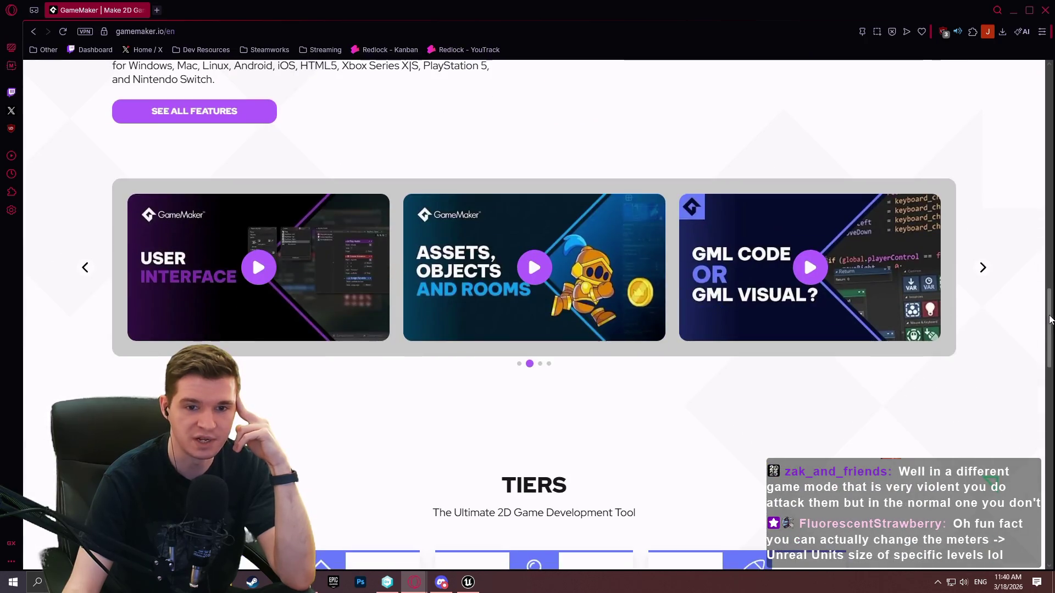
scroll(1049, 321, "down", 1)
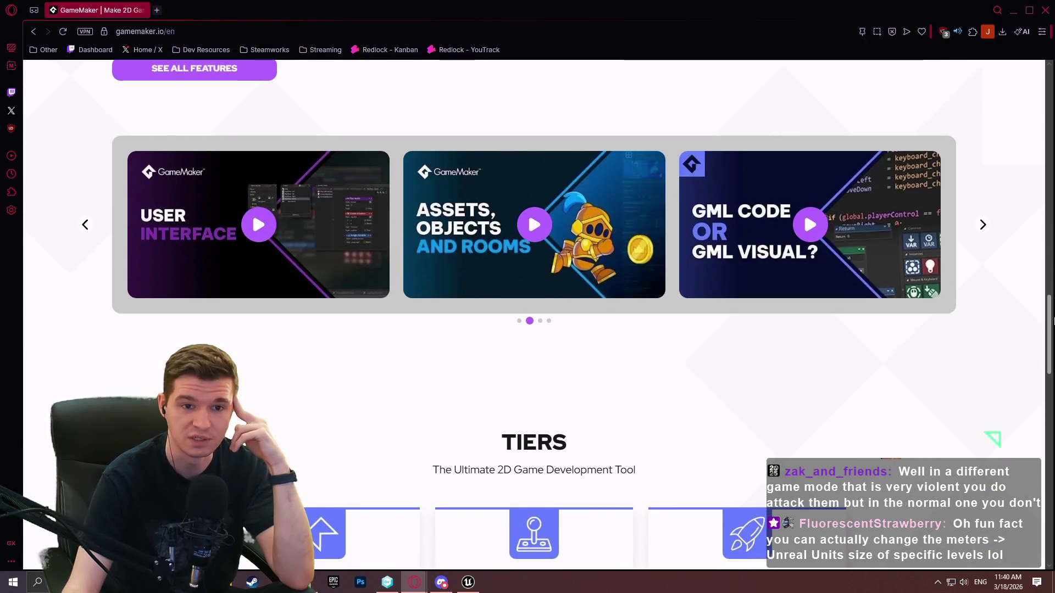
mouse_move(1050, 322)
left_mouse_down()
mouse_move(1044, 340)
mouse_move(1032, 324)
mouse_move(1022, 370)
mouse_move(970, 33)
left_mouse_up()
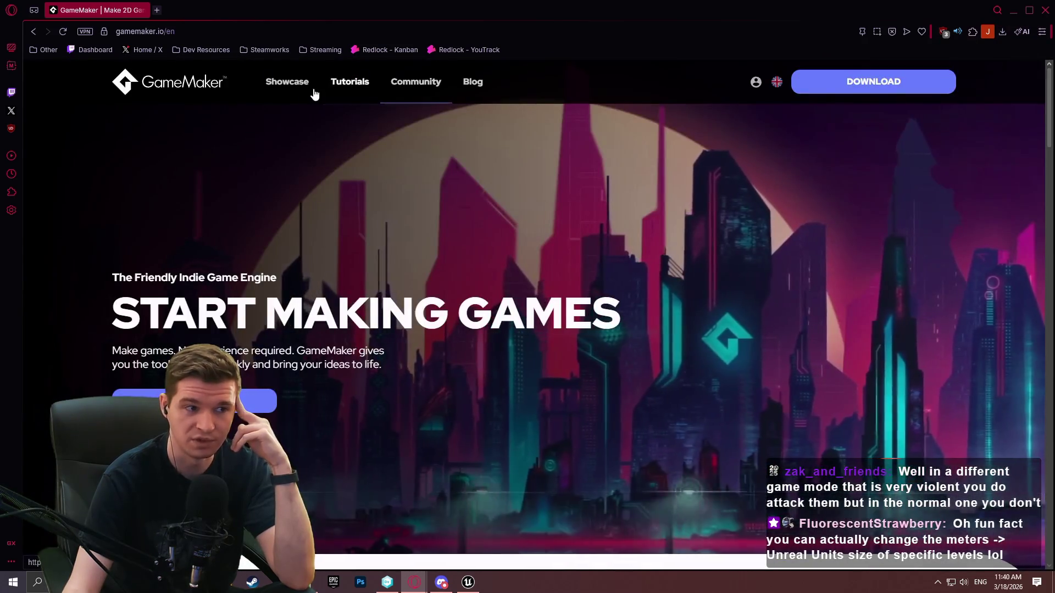
left_click(291, 84)
scroll(769, 154, "down", 5)
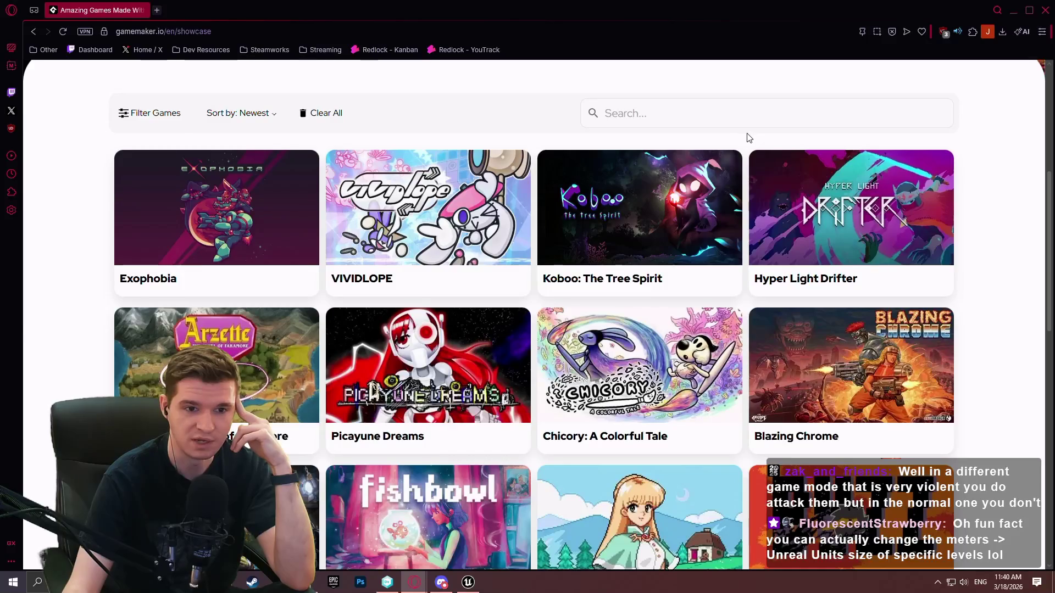
scroll(923, 118, "down", 3)
scroll(949, 200, "up", 4)
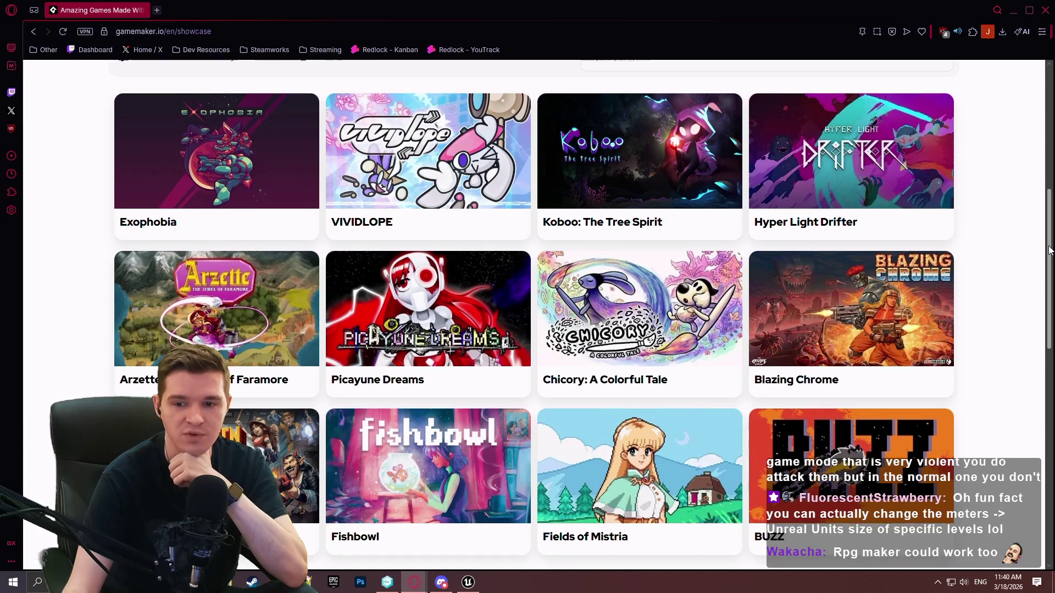
left_click_drag(1048, 250, 1049, 251)
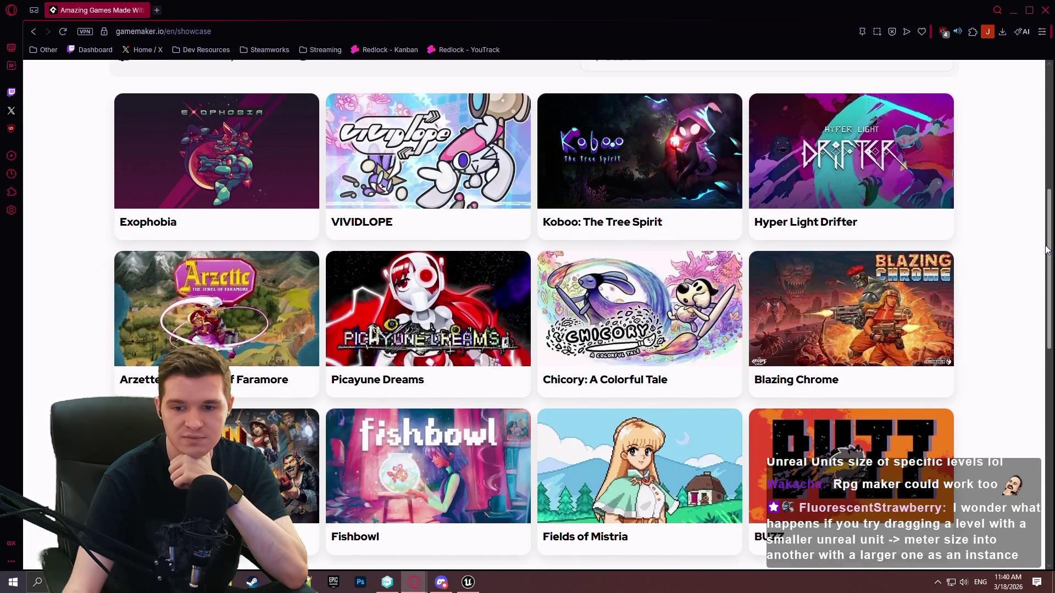
left_click_drag(1049, 251, 1043, 274)
scroll(1027, 247, "up", 8)
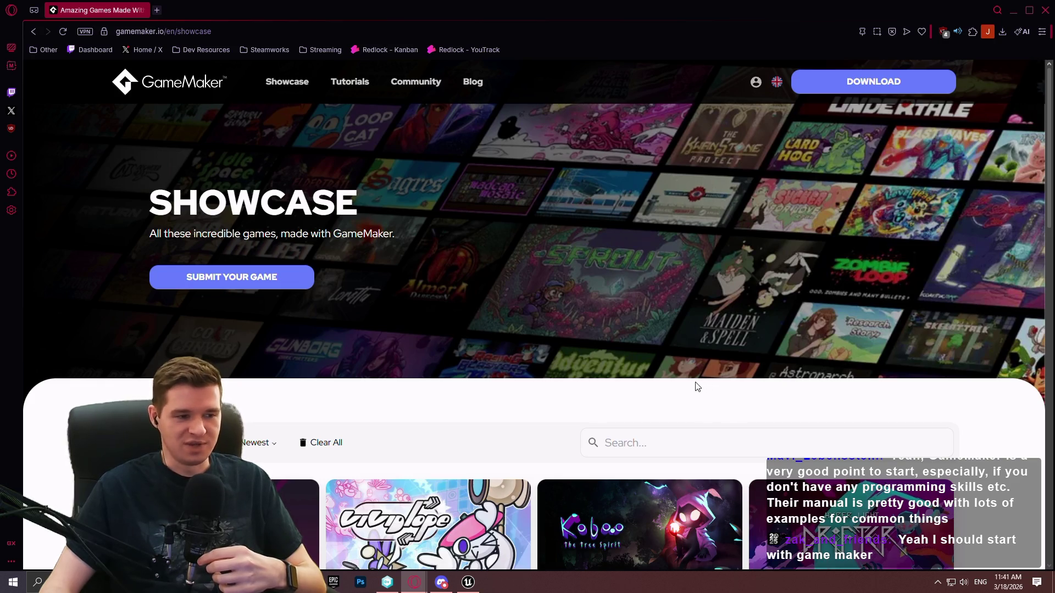
scroll(720, 477, "down", 3)
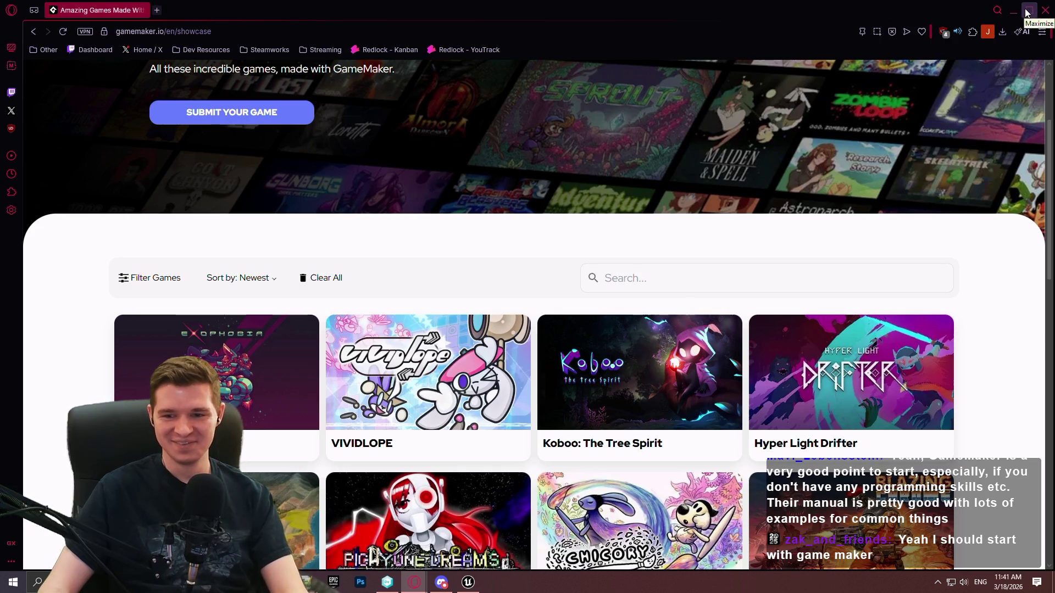
scroll(516, 143, "down", 3)
scroll(541, 172, "up", 5)
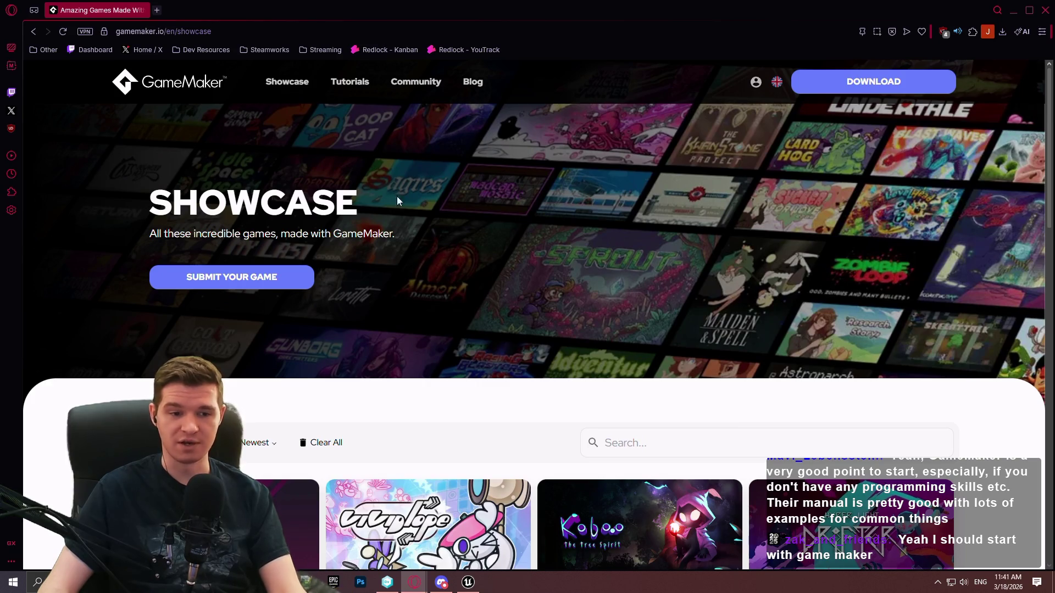
scroll(587, 297, "down", 4)
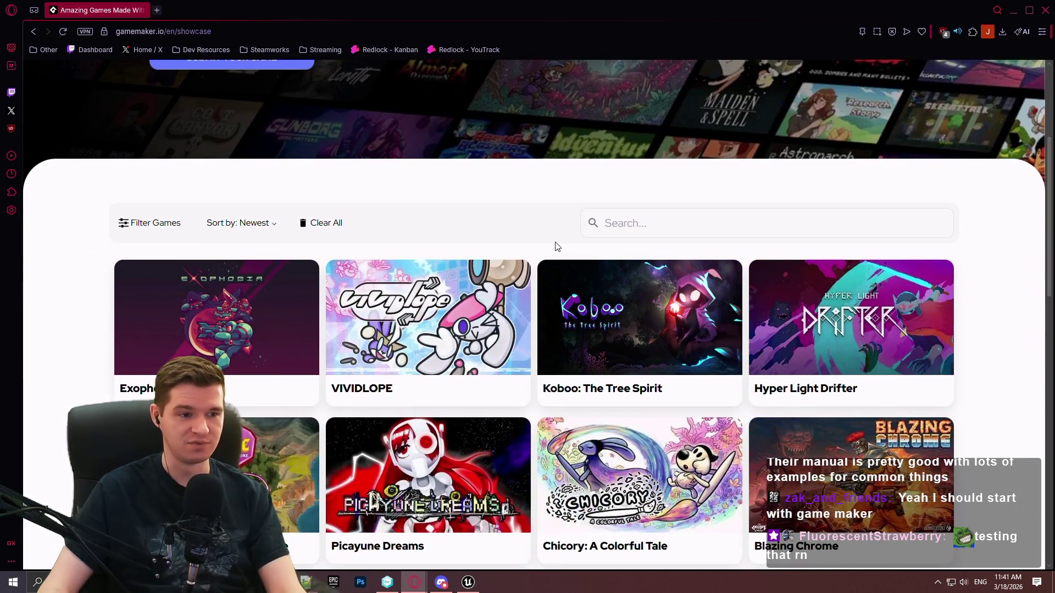
scroll(574, 242, "down", 3)
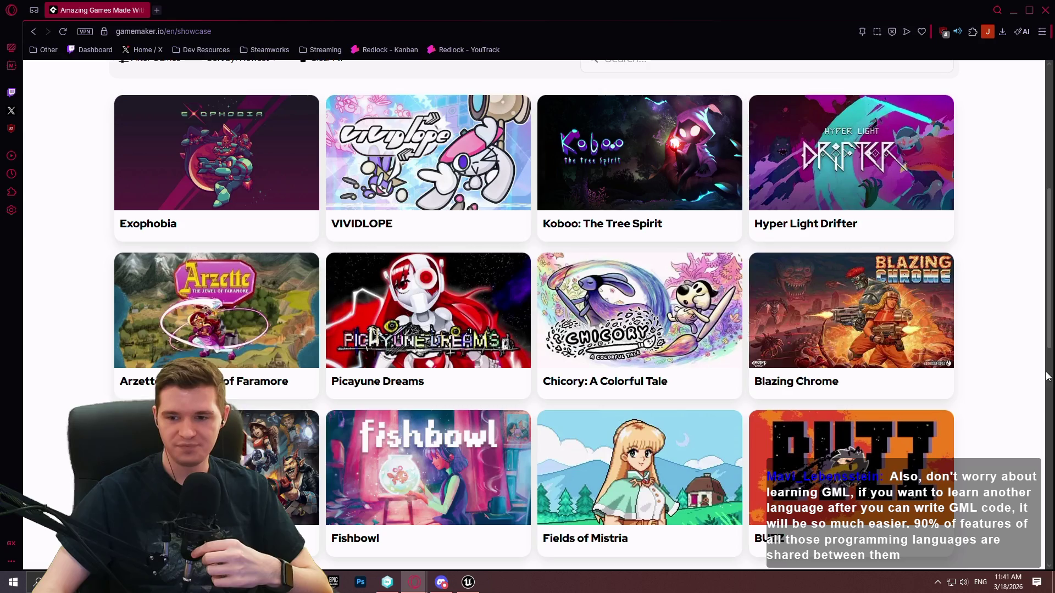
scroll(911, 282, "down", 1)
scroll(859, 203, "up", 8)
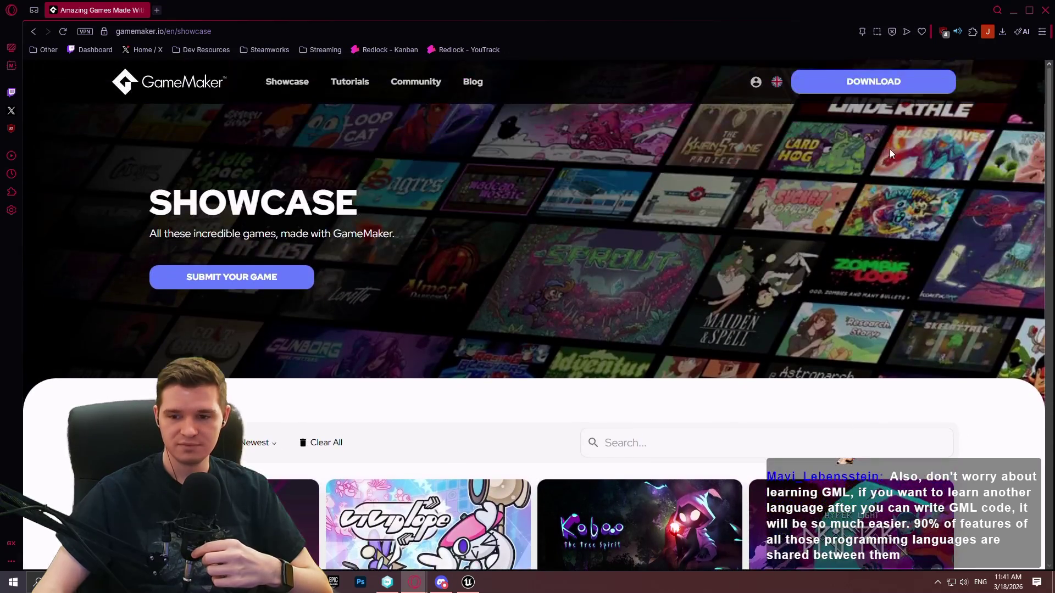
scroll(818, 165, "down", 1)
scroll(813, 159, "up", 1)
left_click(1042, 10)
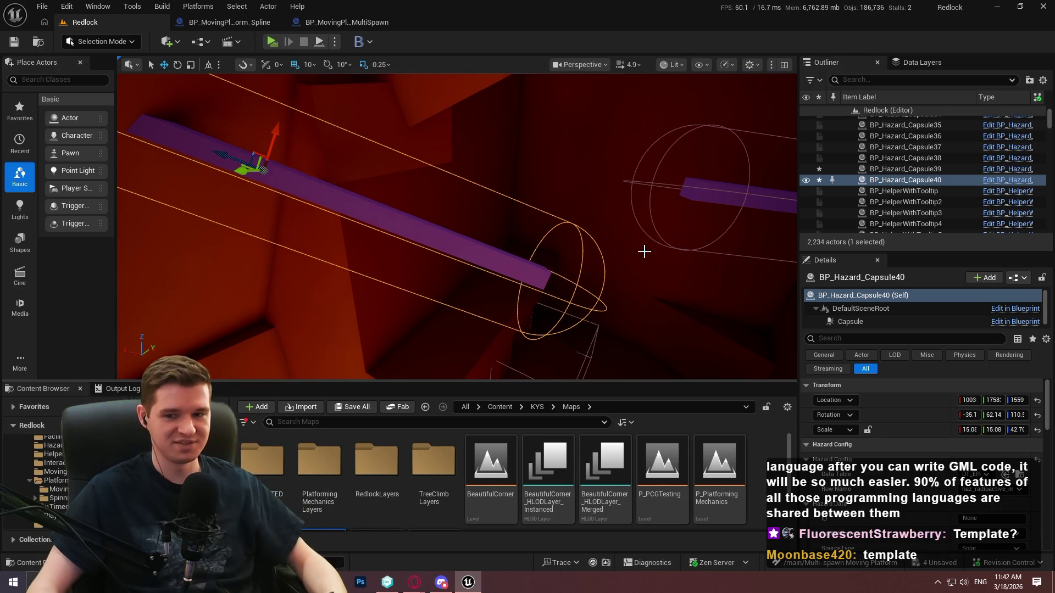
- Inspect the purple hazard capsules and crossed BP_Hazard_Box3 boxes, then bring up the floor's context menu
mouse_move(556, 252)
left_mouse_down()
mouse_move(604, 264)
mouse_move(560, 231)
mouse_move(537, 278)
left_mouse_up()
left_click(559, 247)
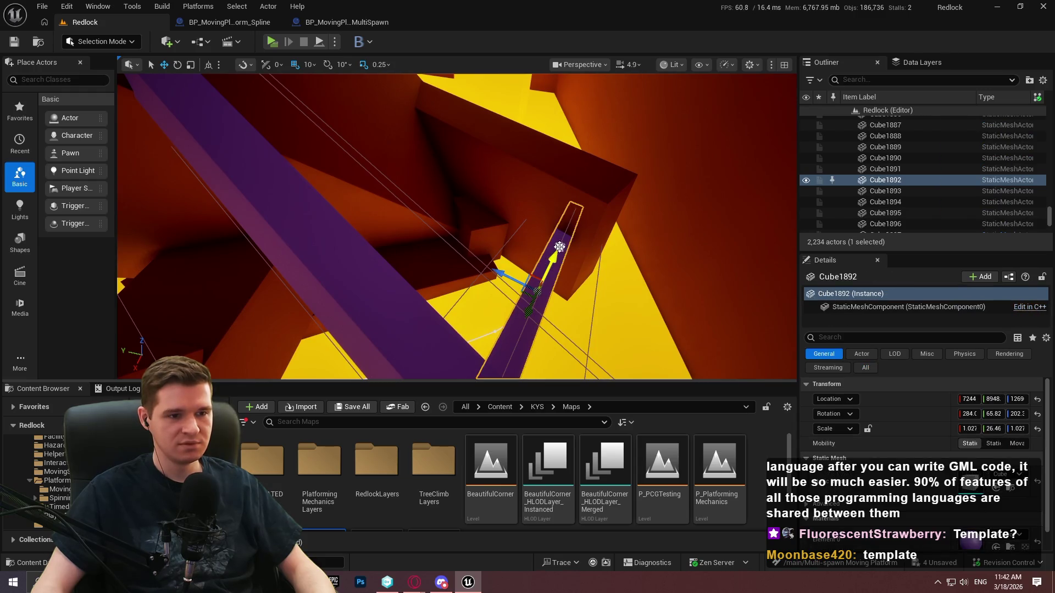
left_click(563, 237)
left_click_drag(563, 237, 509, 212)
left_click(434, 181)
mouse_move(592, 276)
left_mouse_down()
mouse_move(516, 248)
mouse_move(594, 271)
left_mouse_up()
left_click(506, 209)
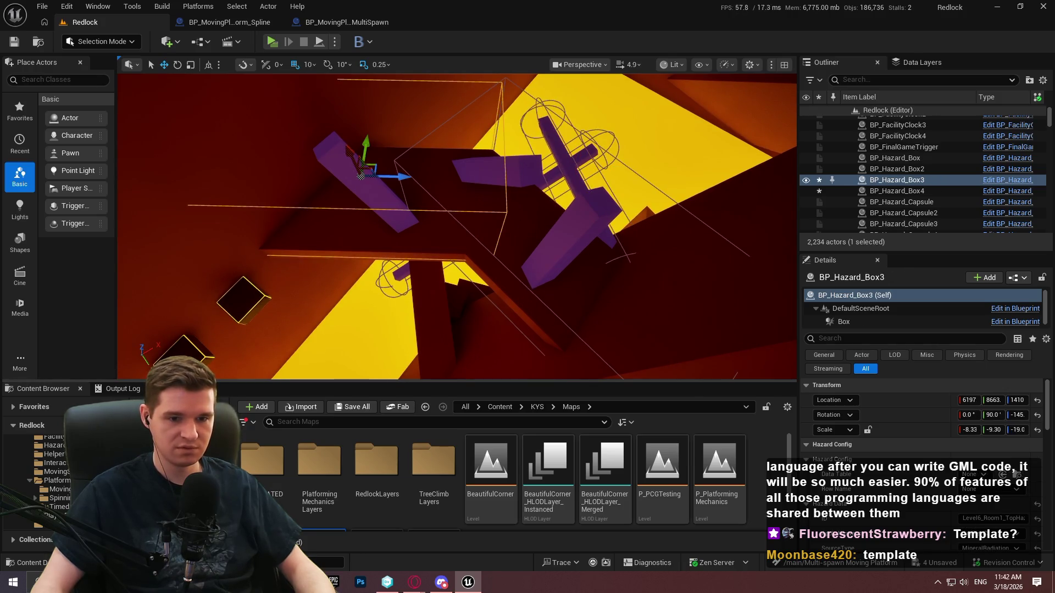
left_click_drag(577, 276, 616, 311)
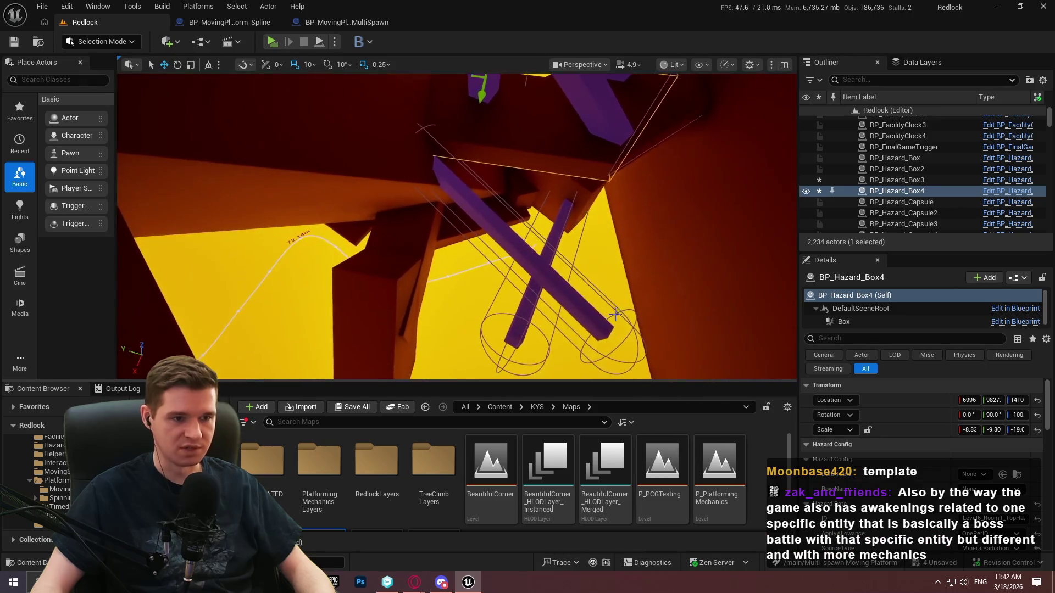
right_click(546, 258)
- Play From Here, dismiss the welcome message, go fullscreen, and run along the purple walkway
left_click(624, 561)
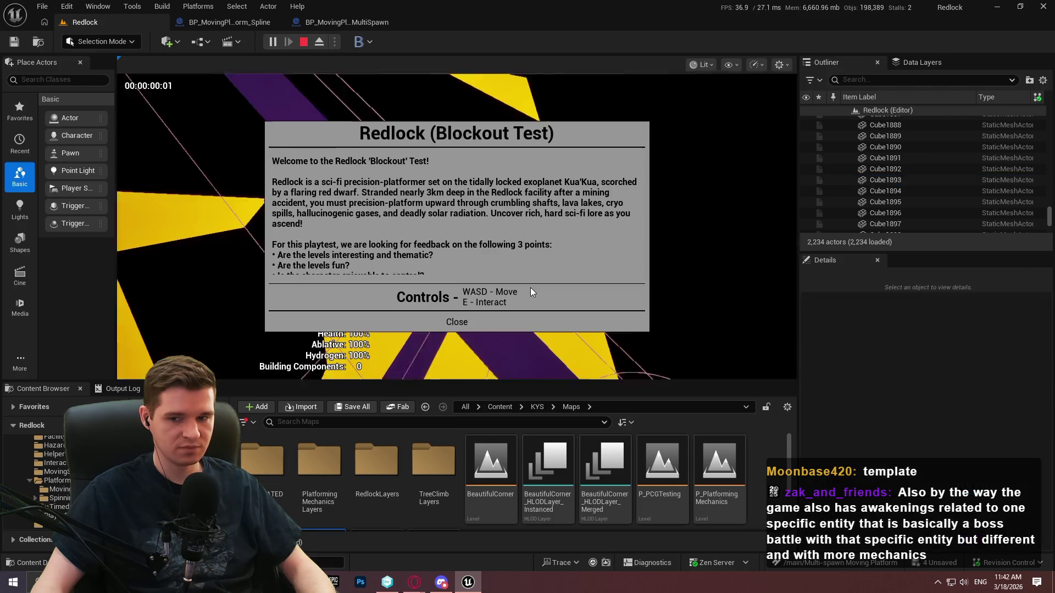
left_click(456, 322)
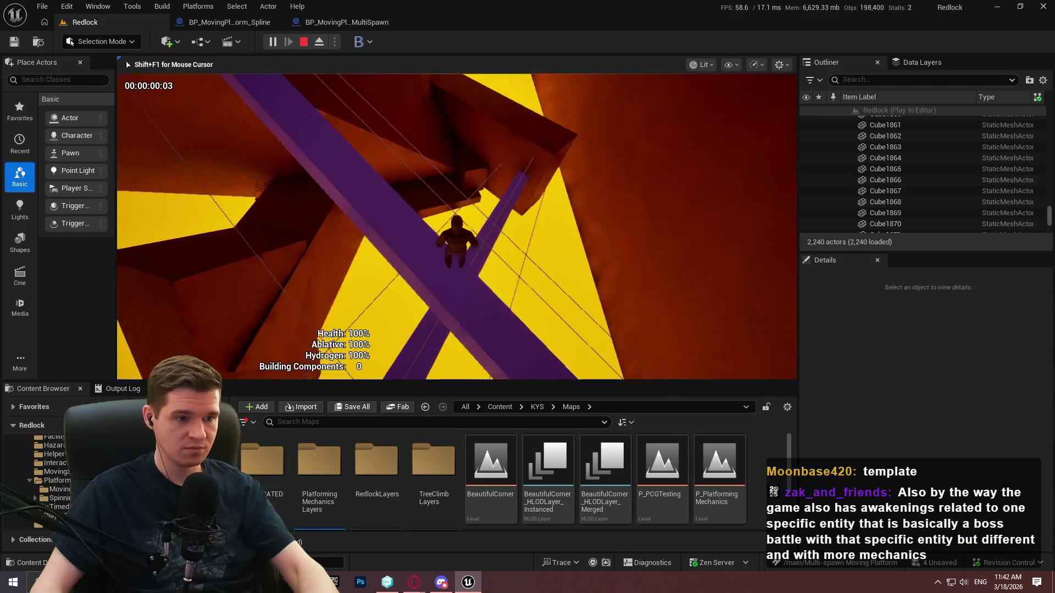
key("F11")
key("w")
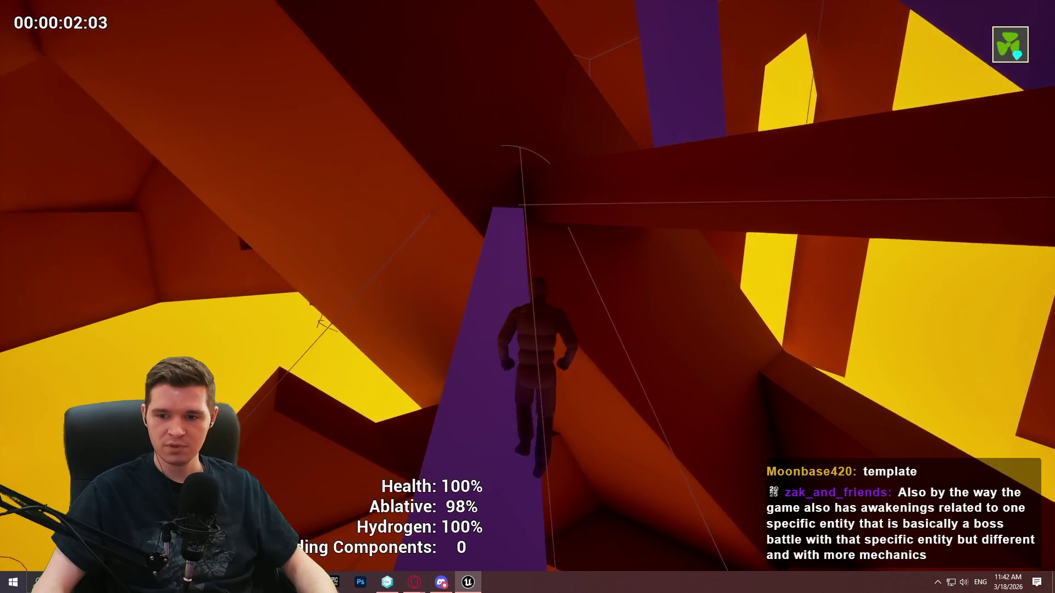
key("w")
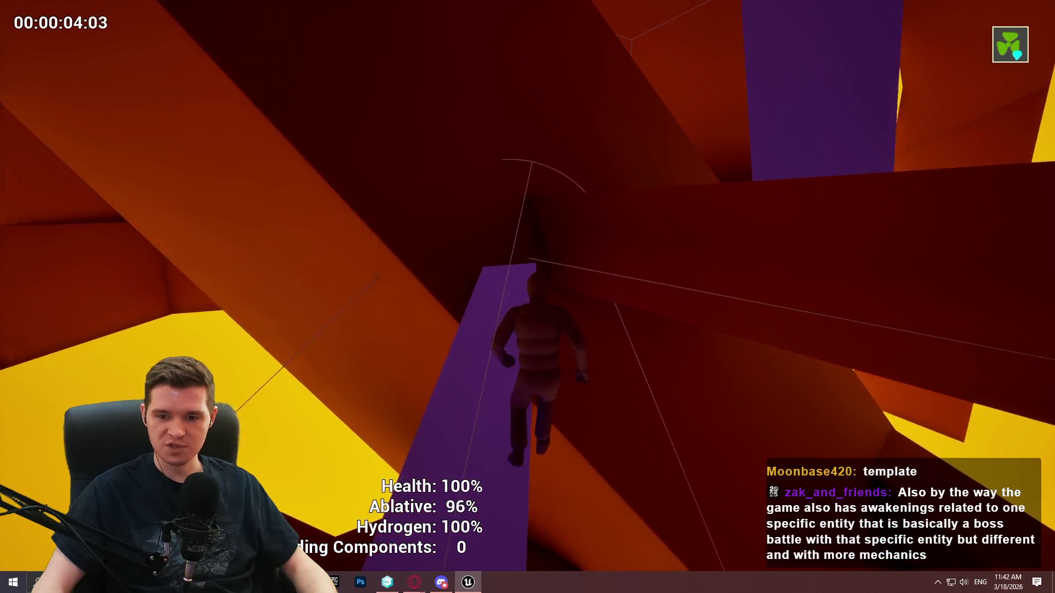
key("w")
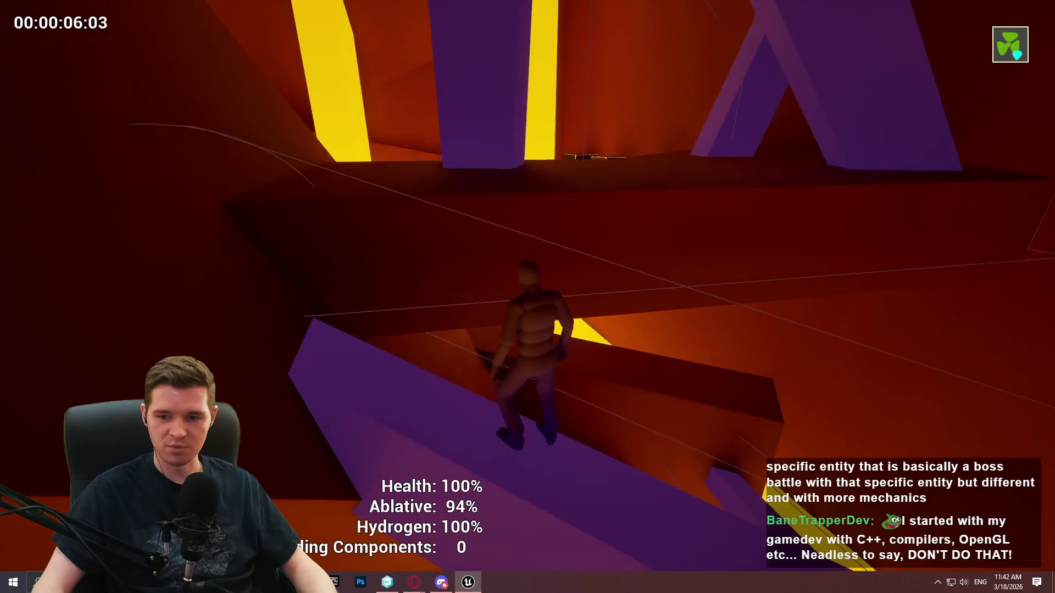
key("w")
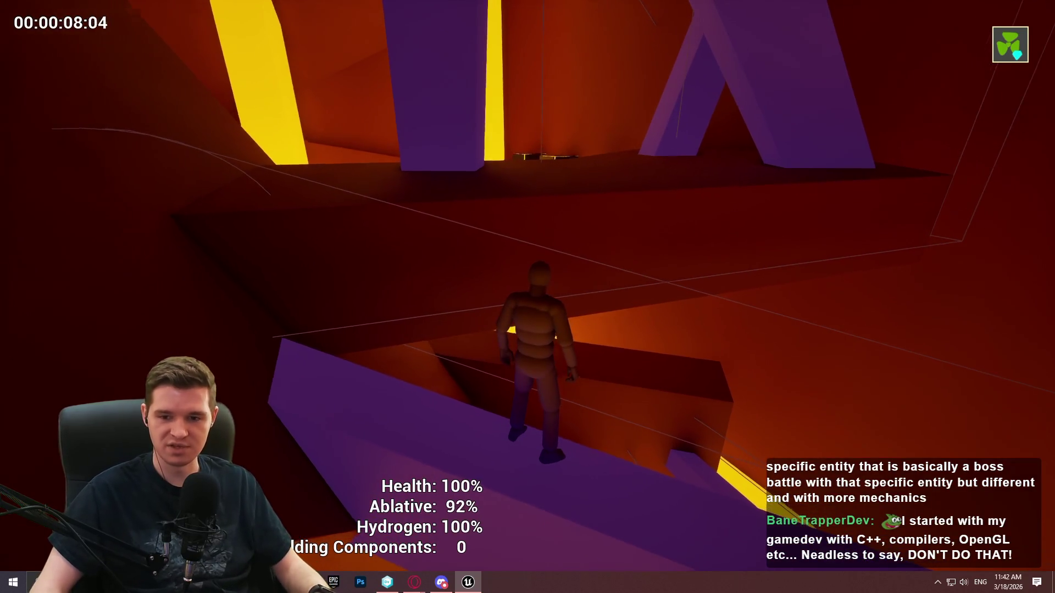
key("w")
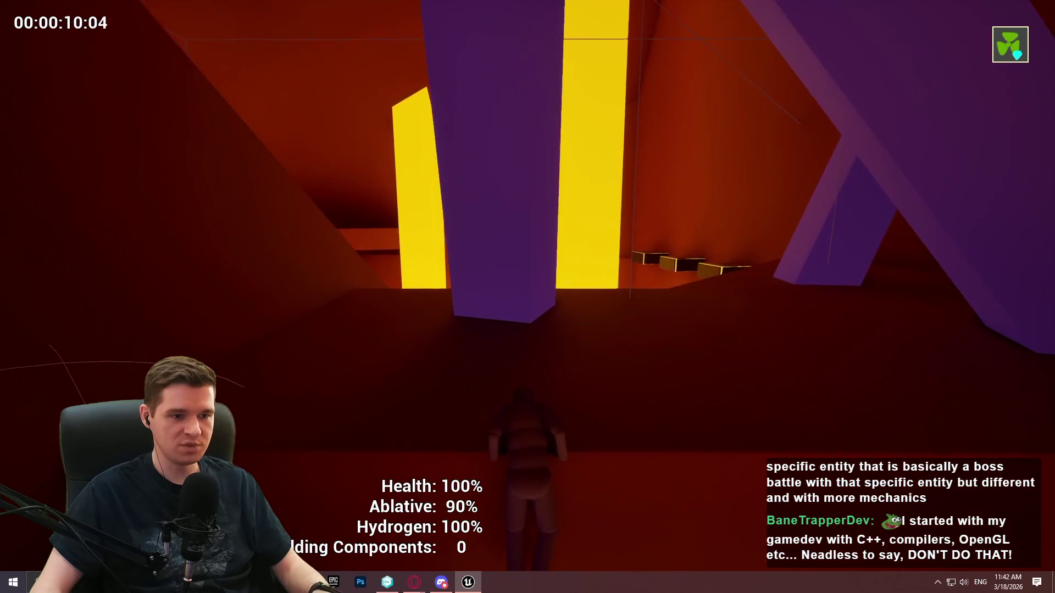
- Climb the glowing steps and dark block, wall-run through the narrow corridor, and ascend the ramp
key("w")
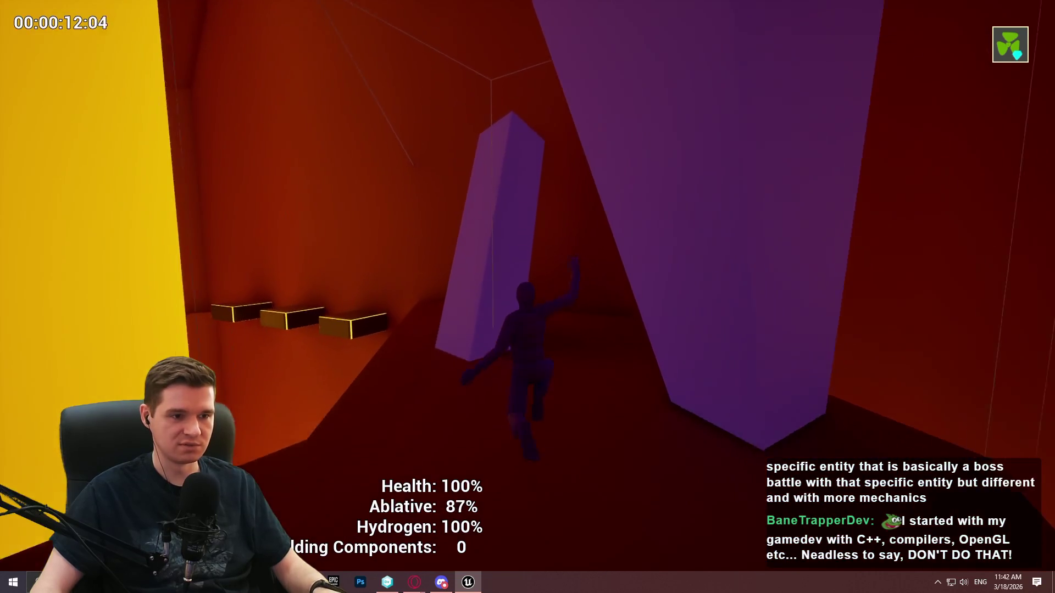
key("w")
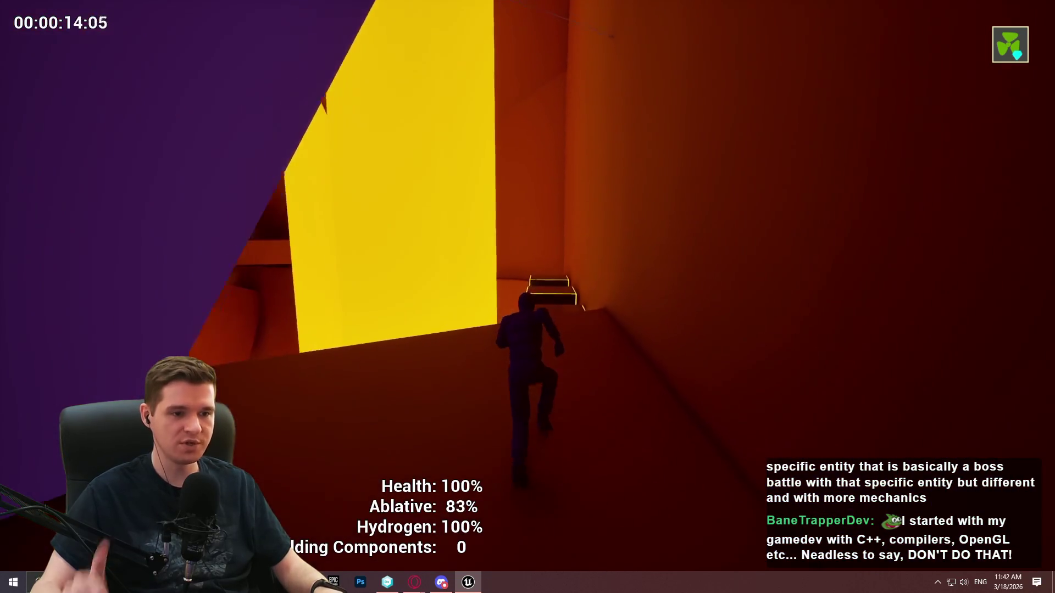
key("w")
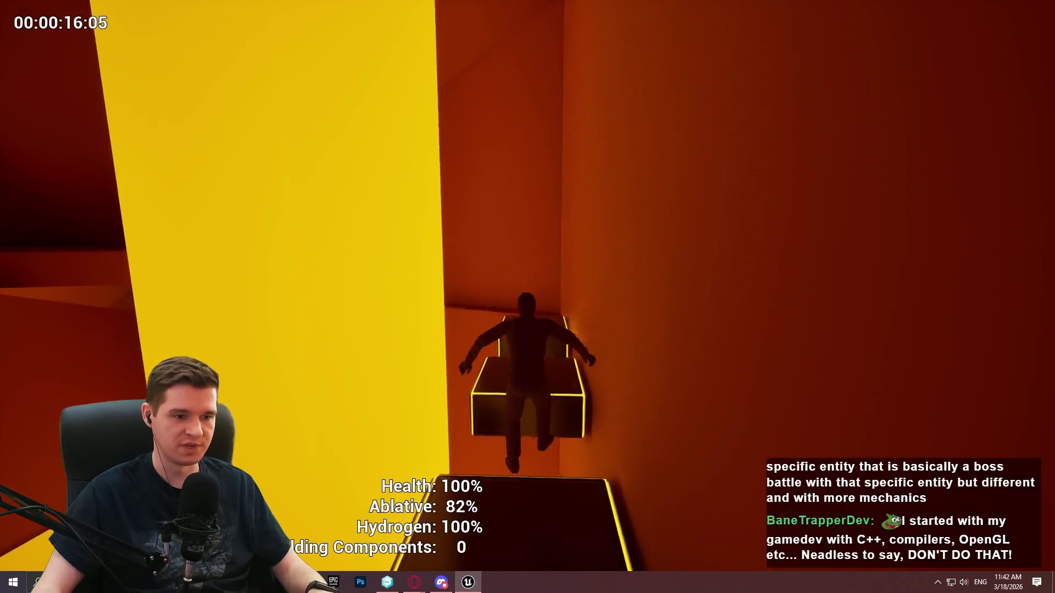
key("w")
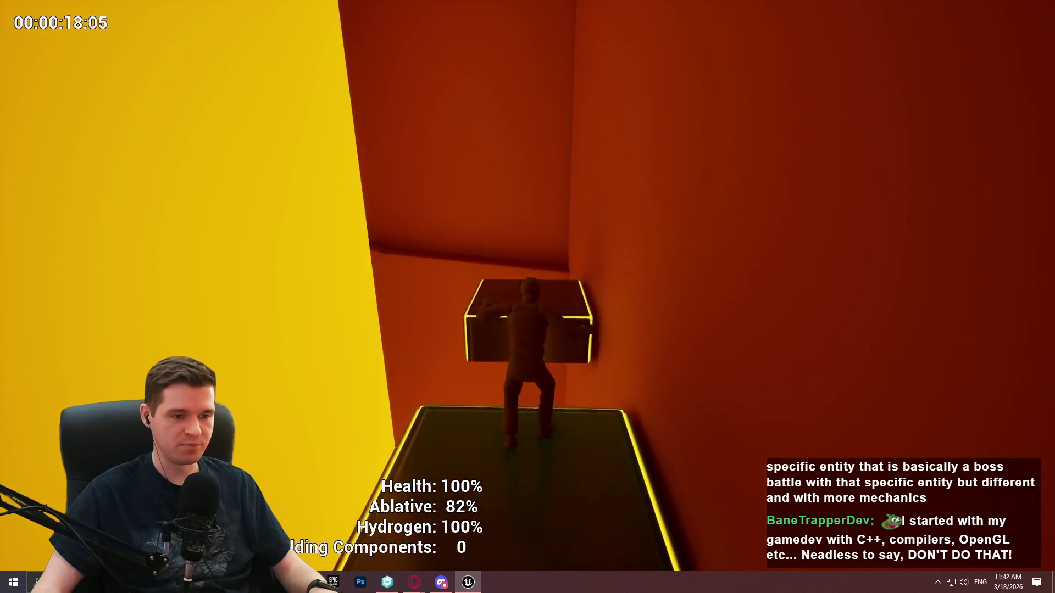
key("w")
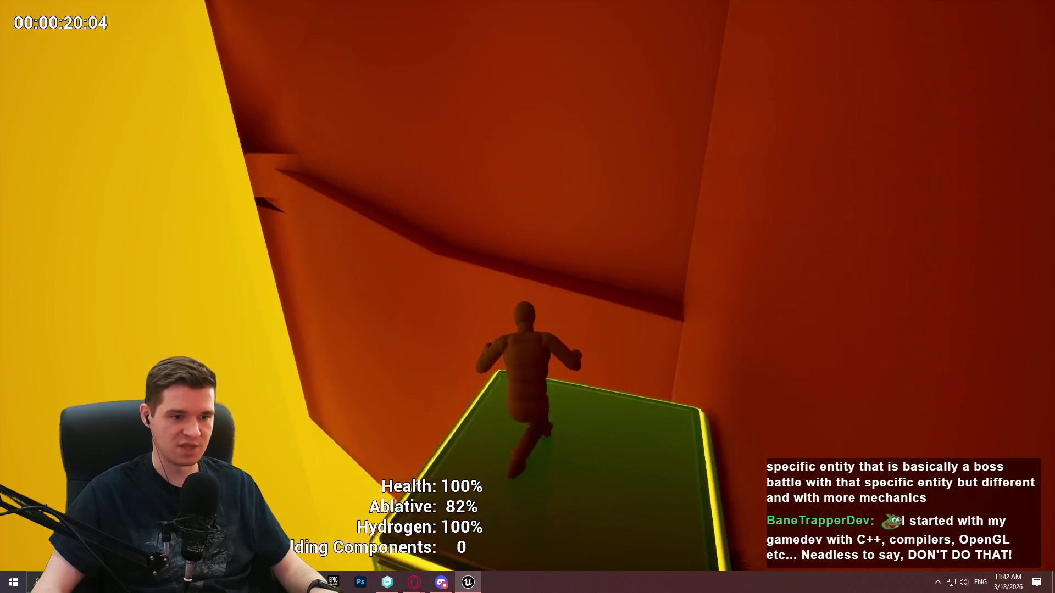
key("w")
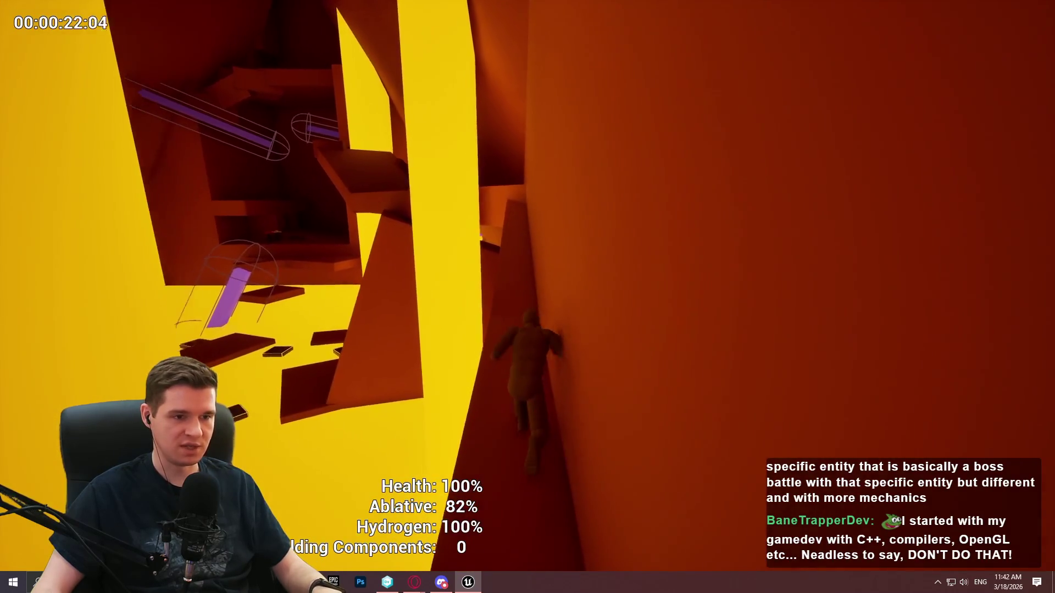
key("w")
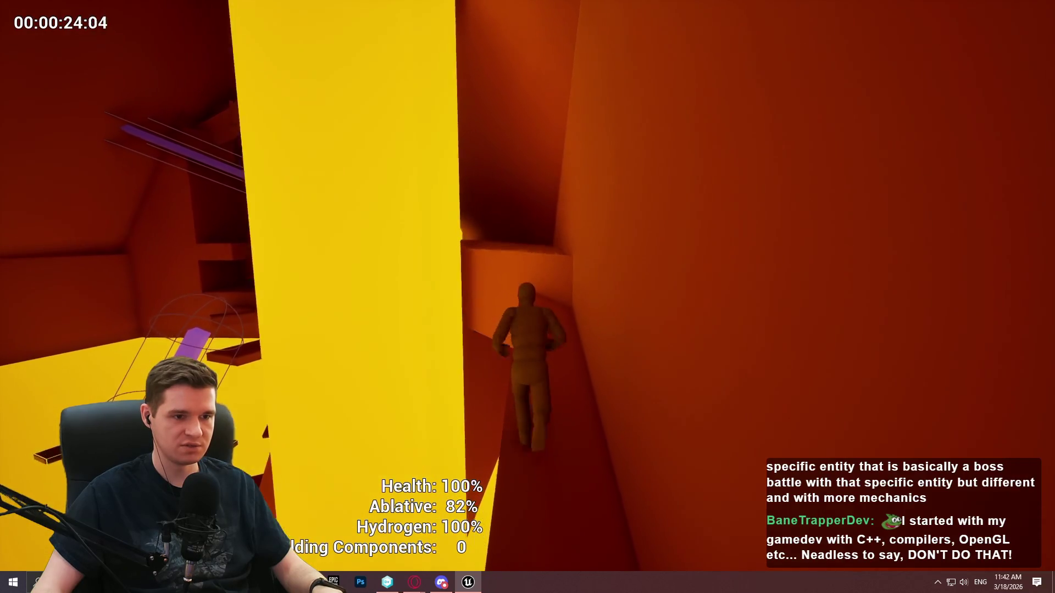
key("w")
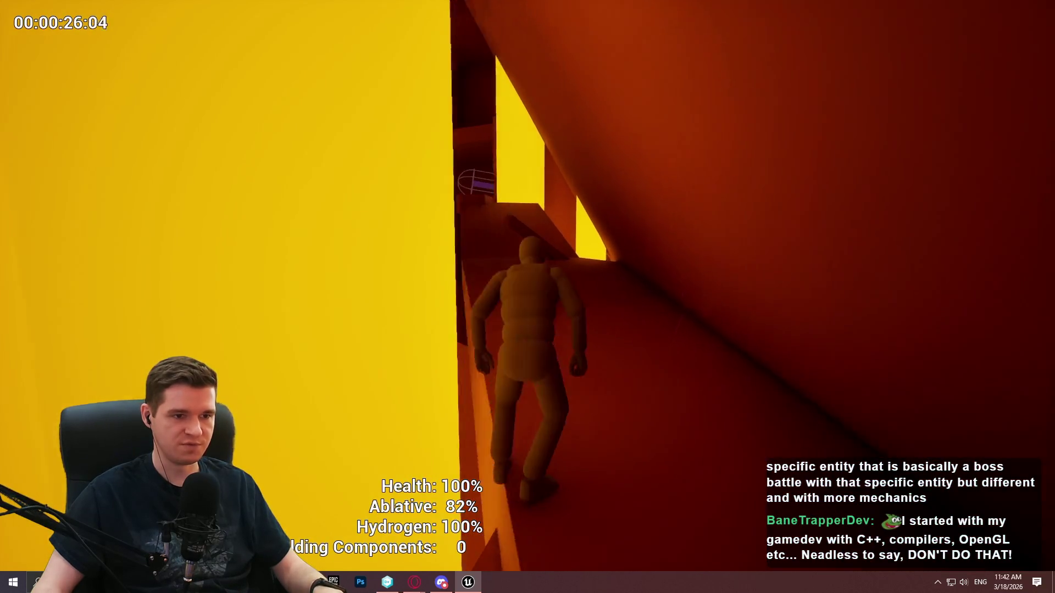
key("w")
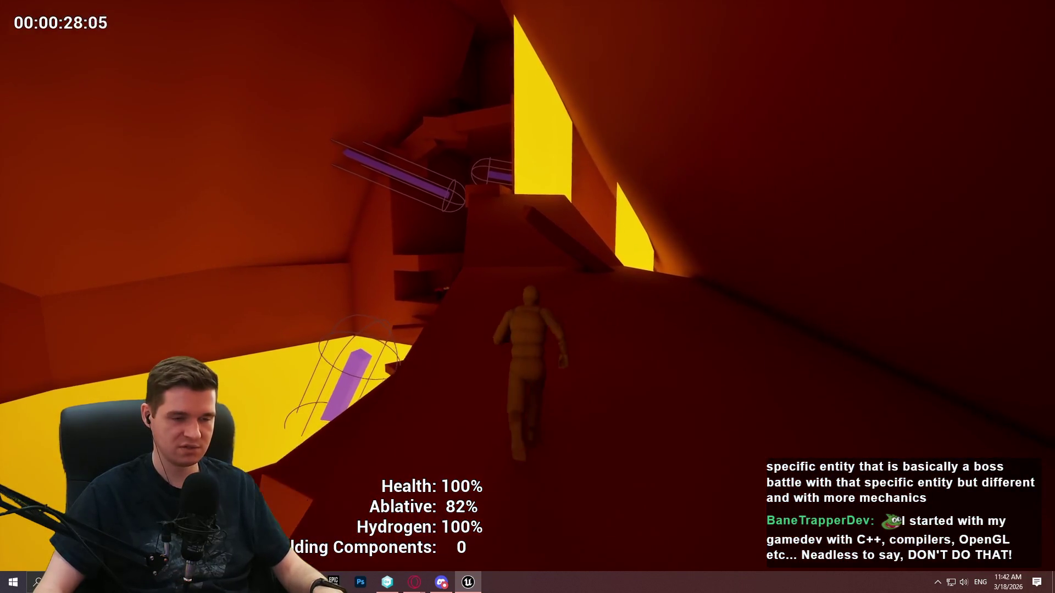
- Run up the ramp to the wall and climb onto the yellow-outlined boxes
key("w")
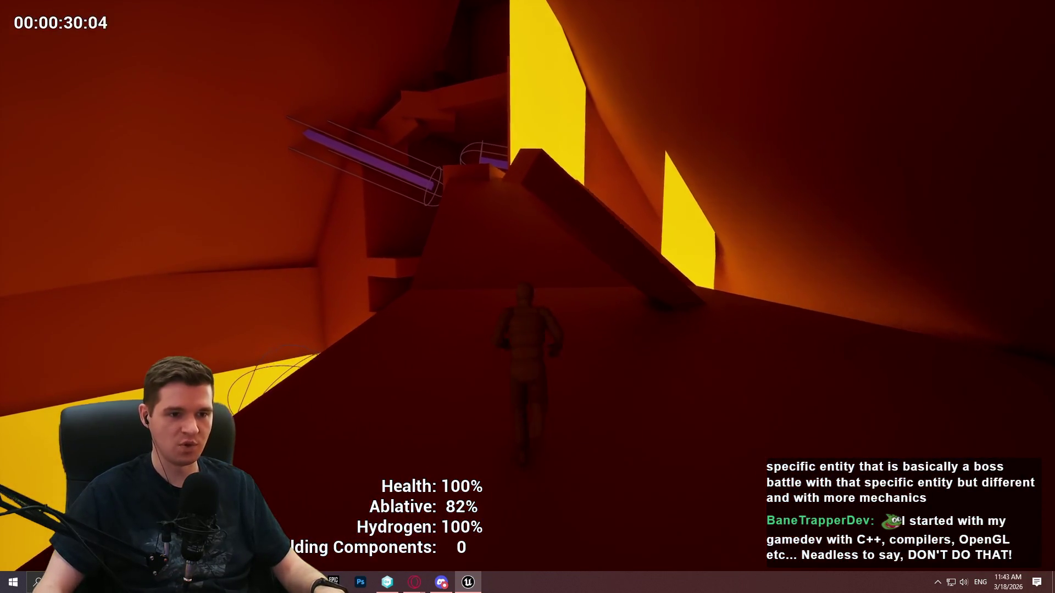
key("w")
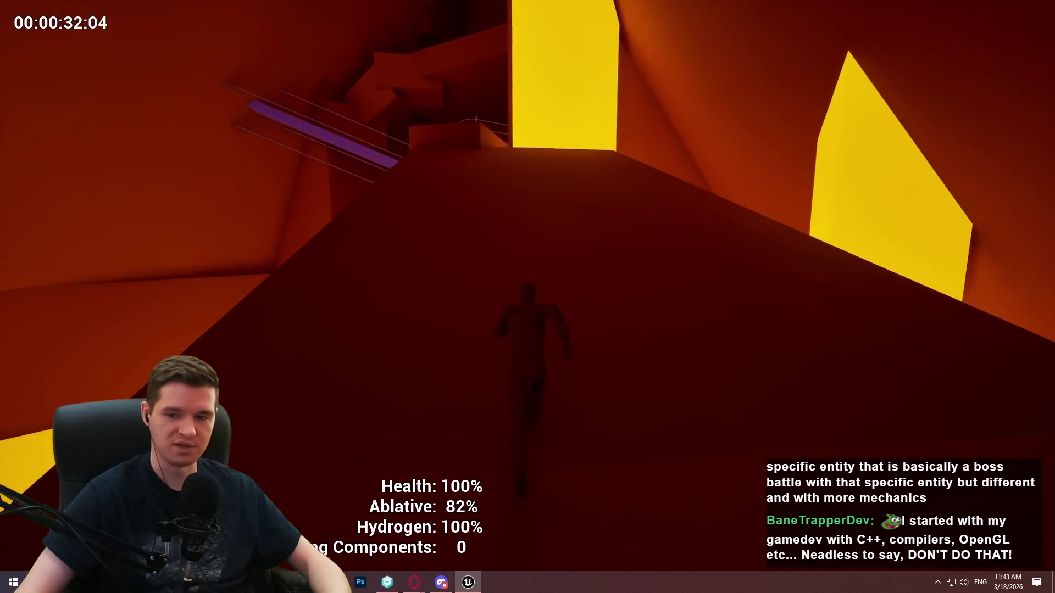
key("w")
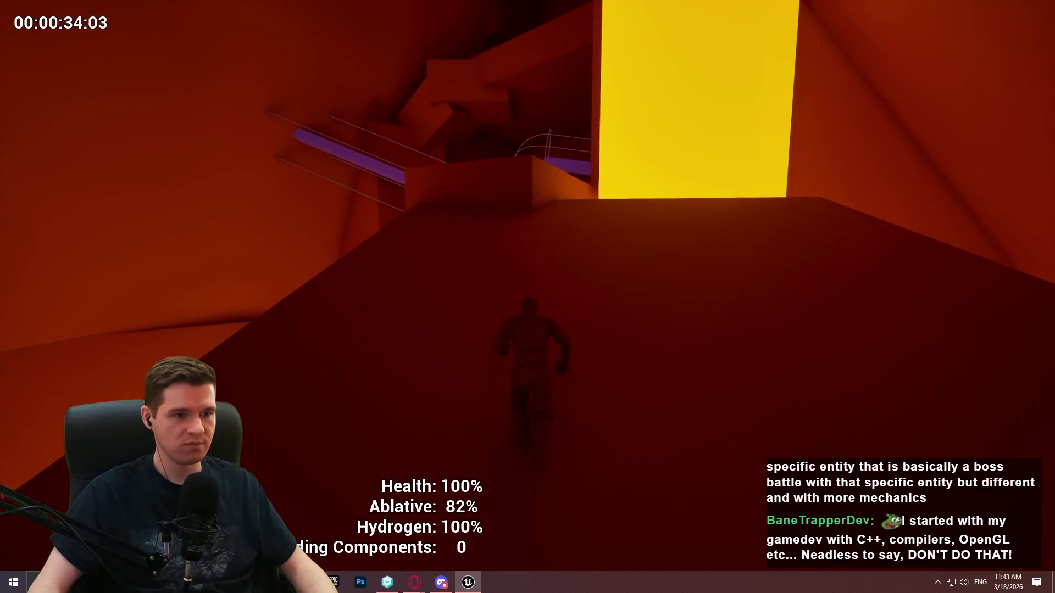
key("w")
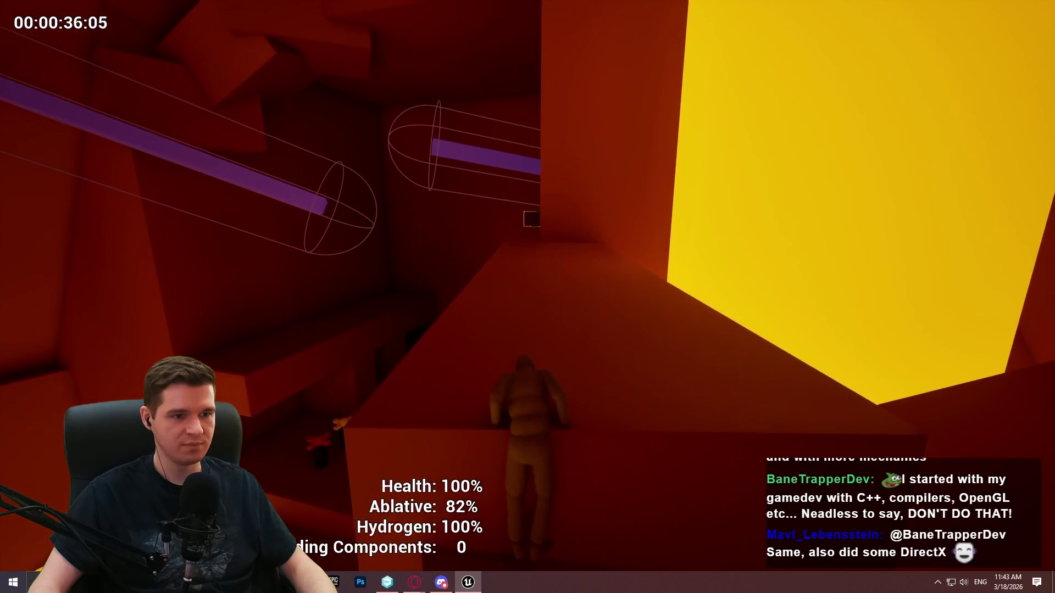
key("w")
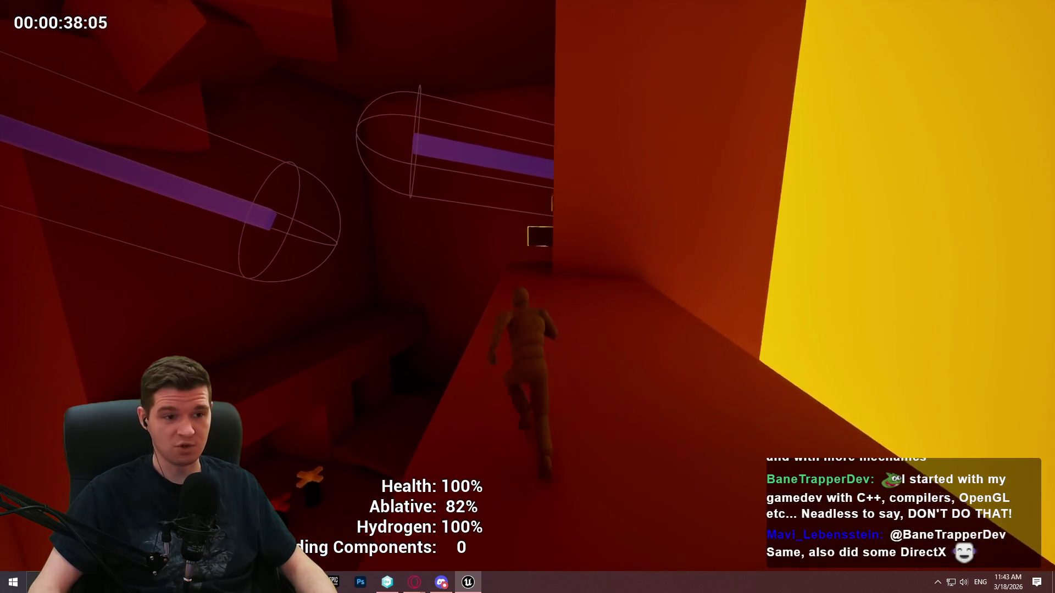
key("w")
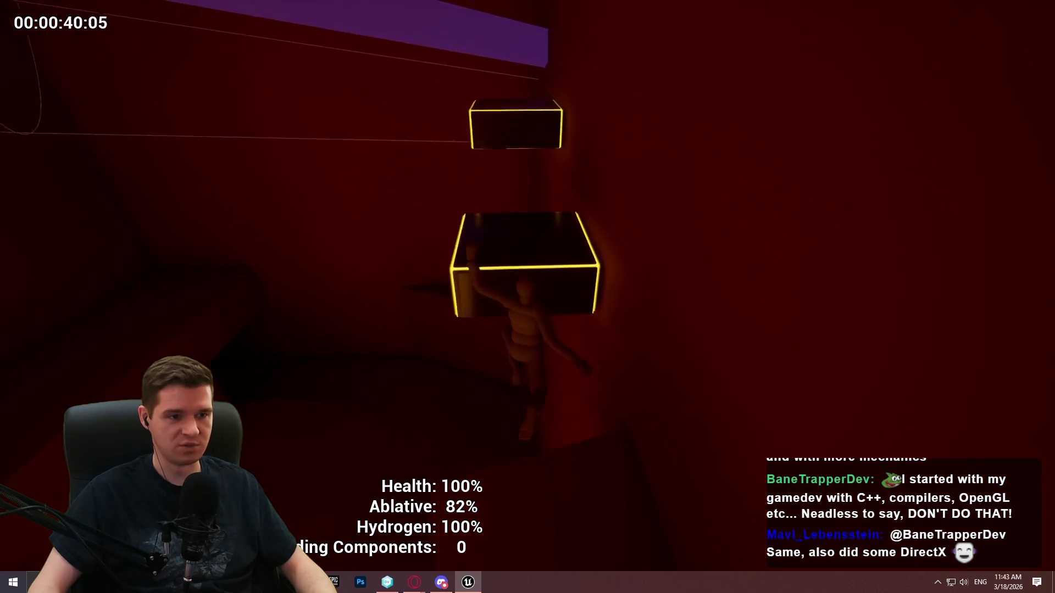
key("space")
key("space")
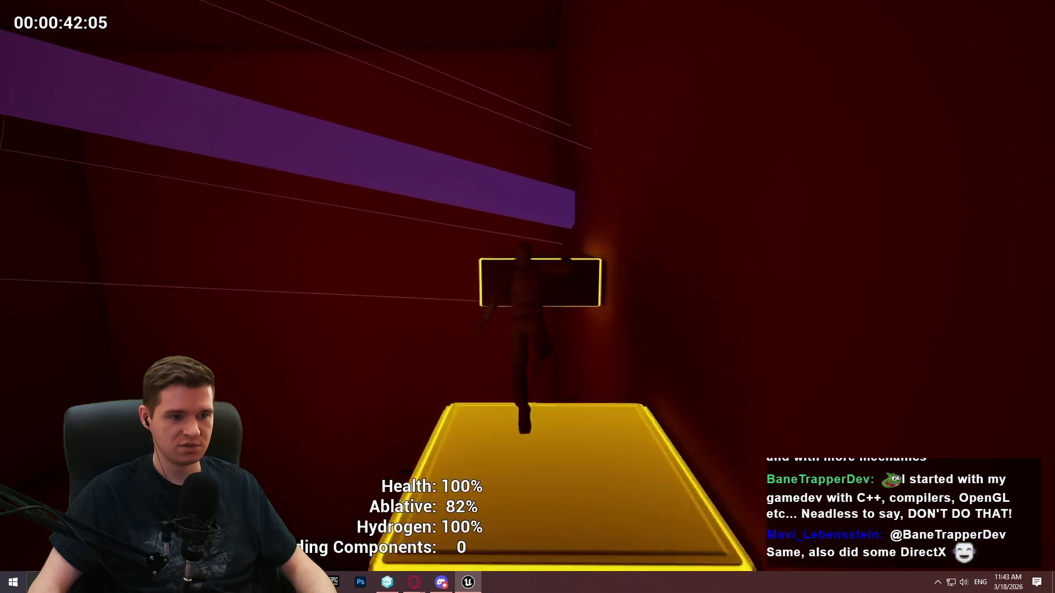
key("space")
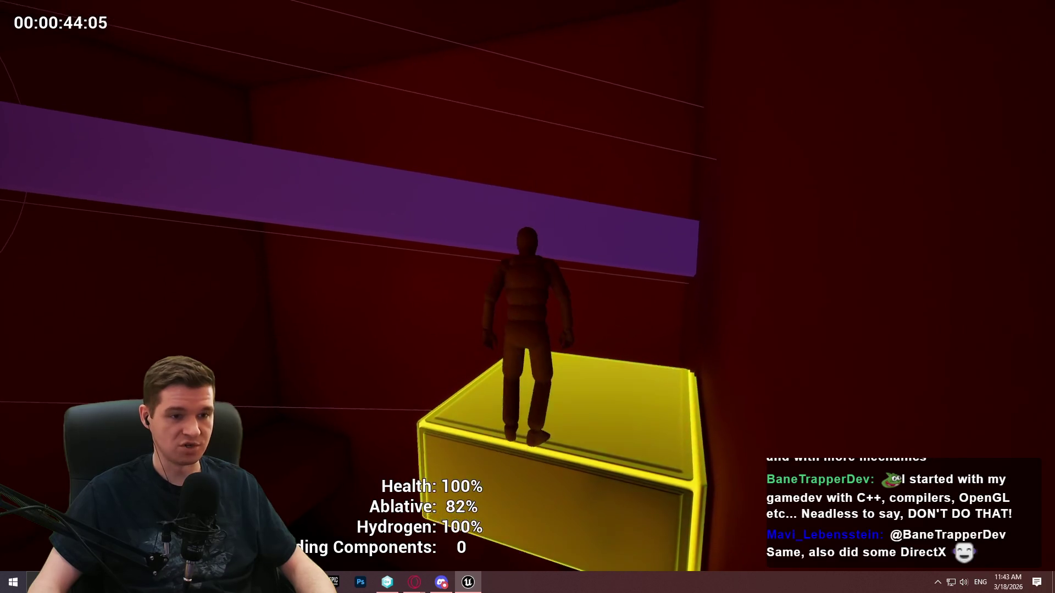
- Wall-run the purple wall, leap to the red ledge, and follow the corridors to the crate room
key("w")
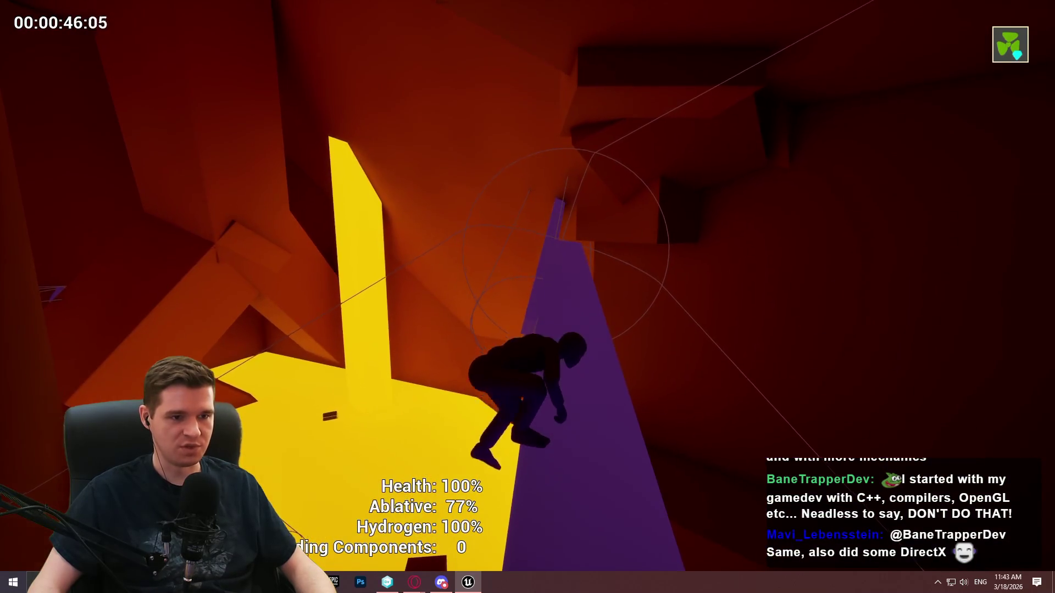
key("space")
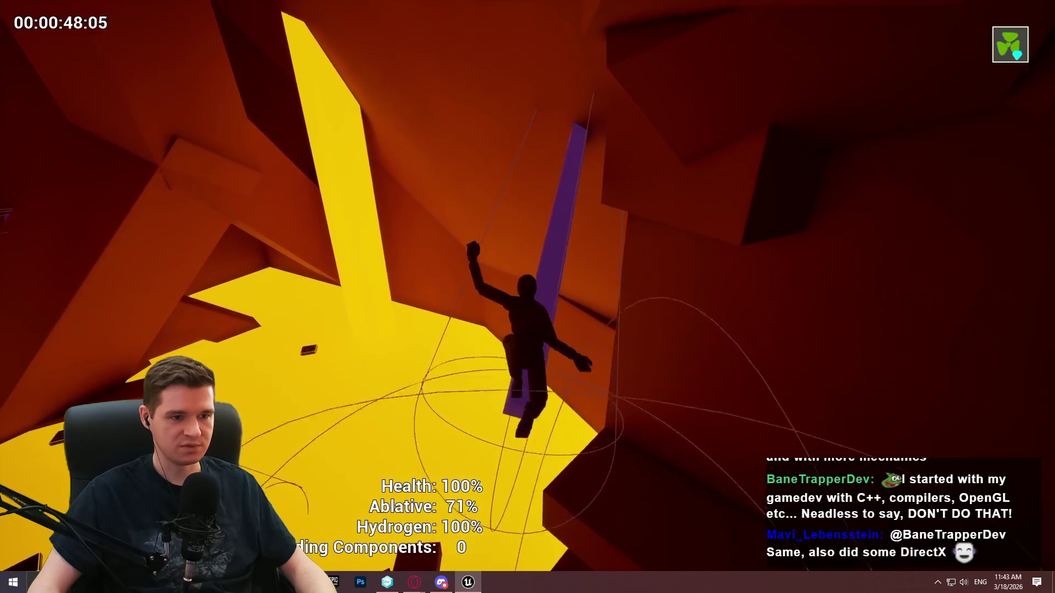
key("w")
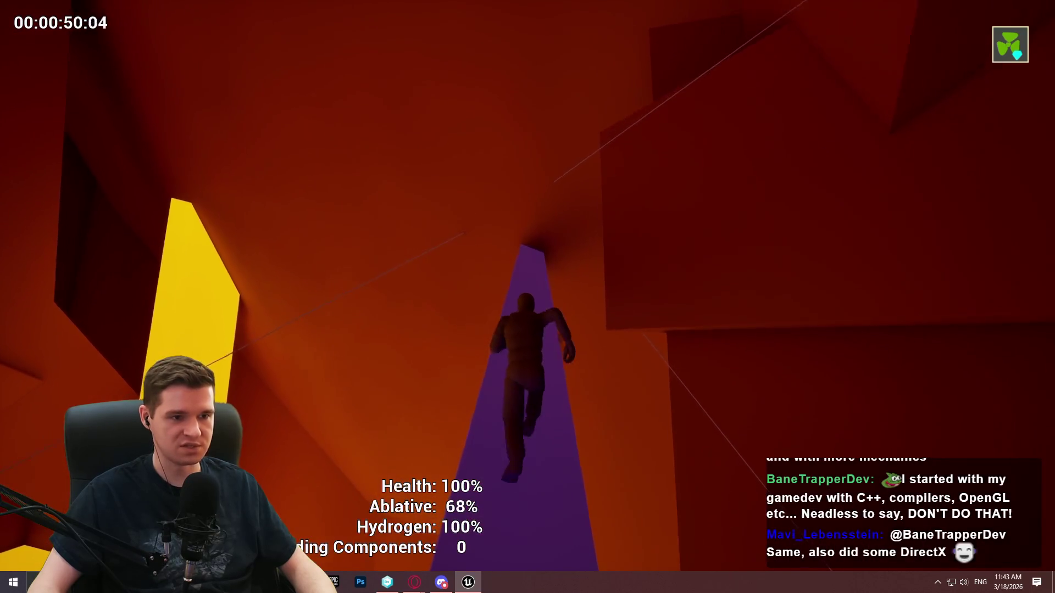
key("w")
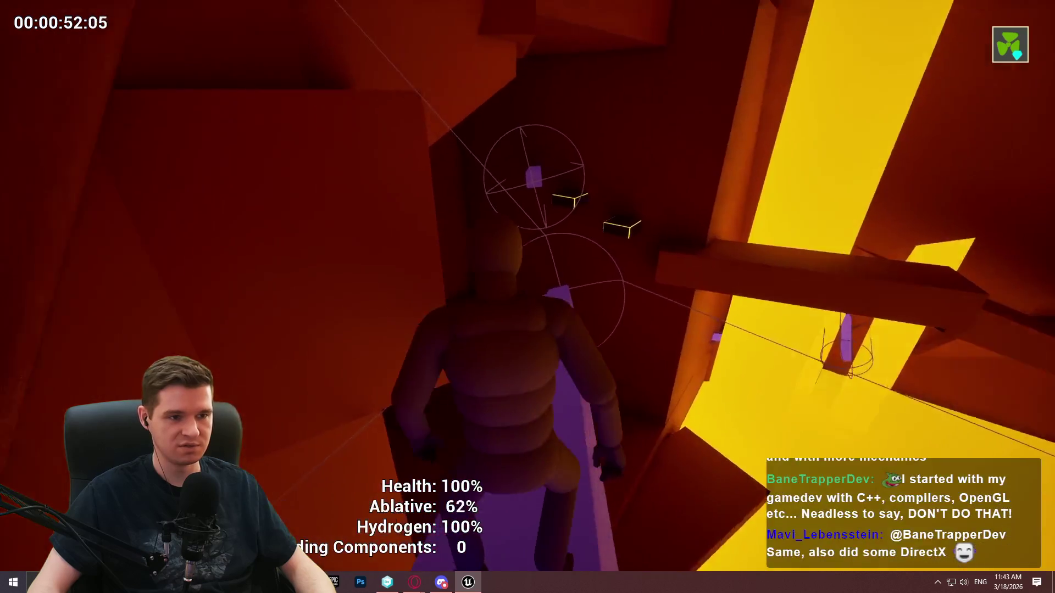
key("space")
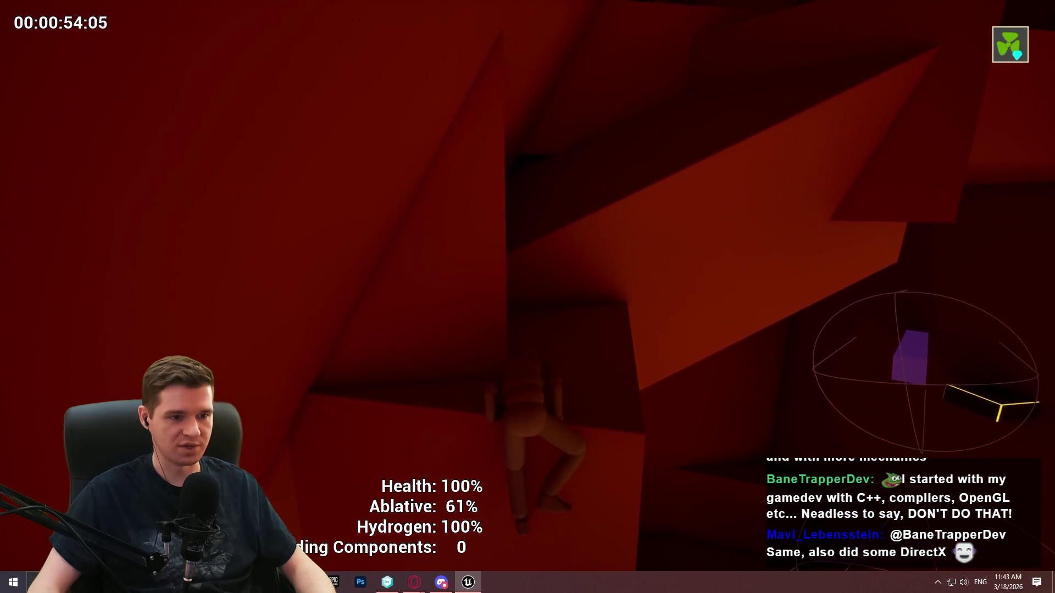
key("w")
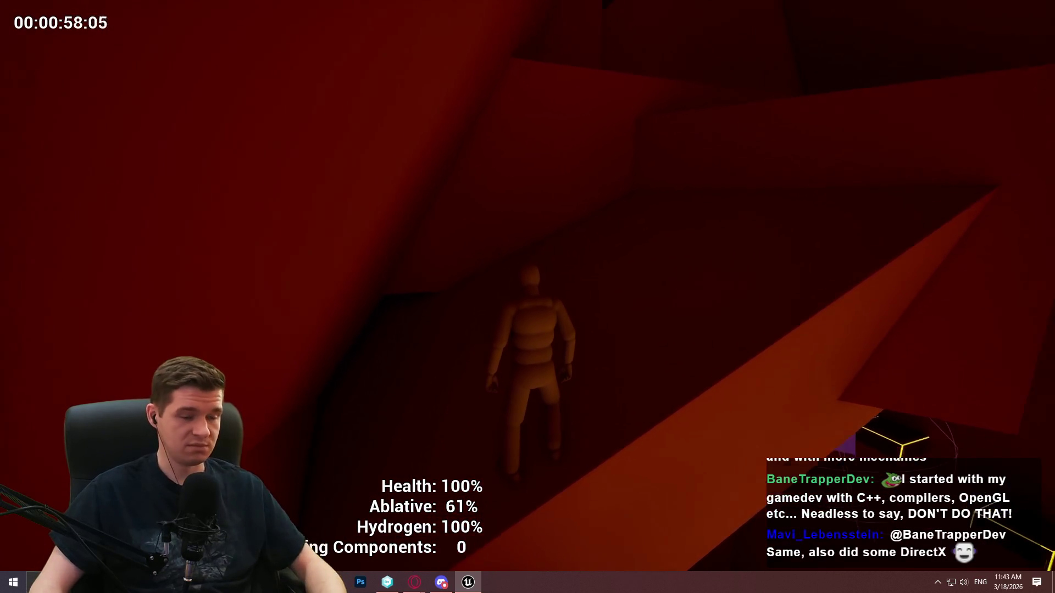
key("w")
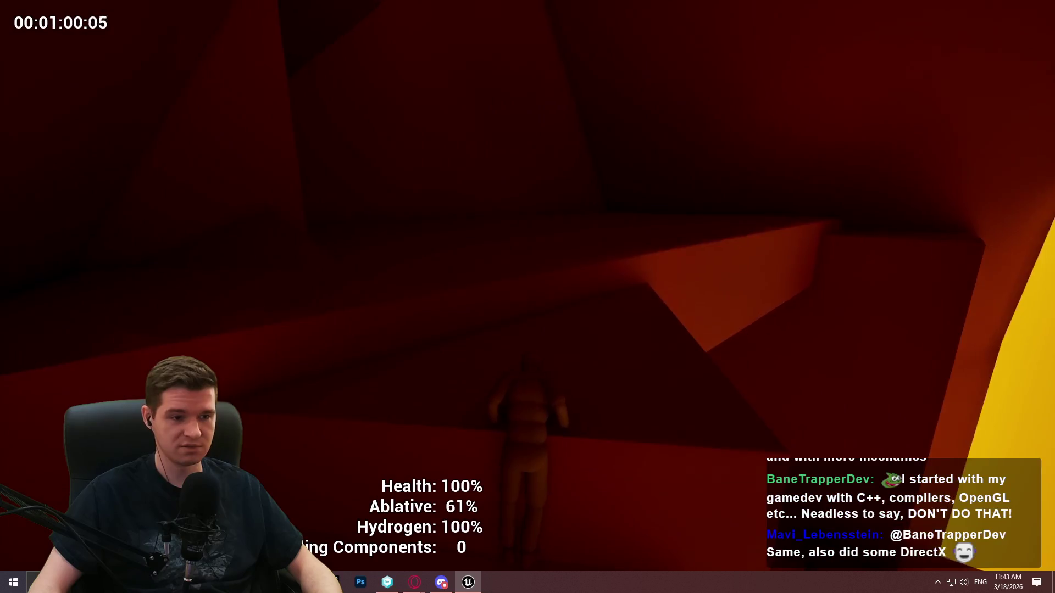
key("w")
key("w")
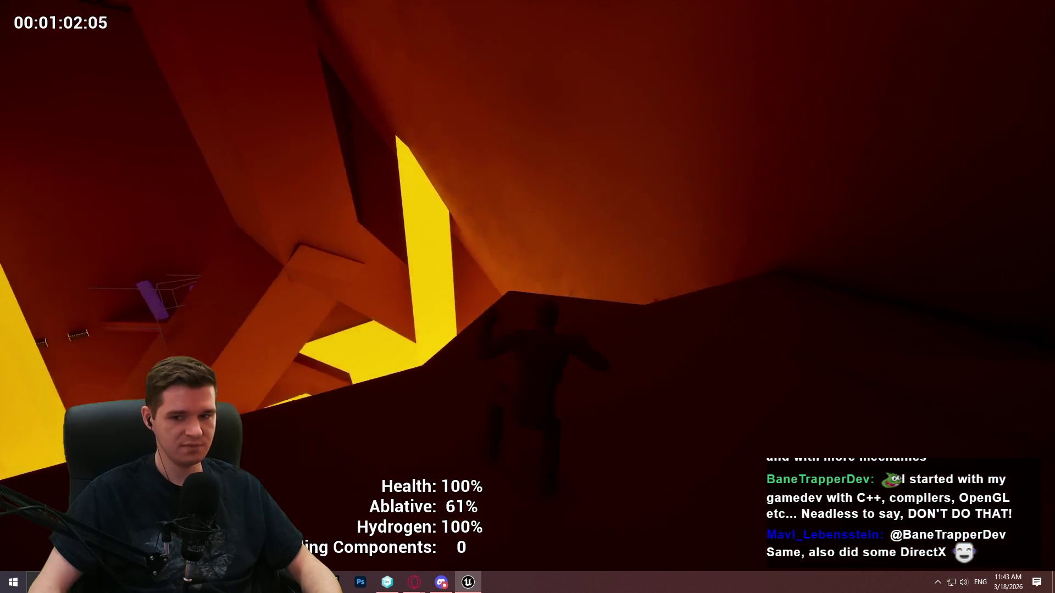
key("w")
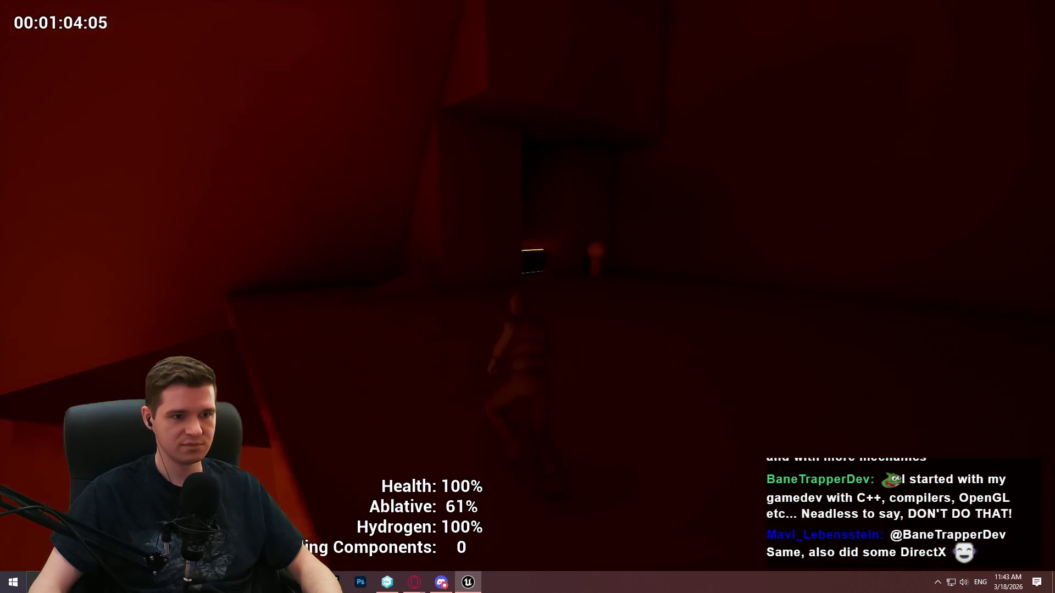
key("w")
key("w")
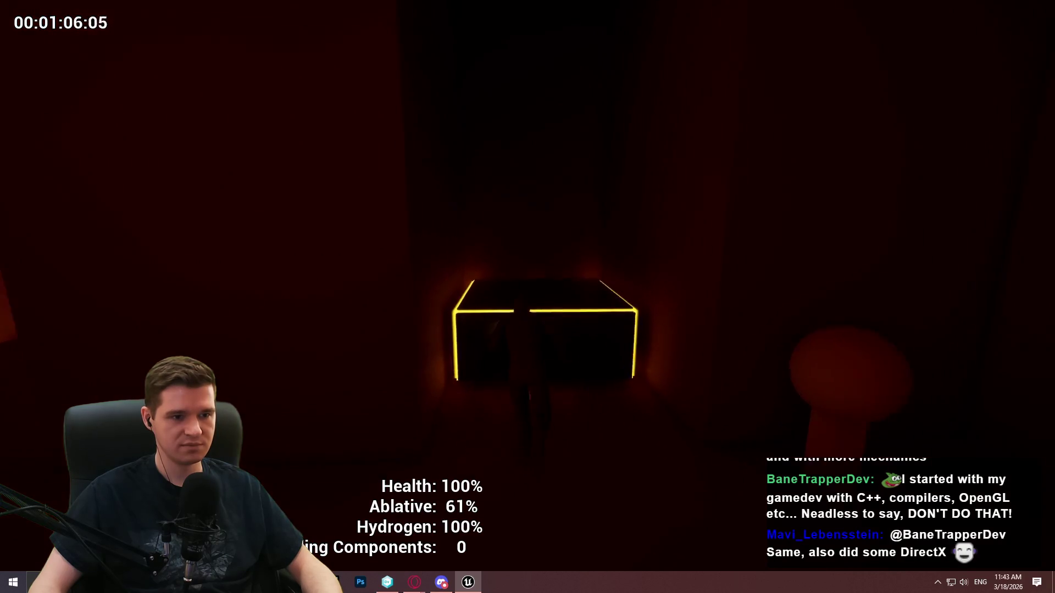
key("w")
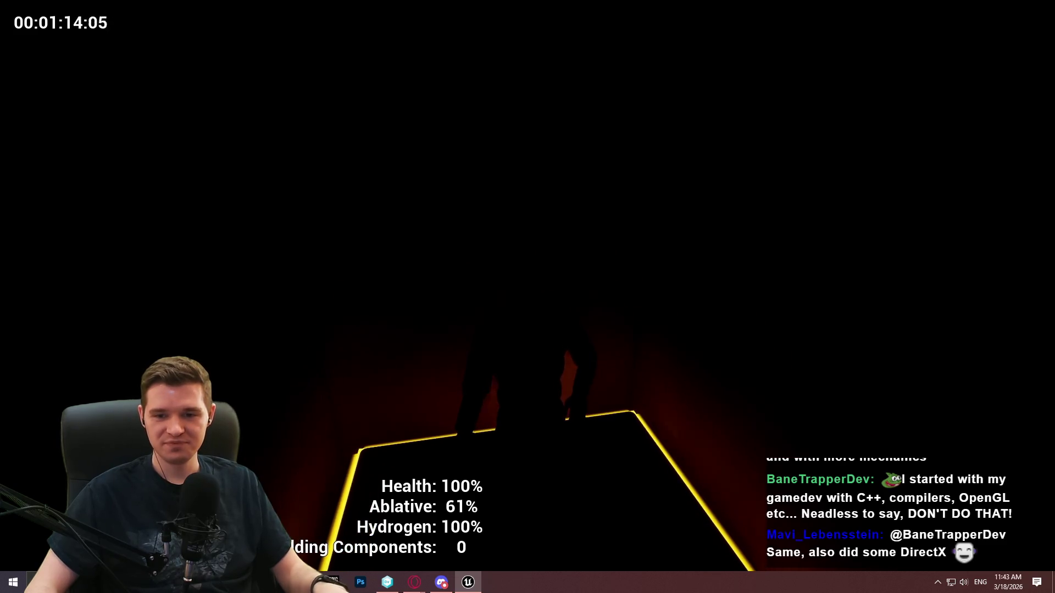
- Run through the red corridor and ledge into the lit room, collect components, and build the health station
key("w")
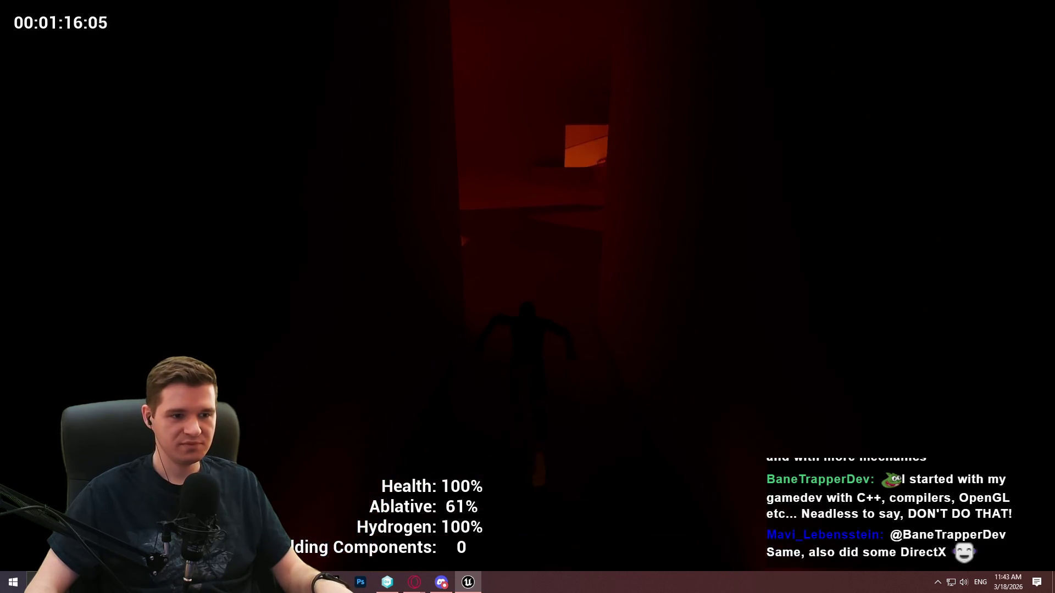
key("w")
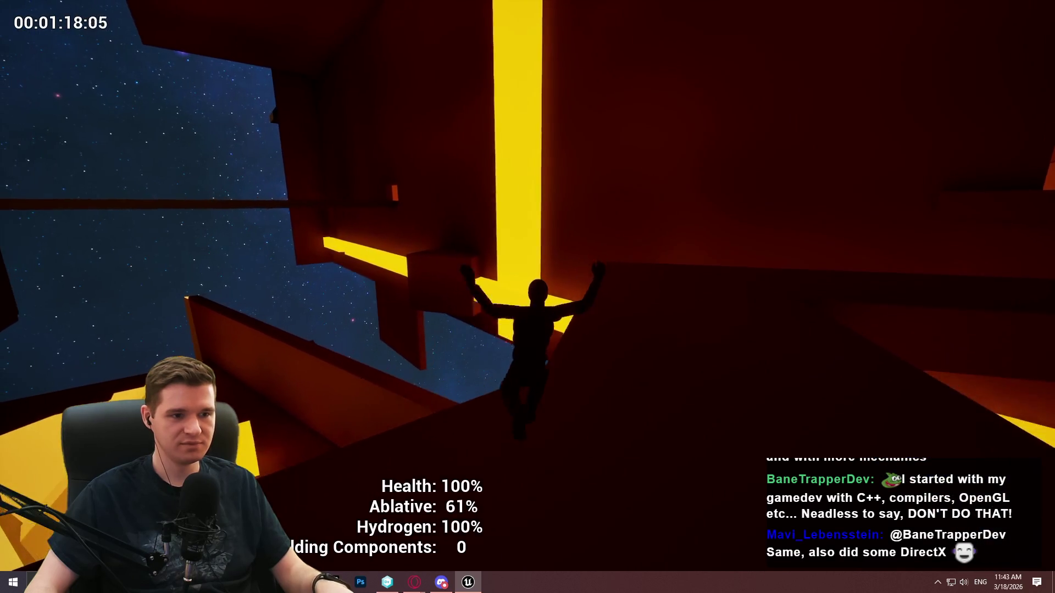
key("w")
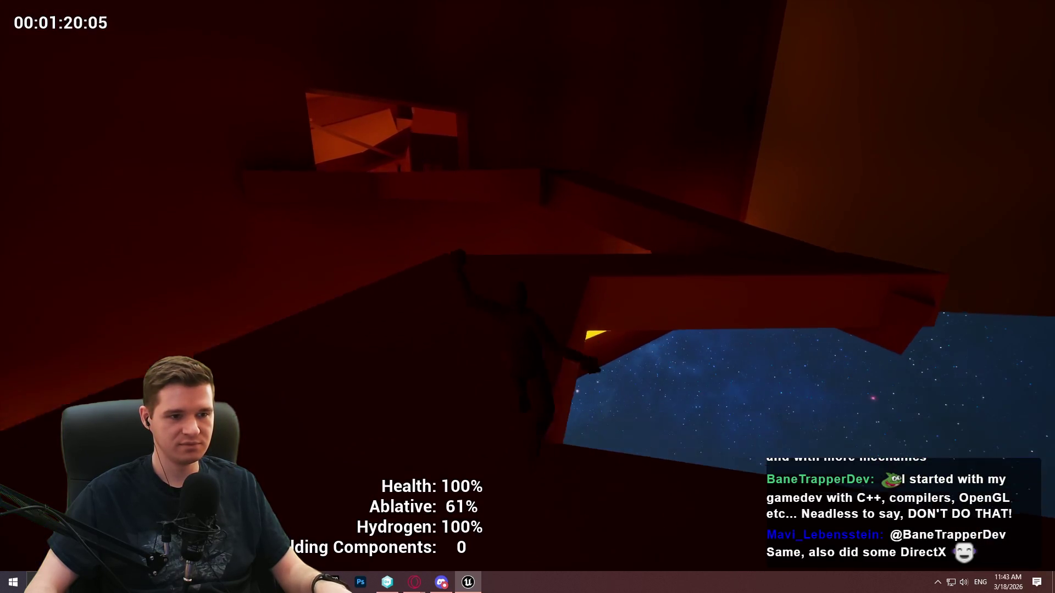
key("w")
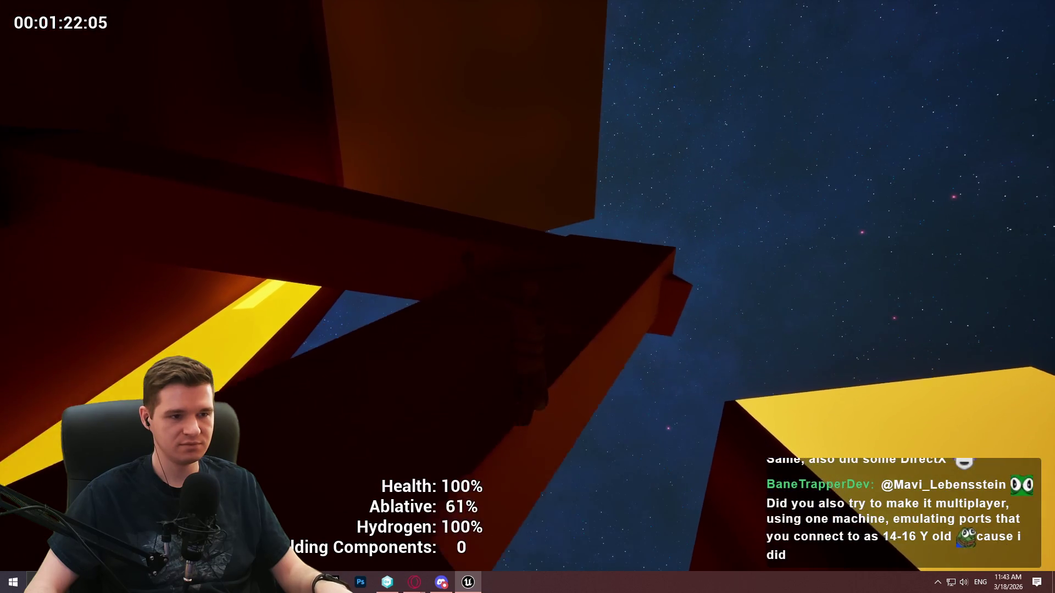
key("w")
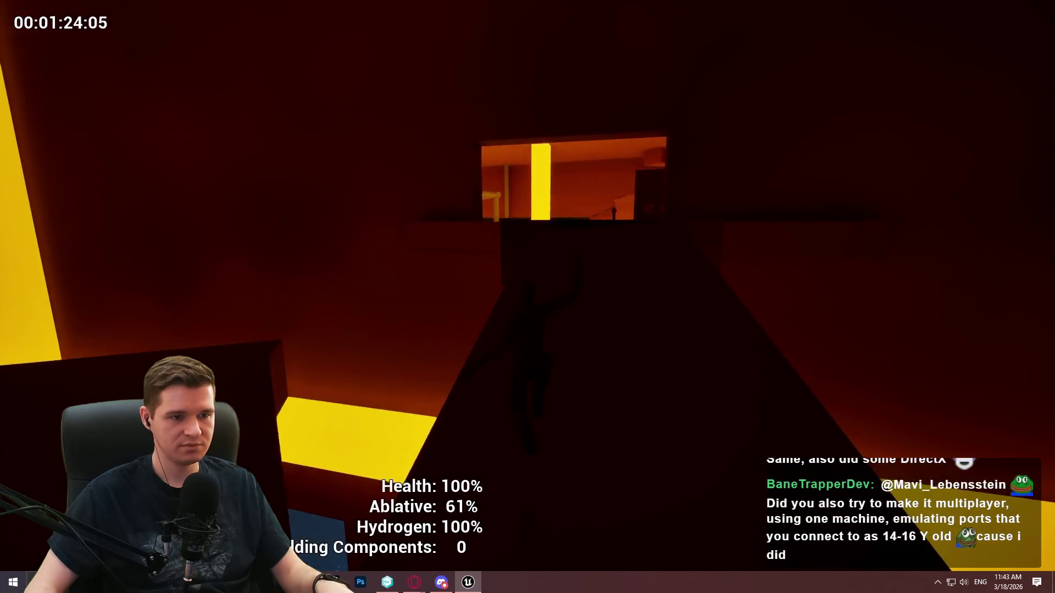
key("w")
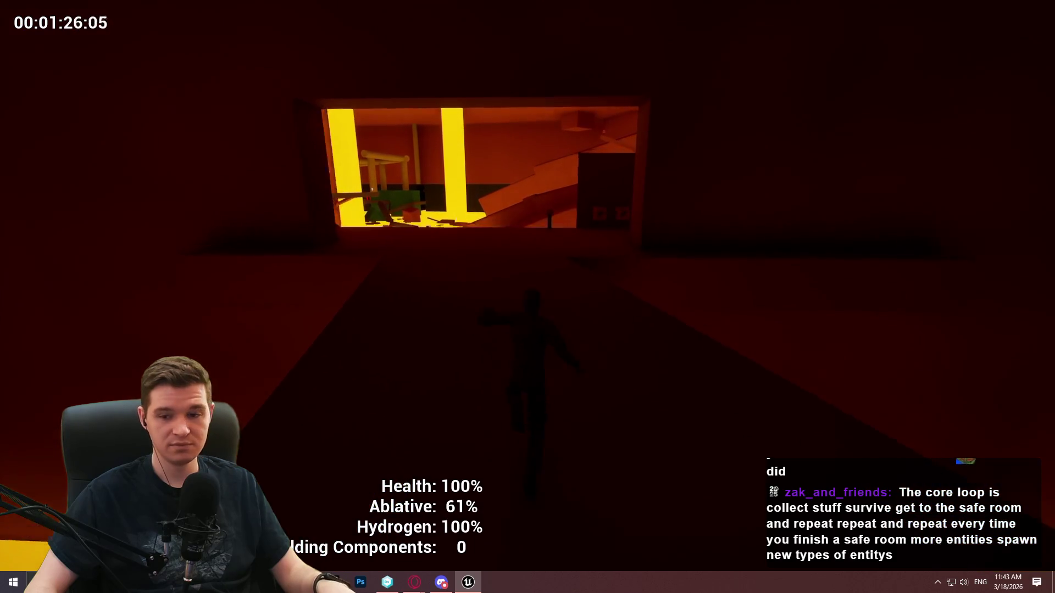
key("w")
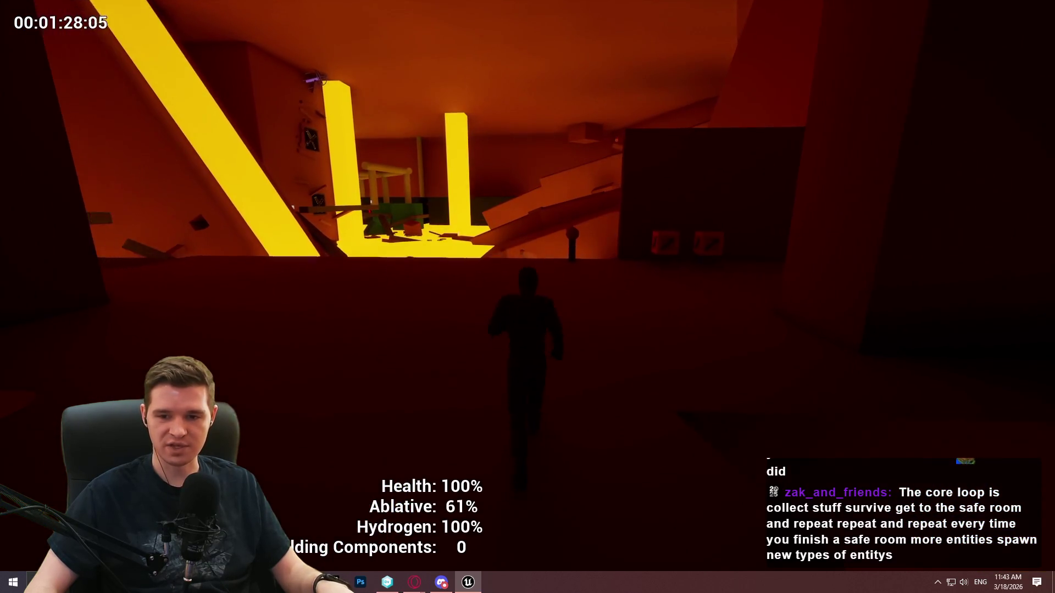
key("w")
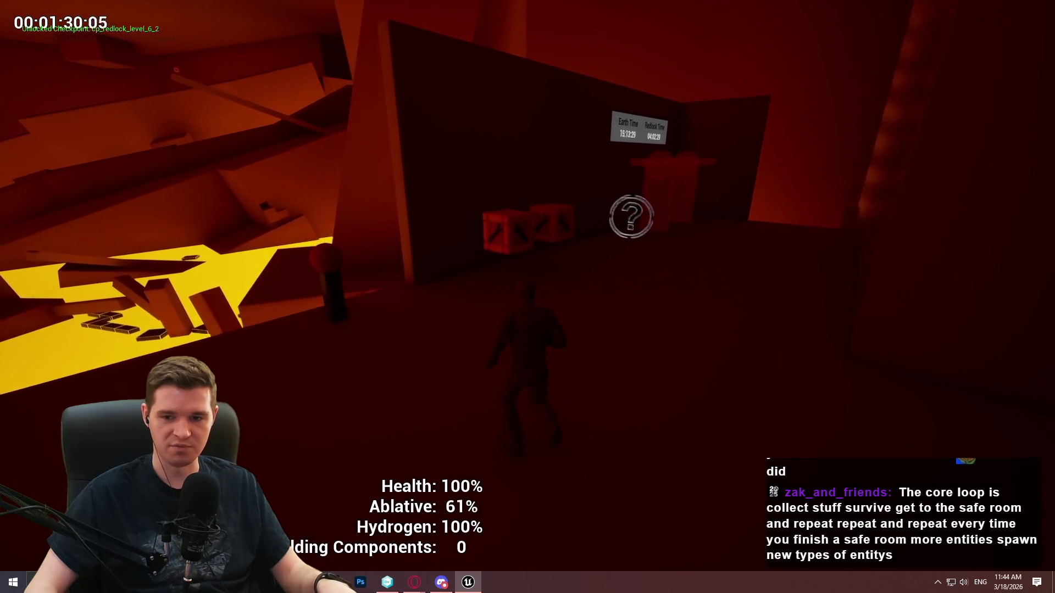
key("w")
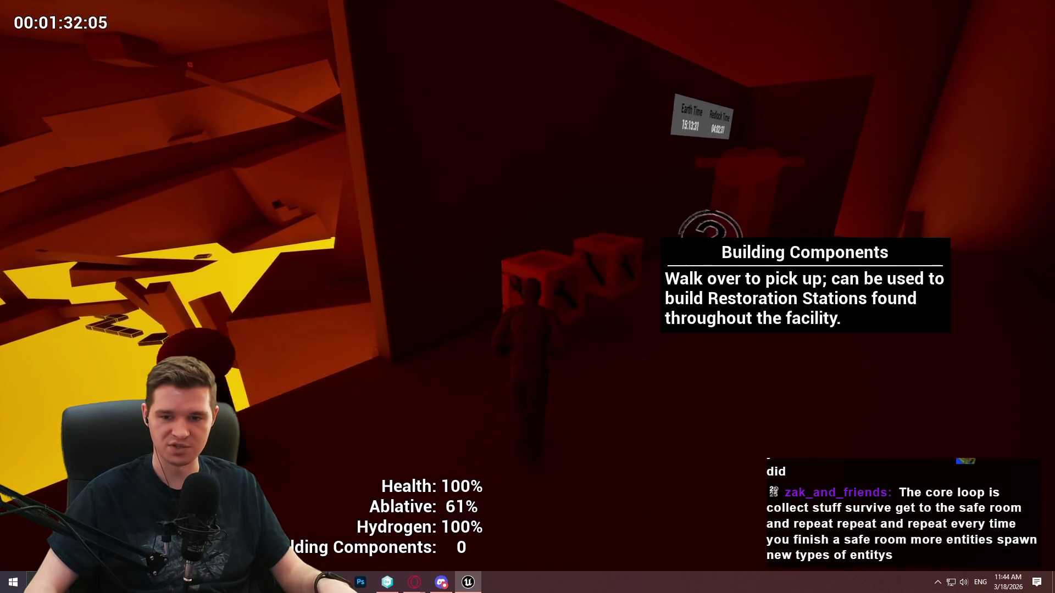
key("w")
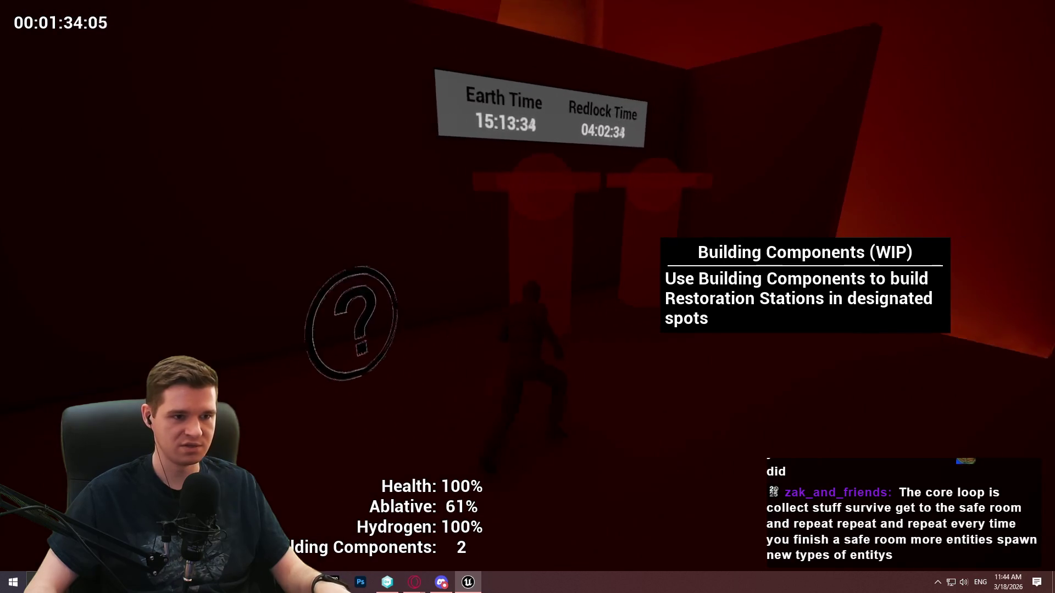
key("e")
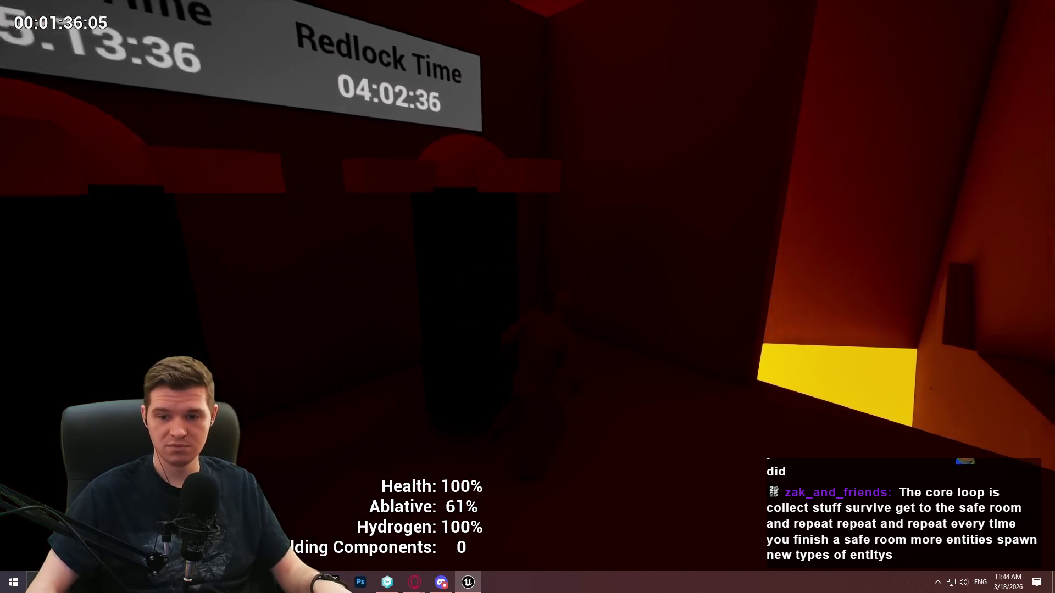
- Drop into the yellow pit, jump across the floating platforms, and climb onto the tall beam
key("w")
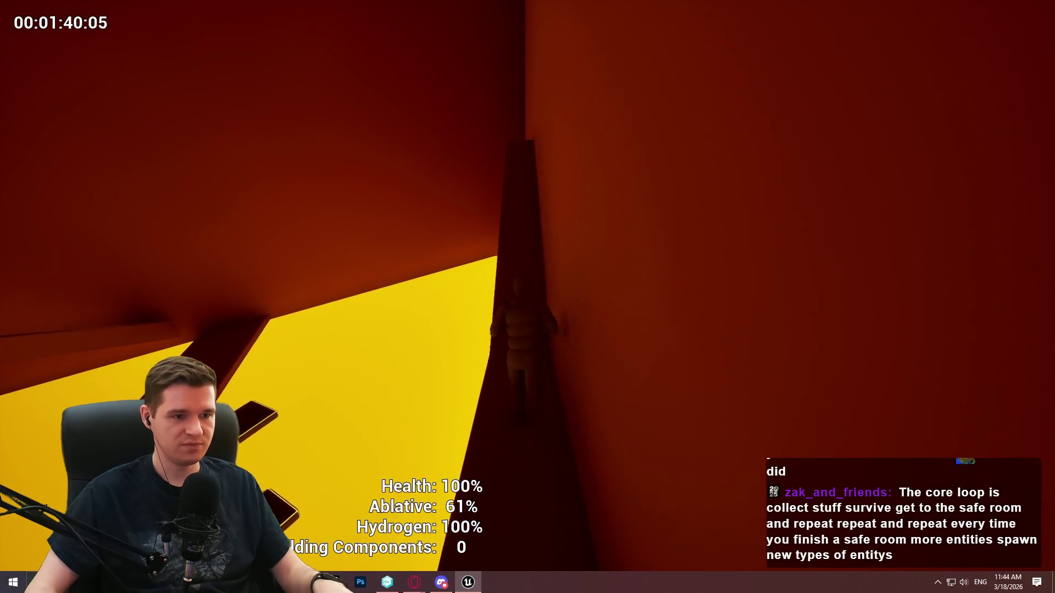
key("w")
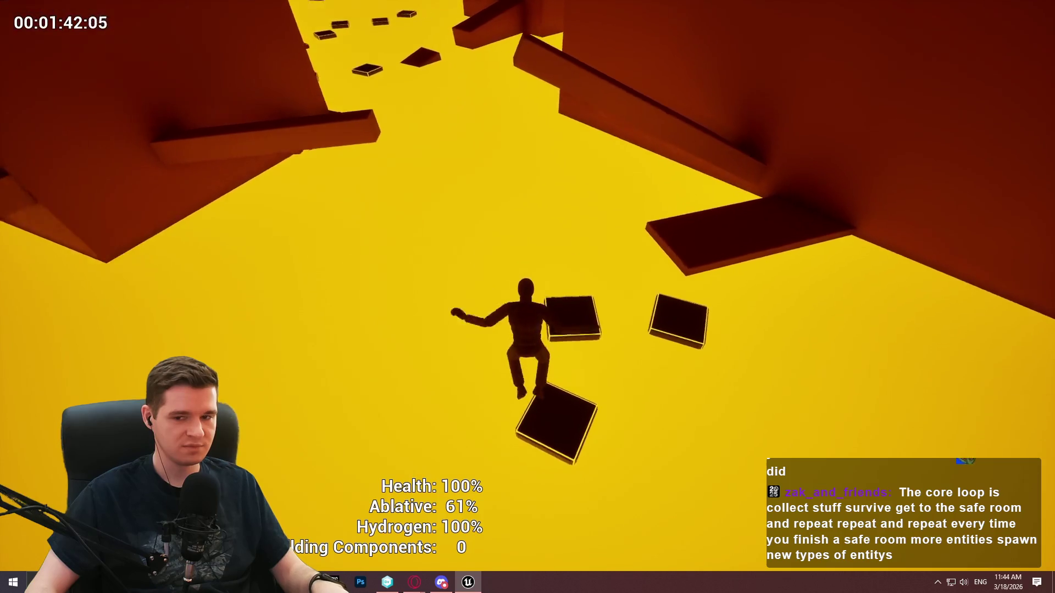
key("space")
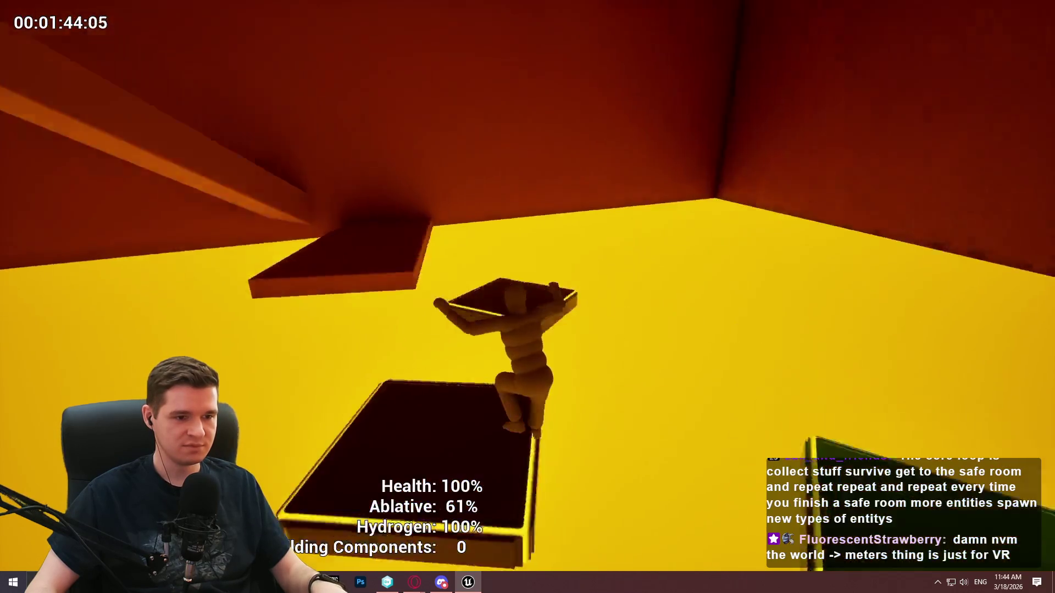
key("space")
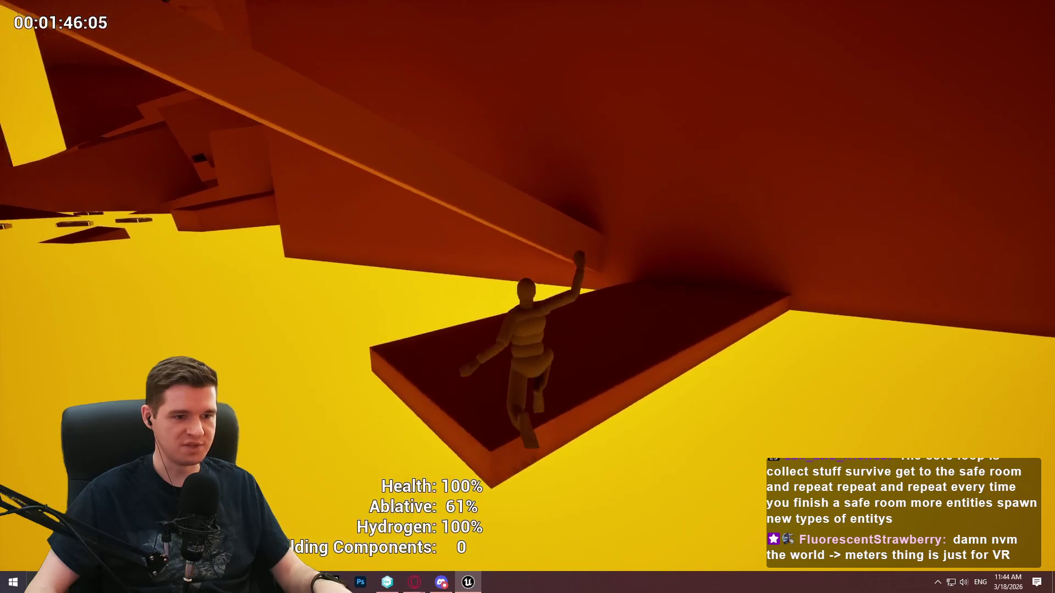
key("w")
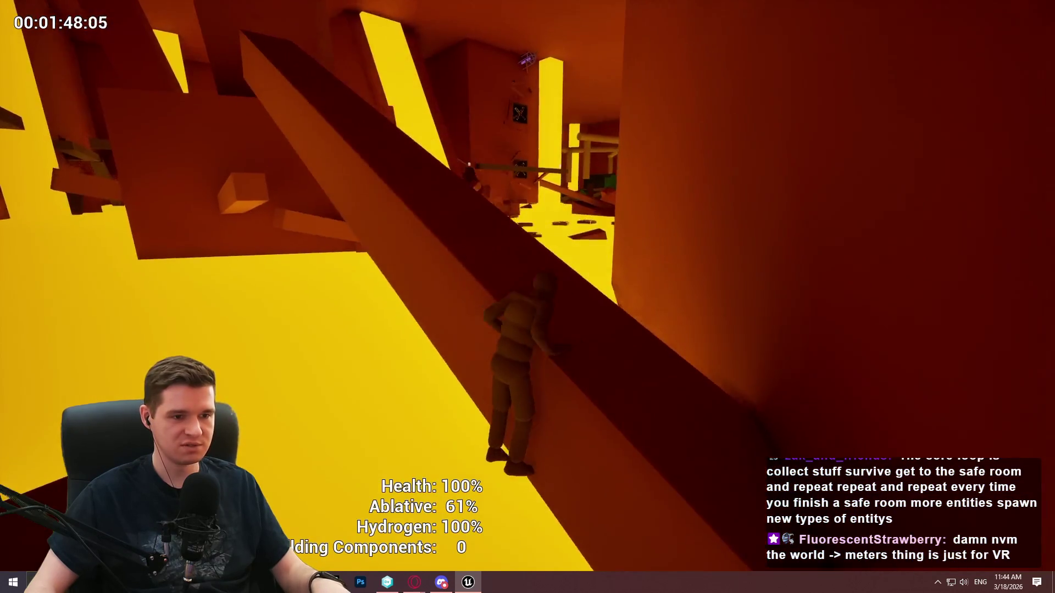
key("w")
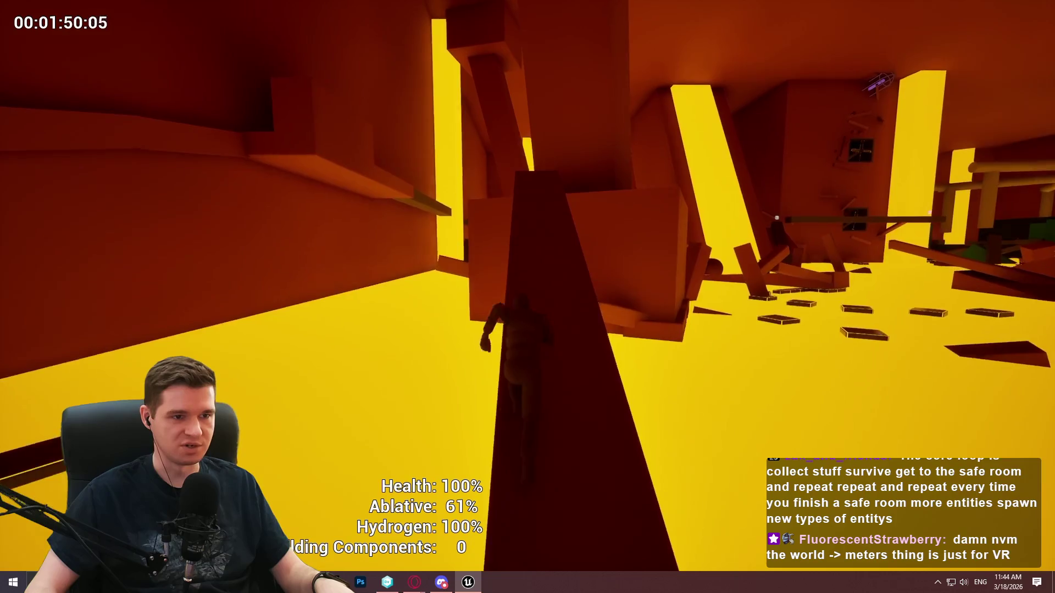
- Climb along the vertical beam, leap to the wall, reach the question-mark marker, and stop playing
key("w")
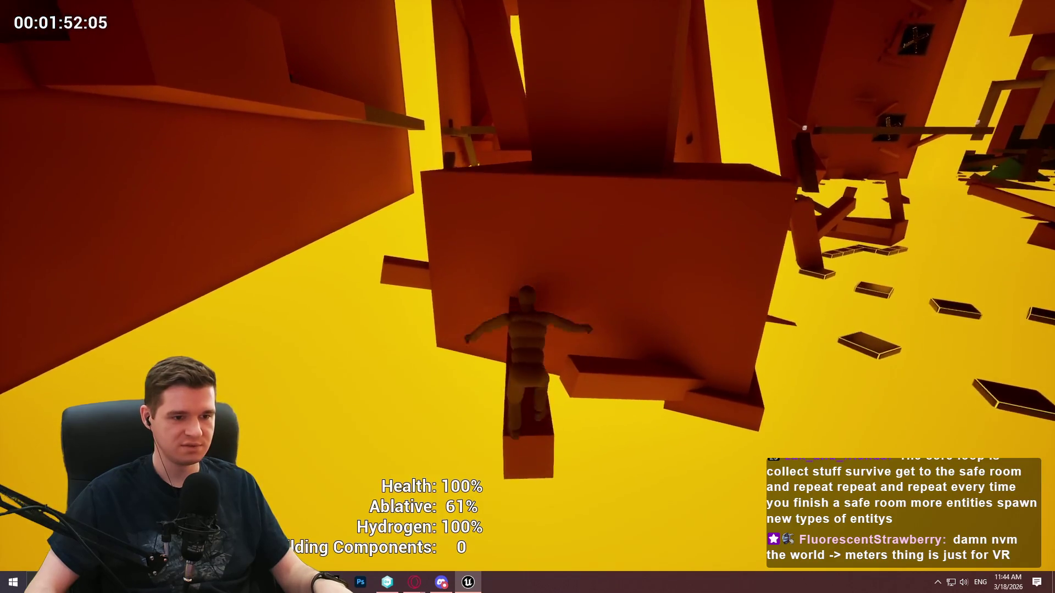
key("w")
key("w")
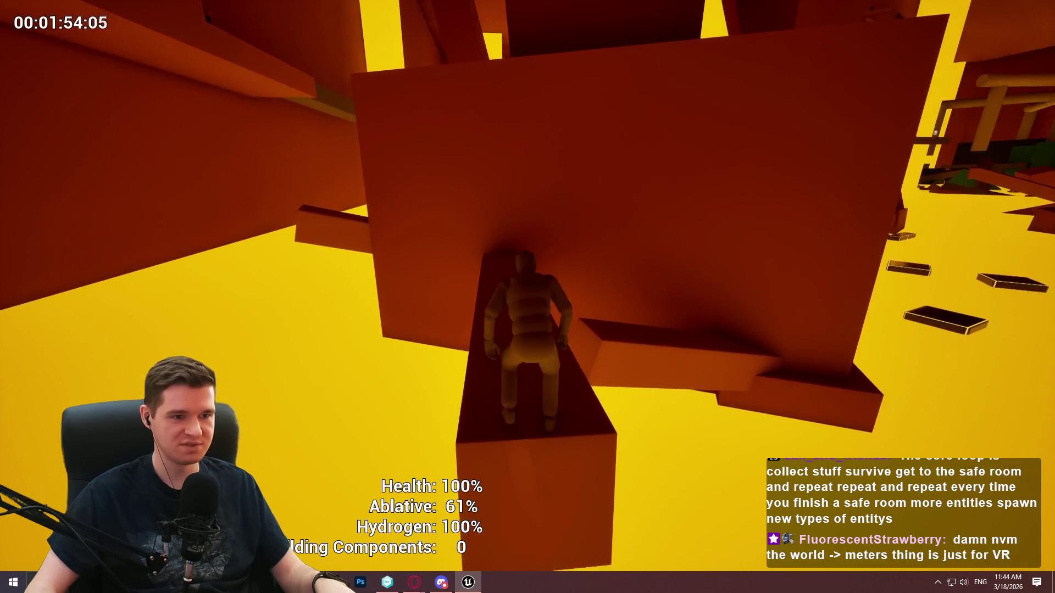
key("w")
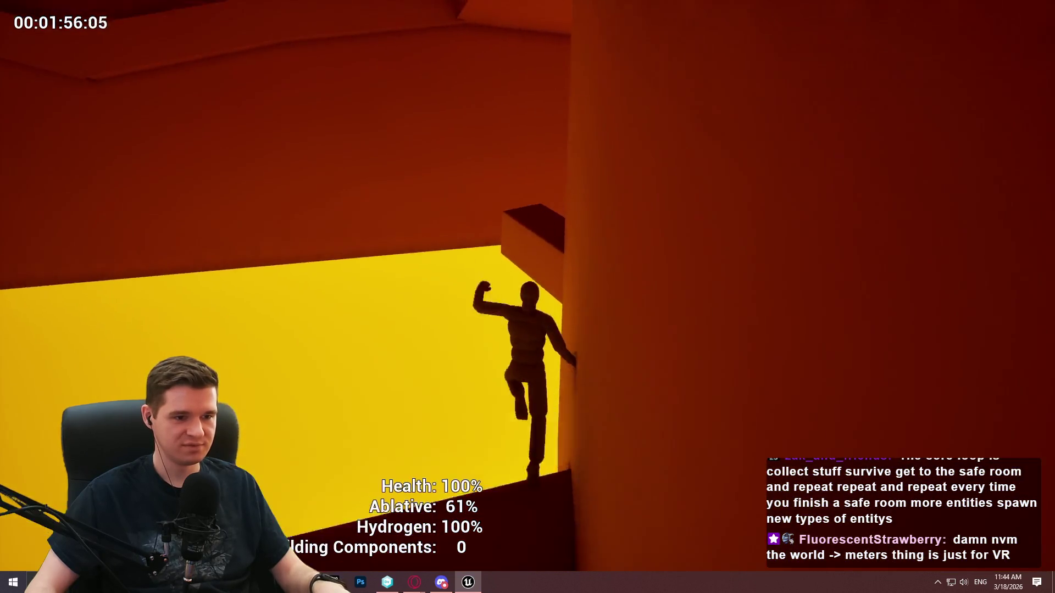
key("w")
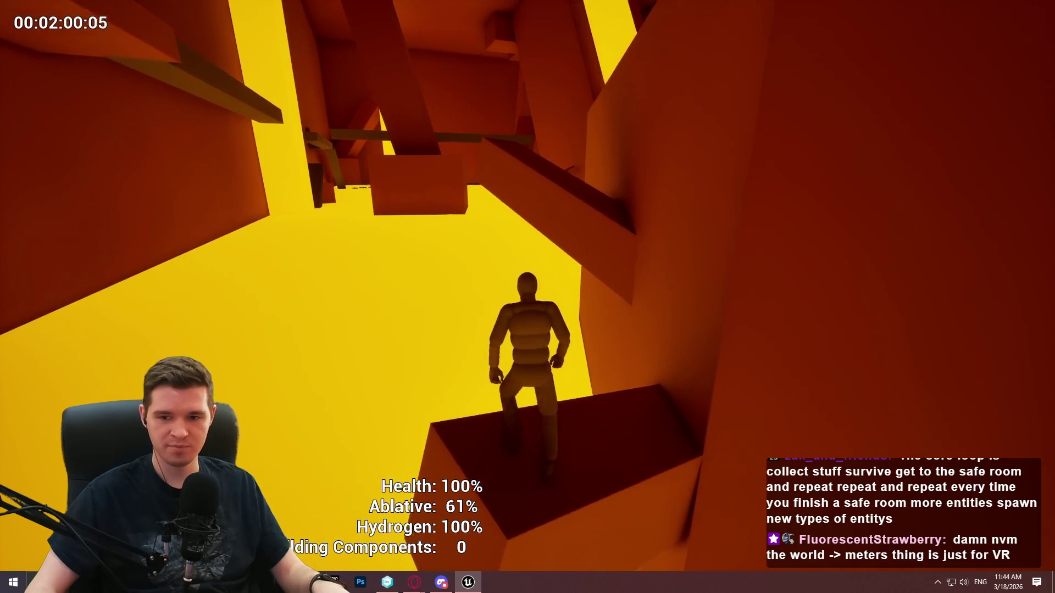
key("space")
key("w")
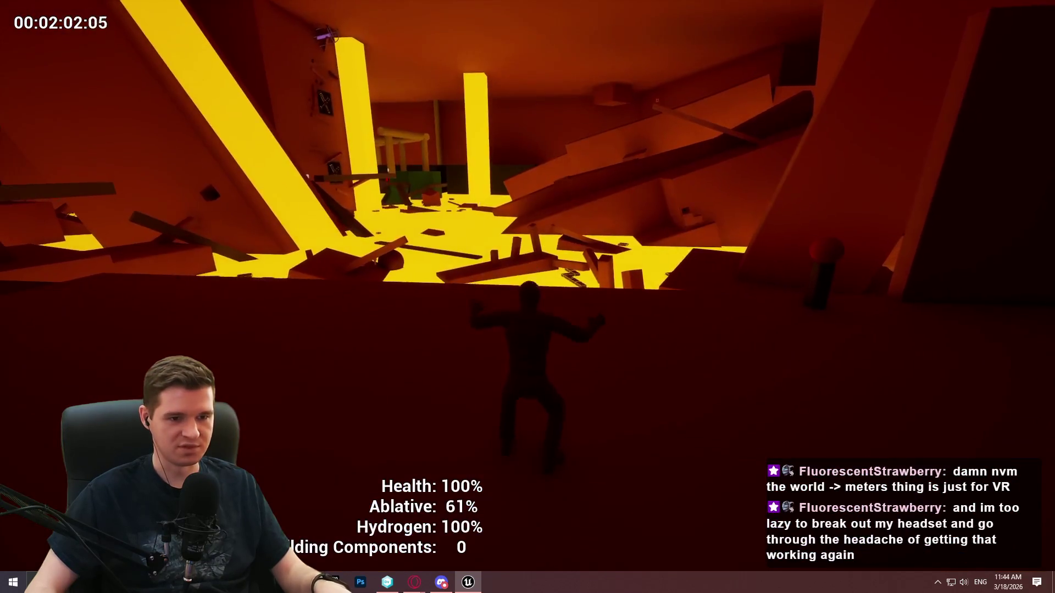
key("w")
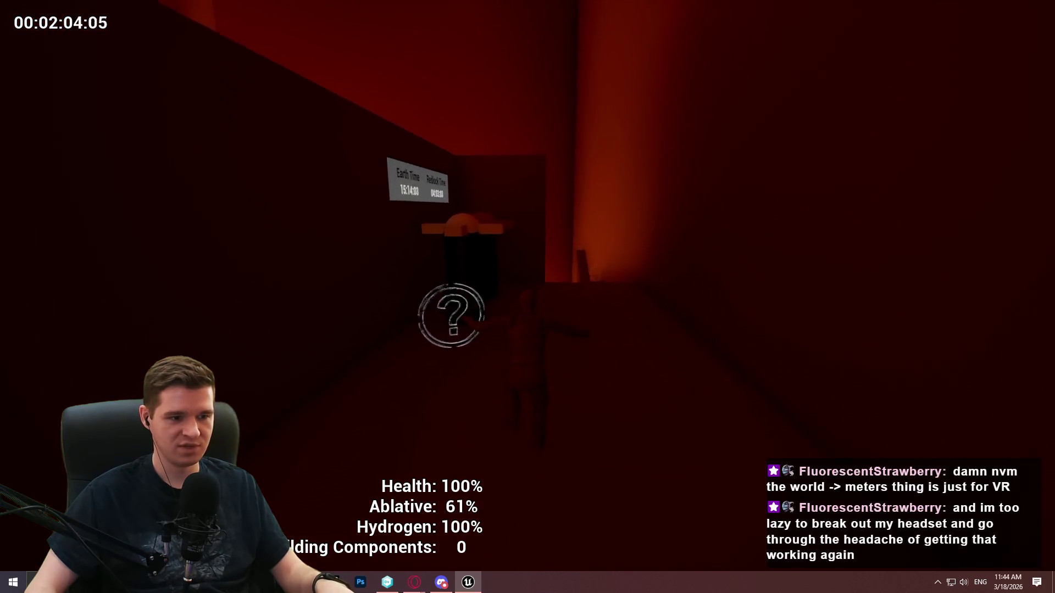
key("Escape")
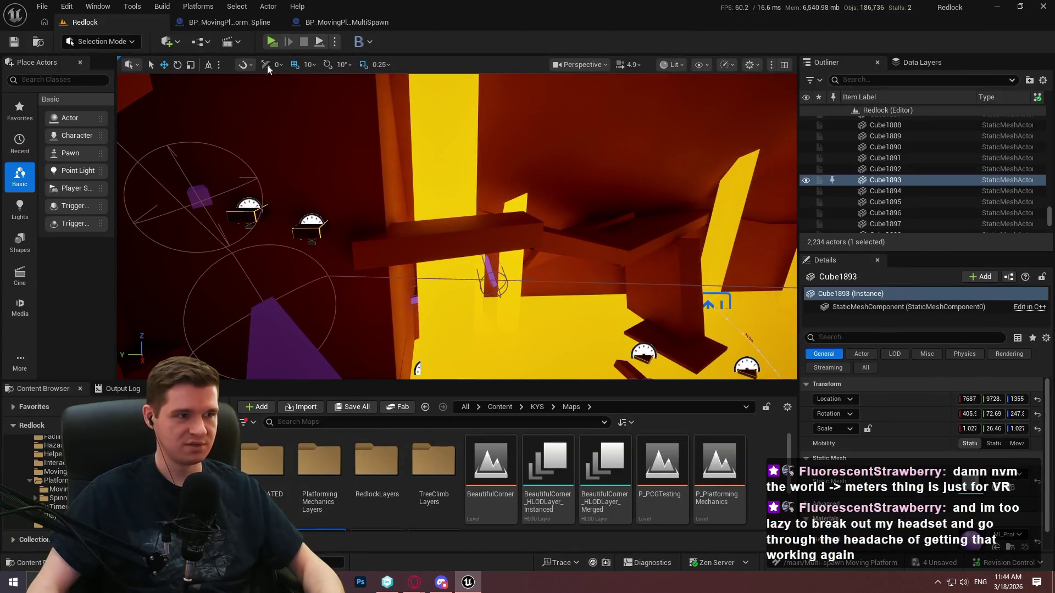
- Save all changes, checking out the four hazard assets when prompted
left_click(43, 7)
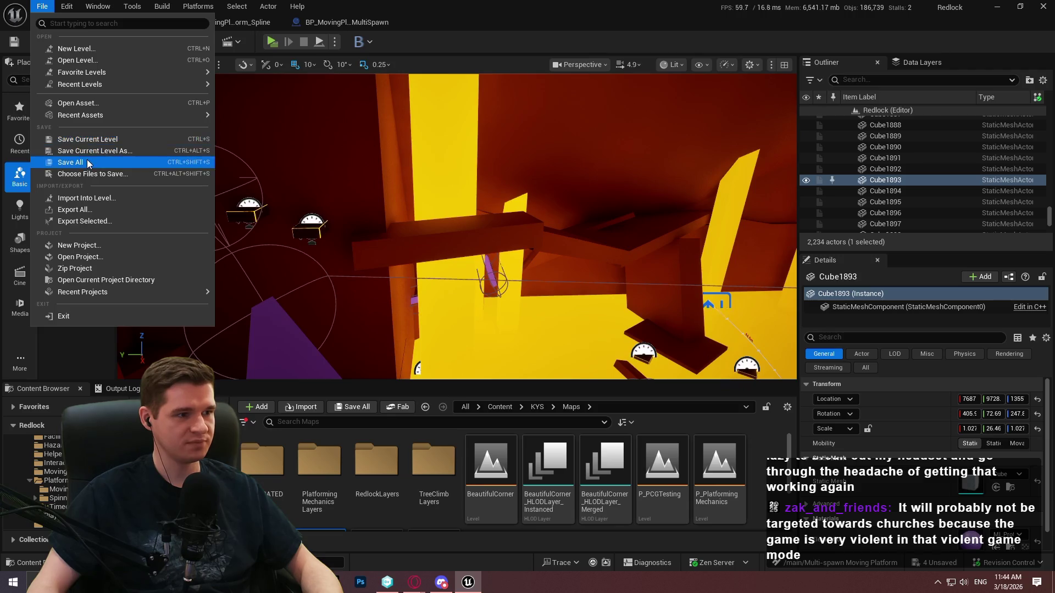
left_click(88, 164)
left_click(541, 419)
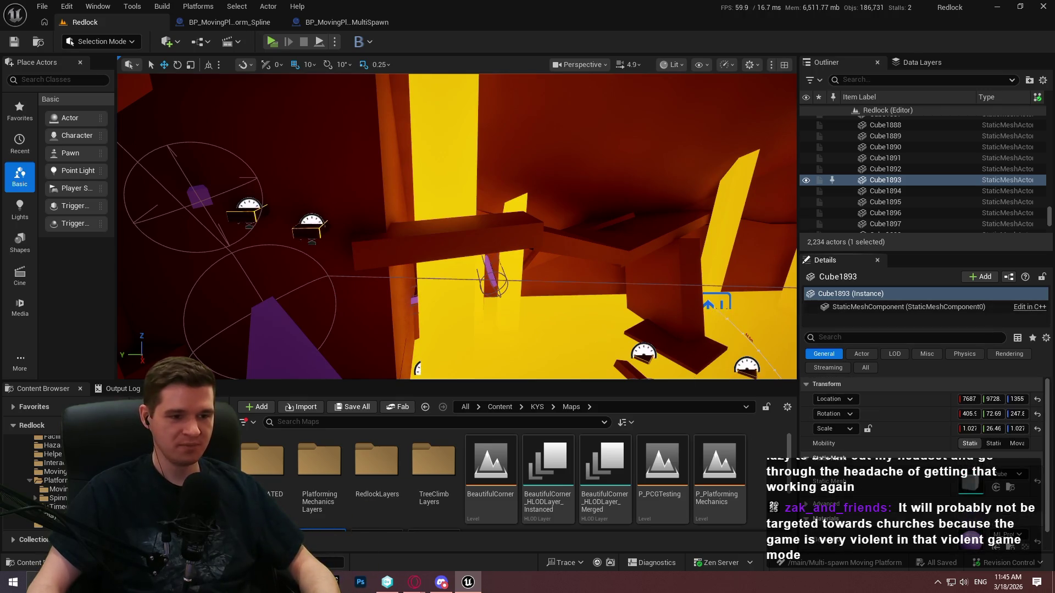
- Fly around the level to inspect the dark red wall, gauges and wireframe box
key("w")
key("s")
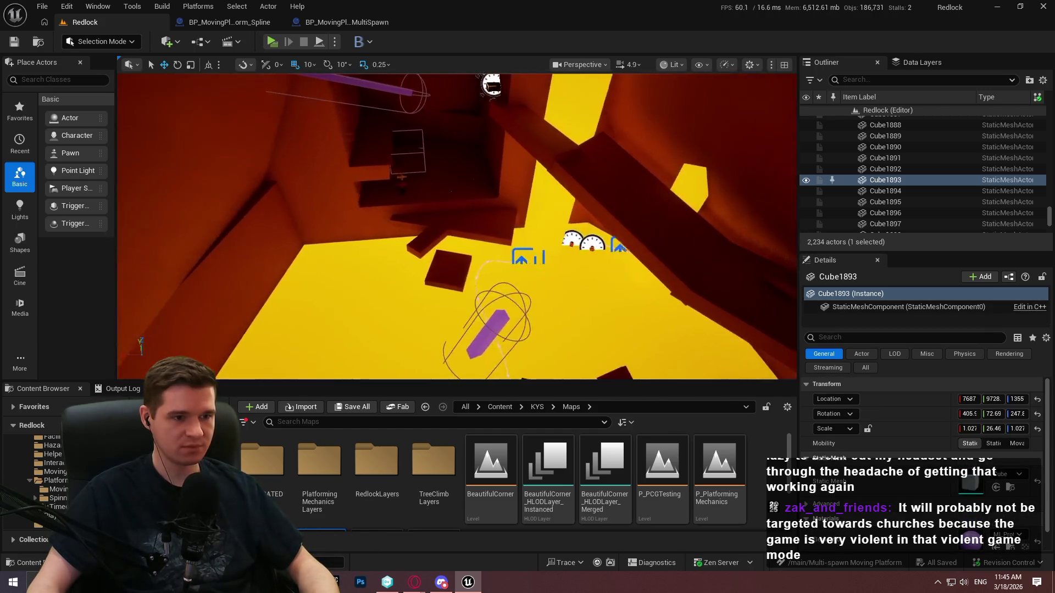
key("a")
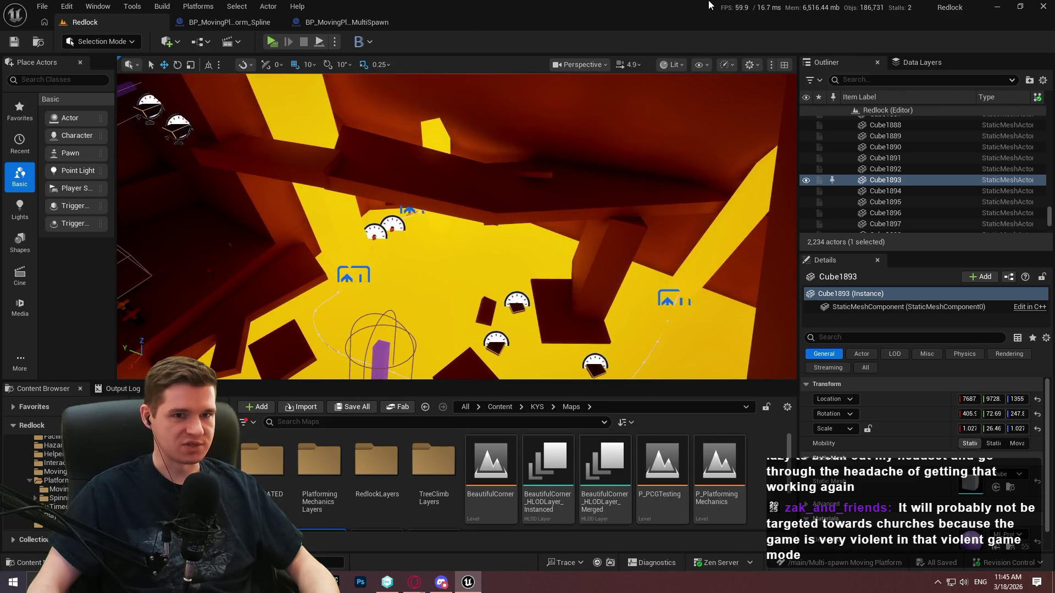
key("w")
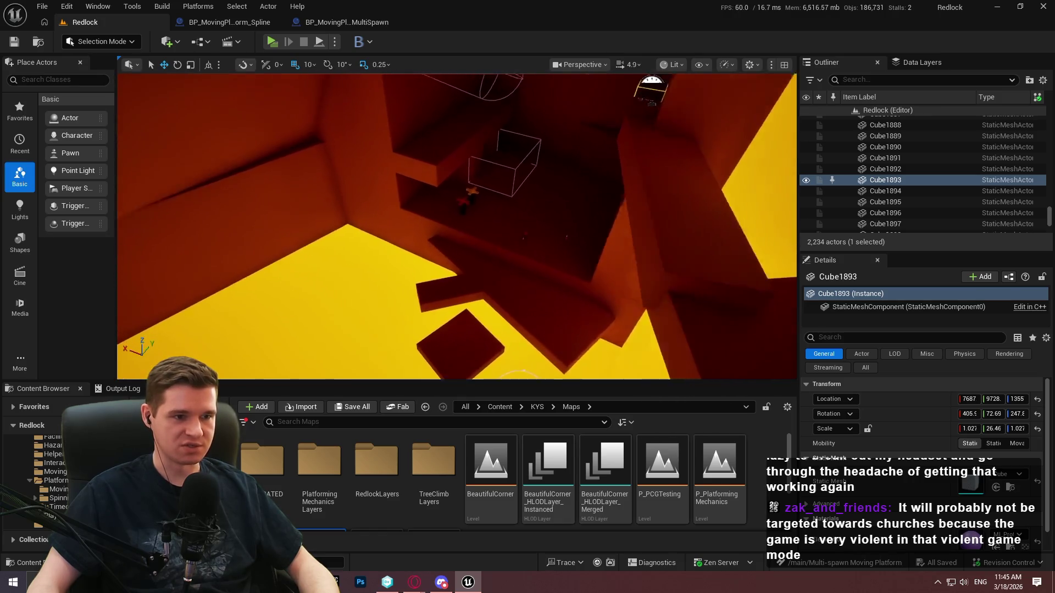
key("s")
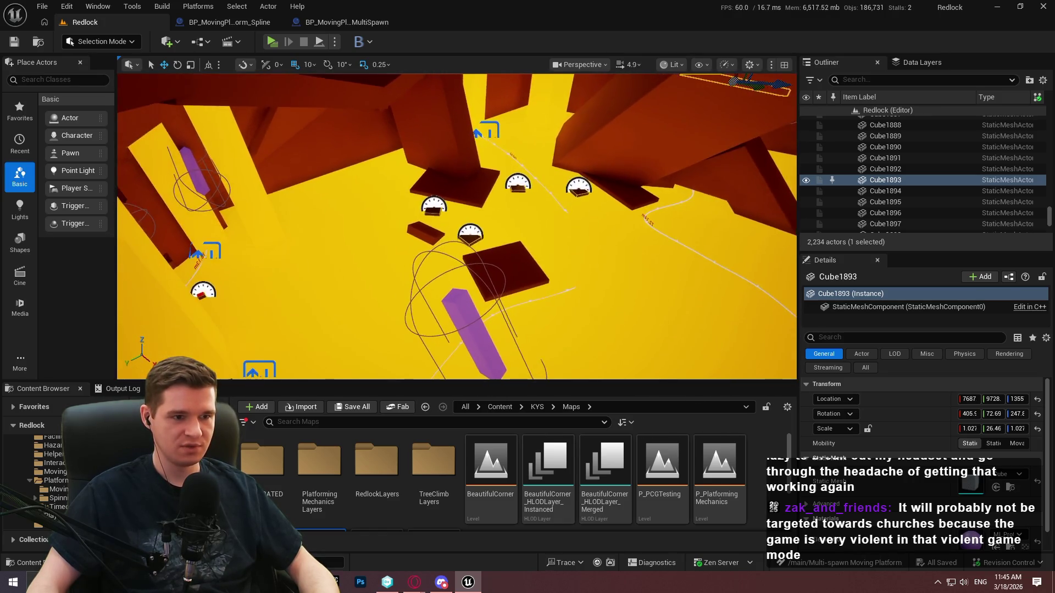
key("d")
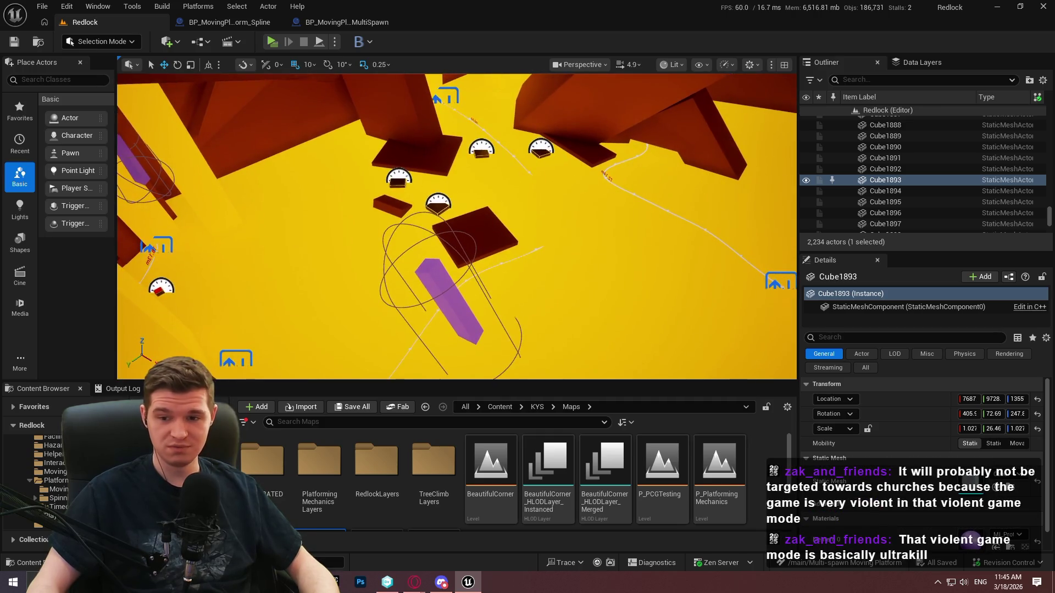
key("w")
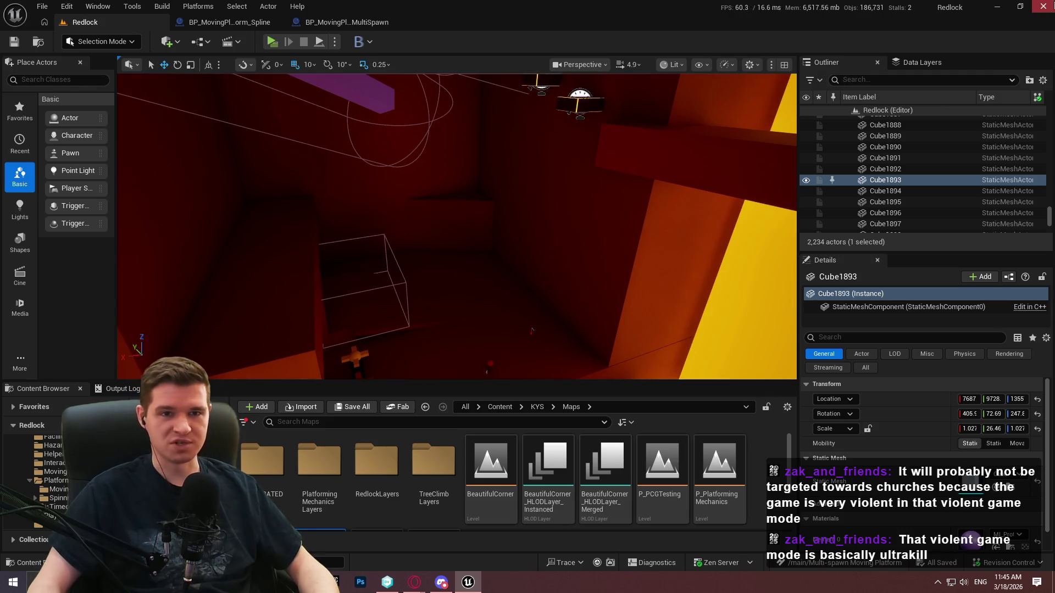
left_click(1043, 8)
- Finish the comment with 'in level 6, room 1' and check in the six changes as changeset 192
left_click(54, 68)
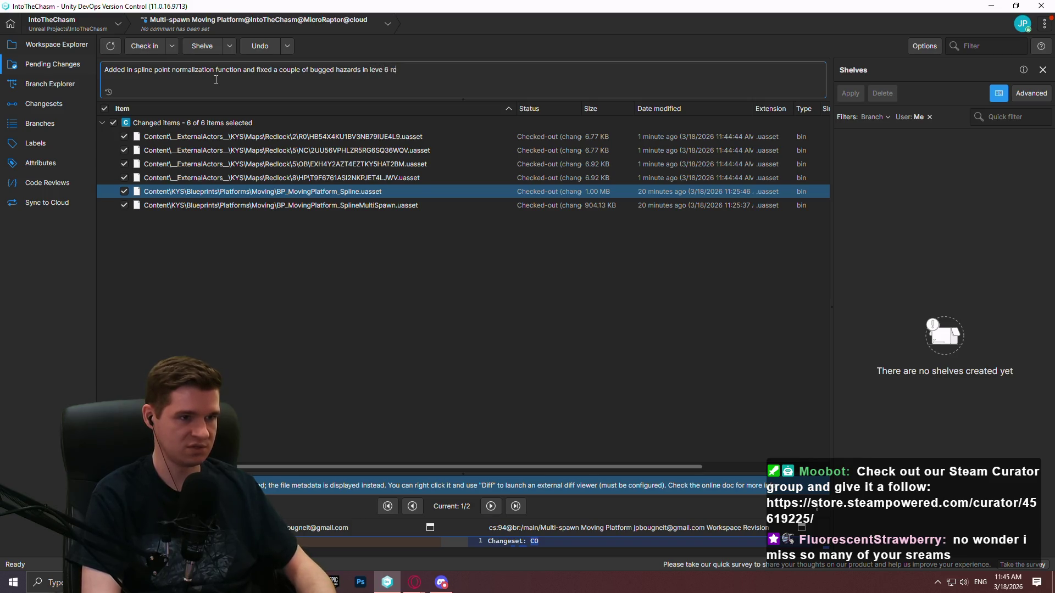
type("6")
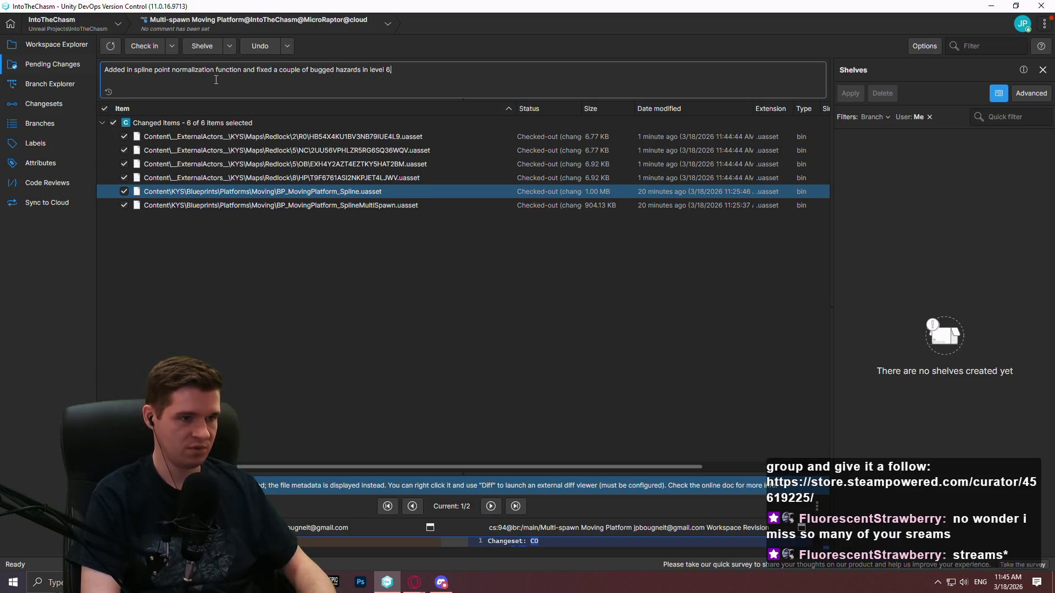
type(", room 1")
key("ctrl+Return")
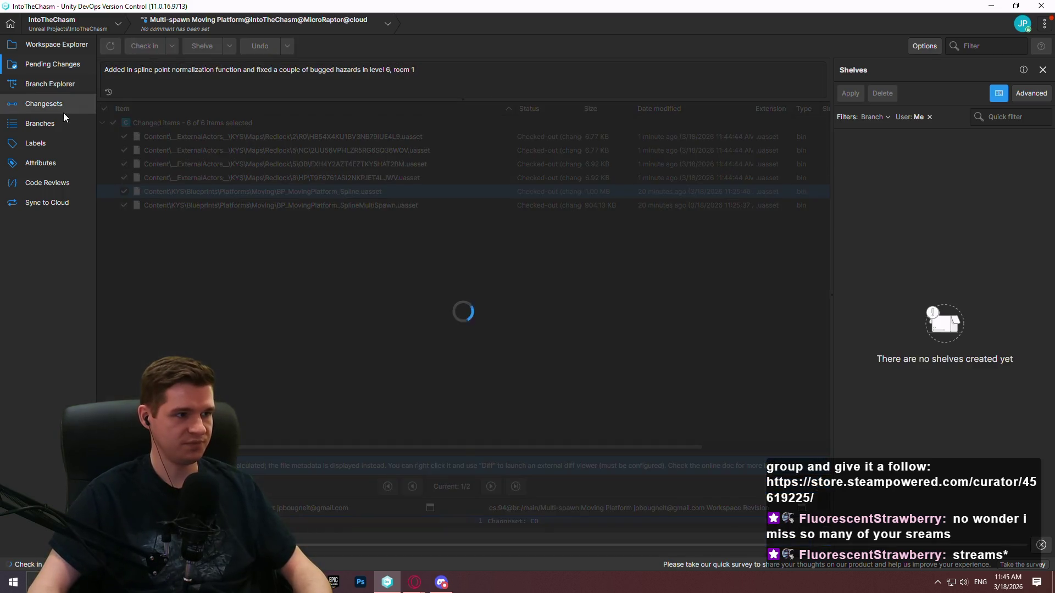
left_click(58, 87)
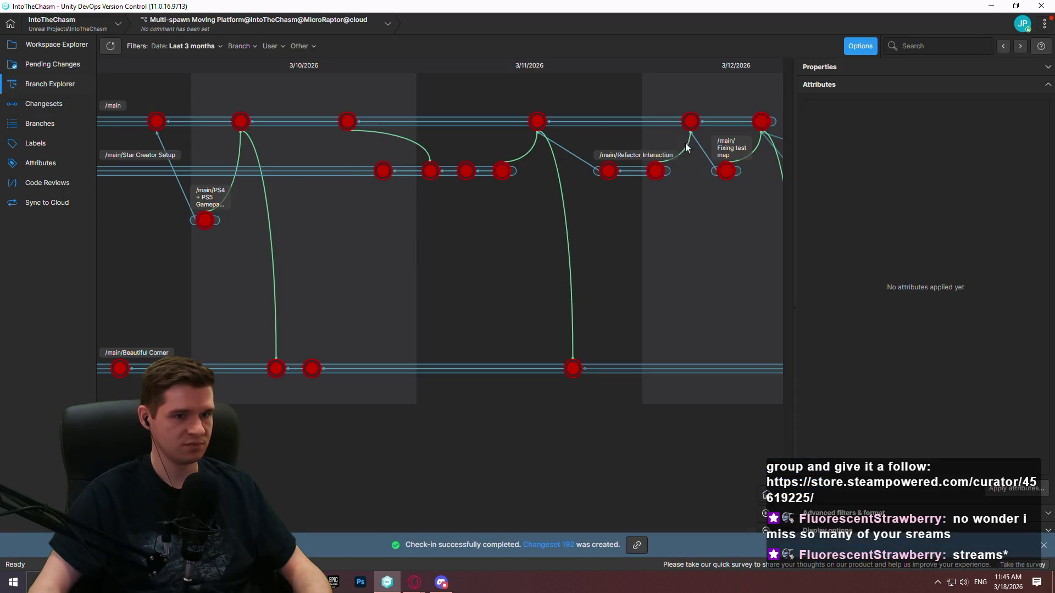
- Merge changeset 192 into /main, checking in with comment 'Multi-spawn moving platforms to main'
right_click(679, 173)
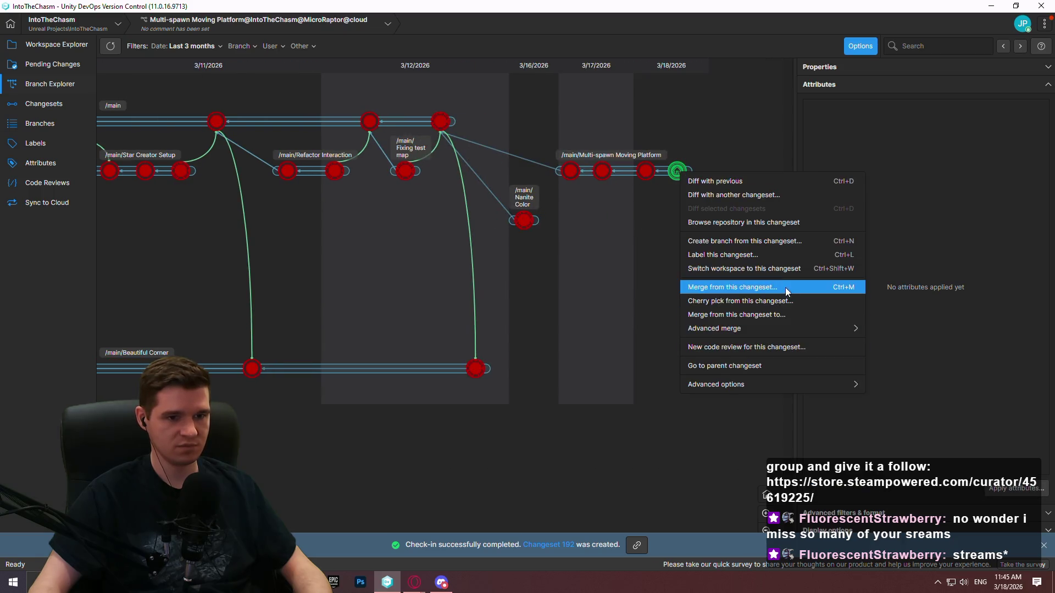
left_click(767, 314)
double_click(377, 241)
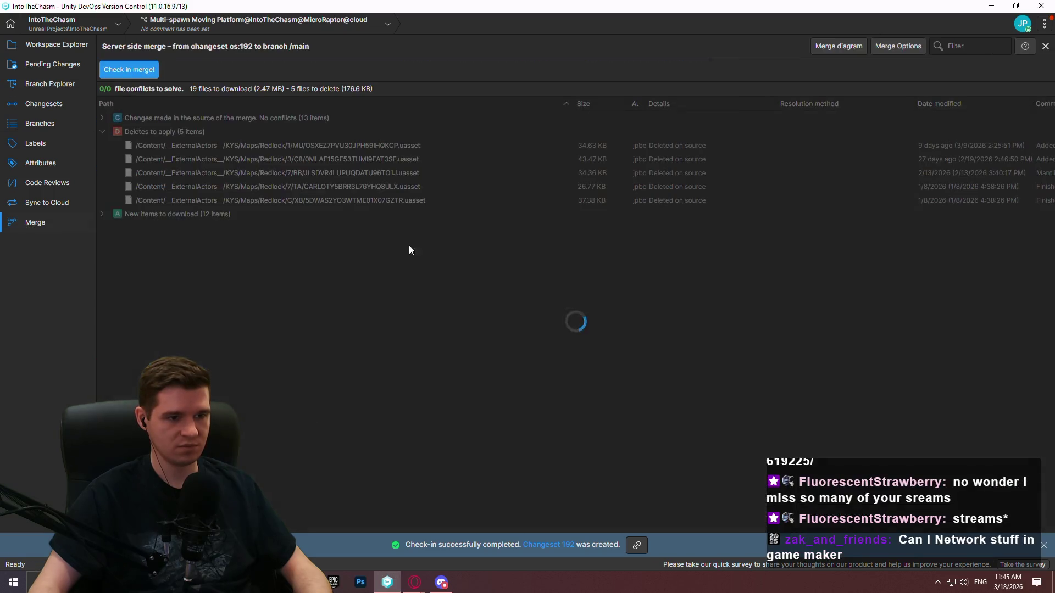
left_click(115, 70)
type("M")
type("Mu")
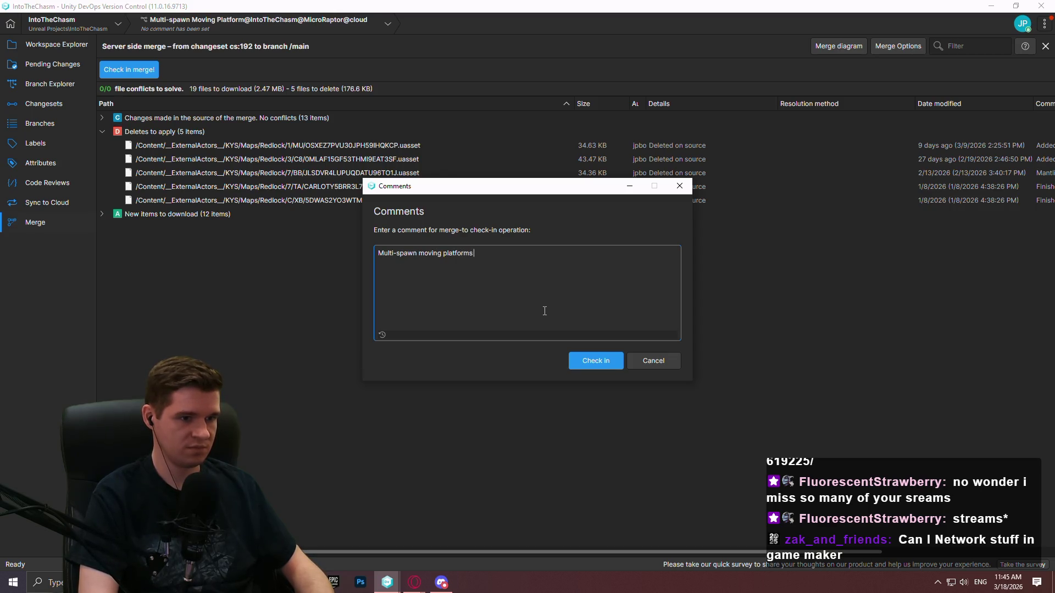
left_click(578, 365)
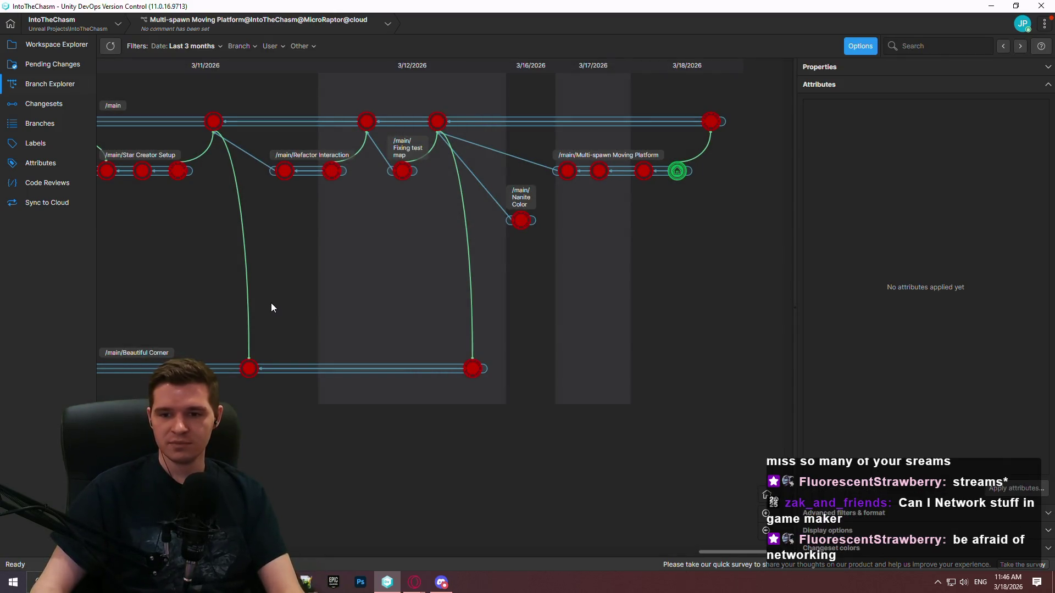
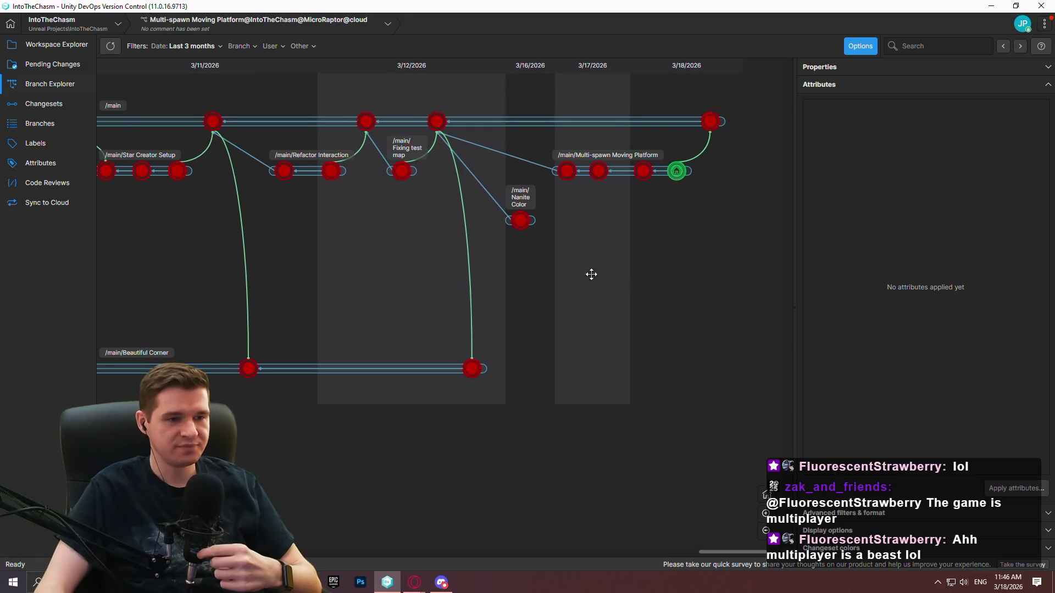
- Switch the workspace to changeset 193, main's latest changeset
left_click_drag(610, 282, 576, 282)
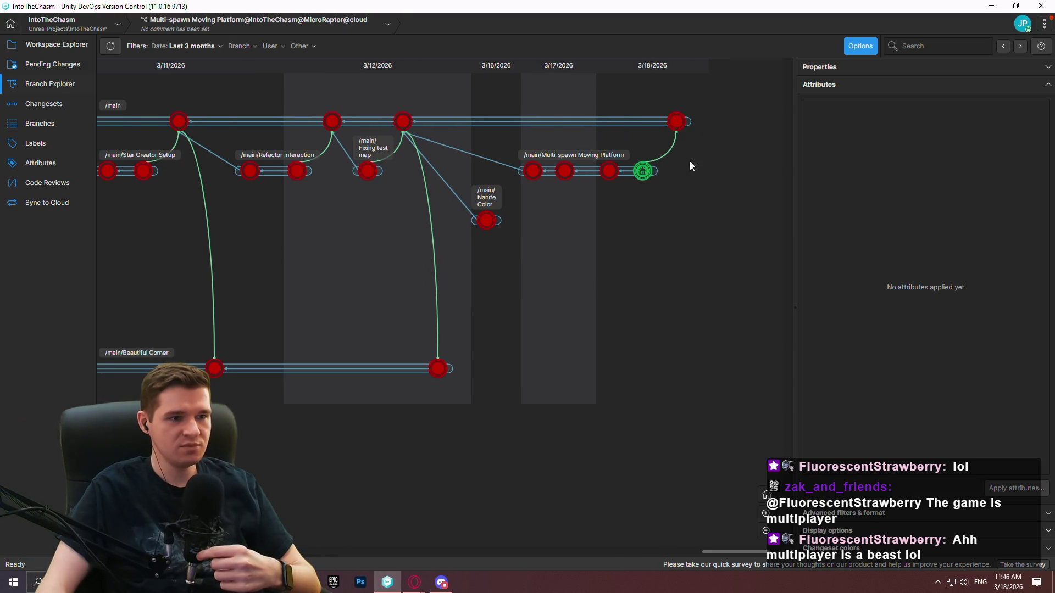
right_click(671, 122)
left_click(729, 223)
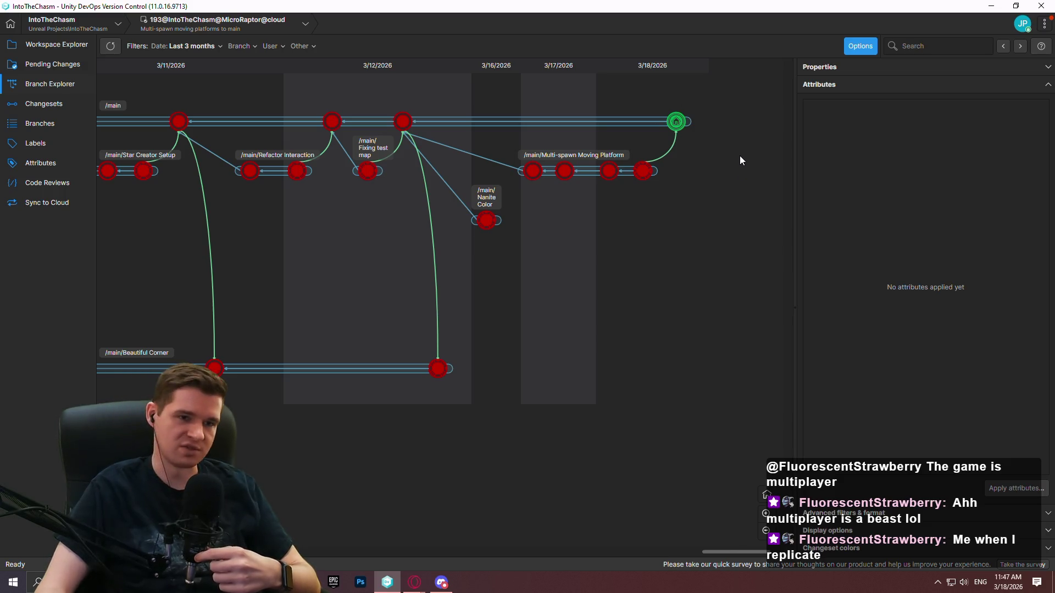
- Create branch 'Fixing blockout room lighting' from changeset 193, switch to it, and show its workspace files
right_click(687, 120)
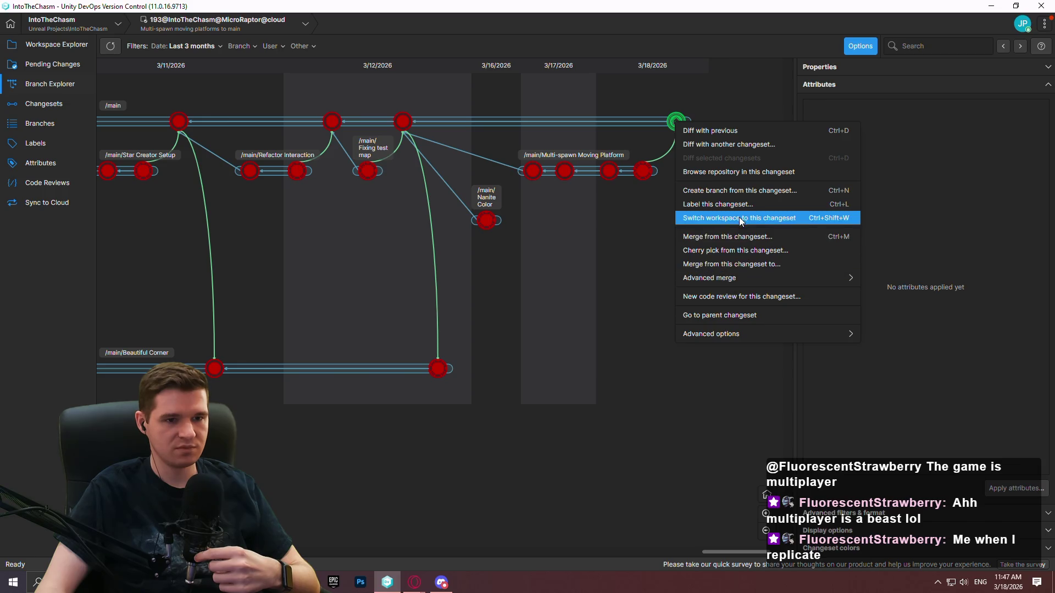
left_click(729, 189)
type("Fix")
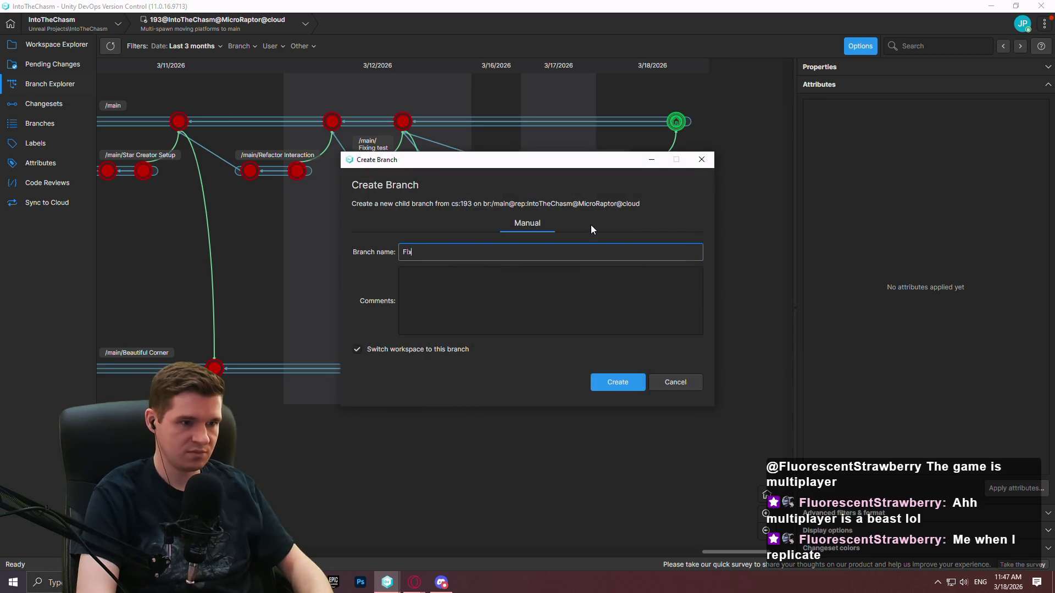
type("ing blockout room lighting")
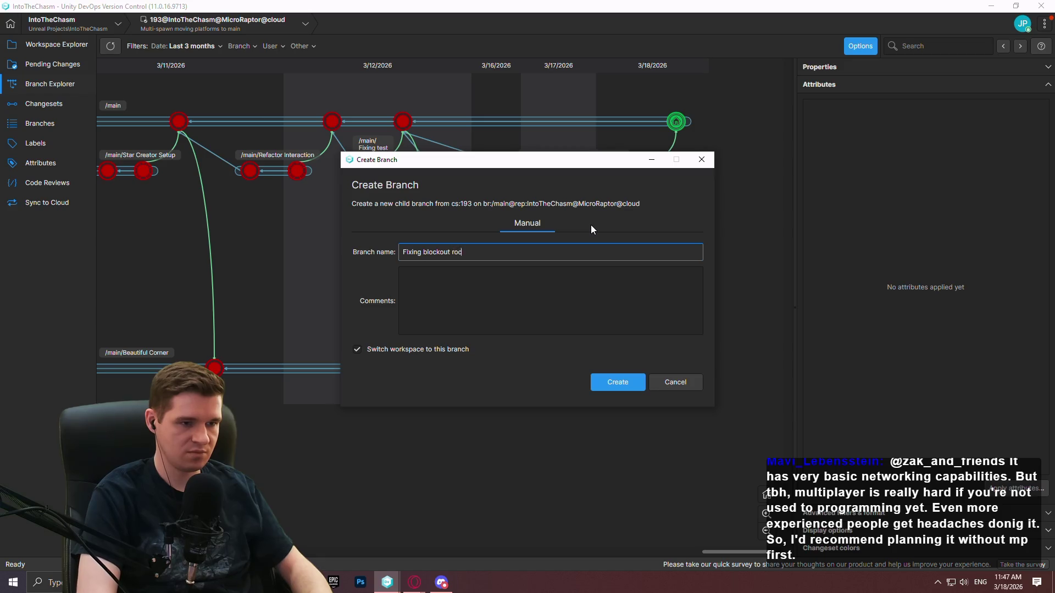
left_click(595, 382)
left_click(41, 44)
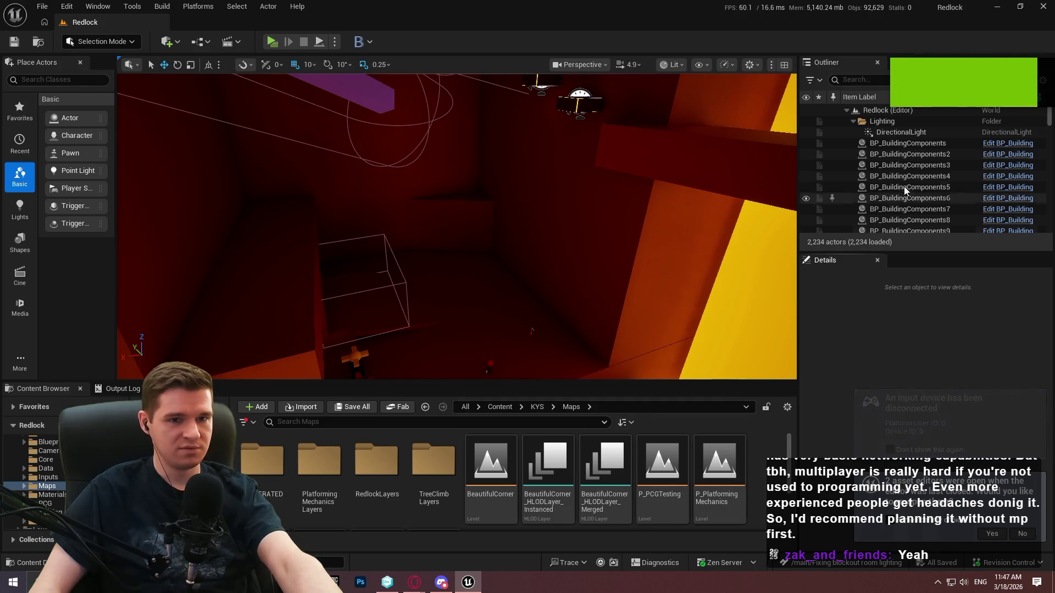
- Show the Data Layers list and expand DL_Level_6_Root and DL_Level_6_Blockout
mouse_move(633, 186)
left_mouse_down()
mouse_move(774, 100)
mouse_move(565, 134)
mouse_move(560, 117)
left_mouse_up()
key("F11")
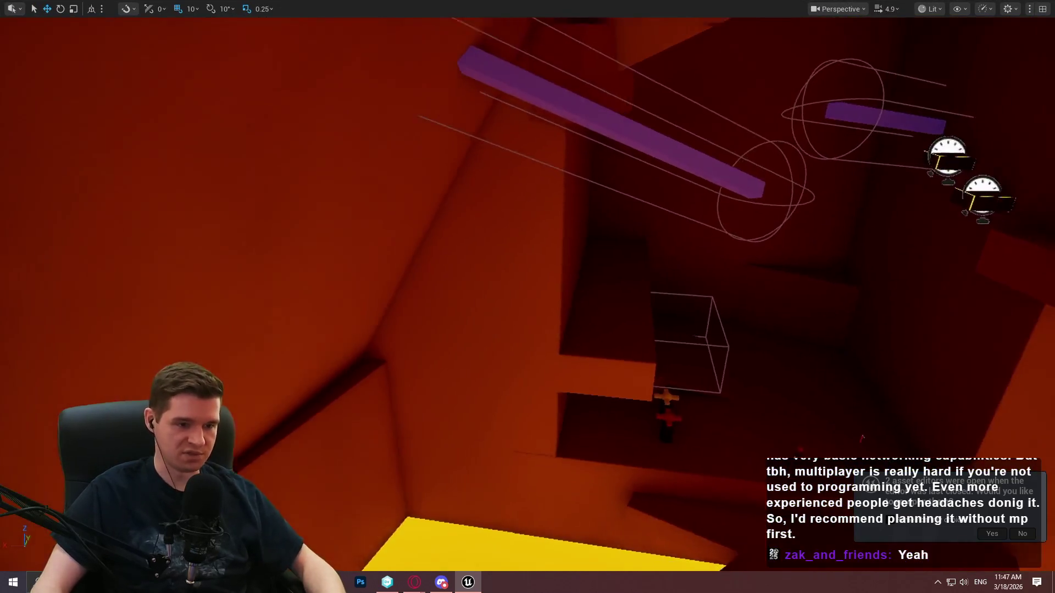
scroll(527, 296, "up", 3)
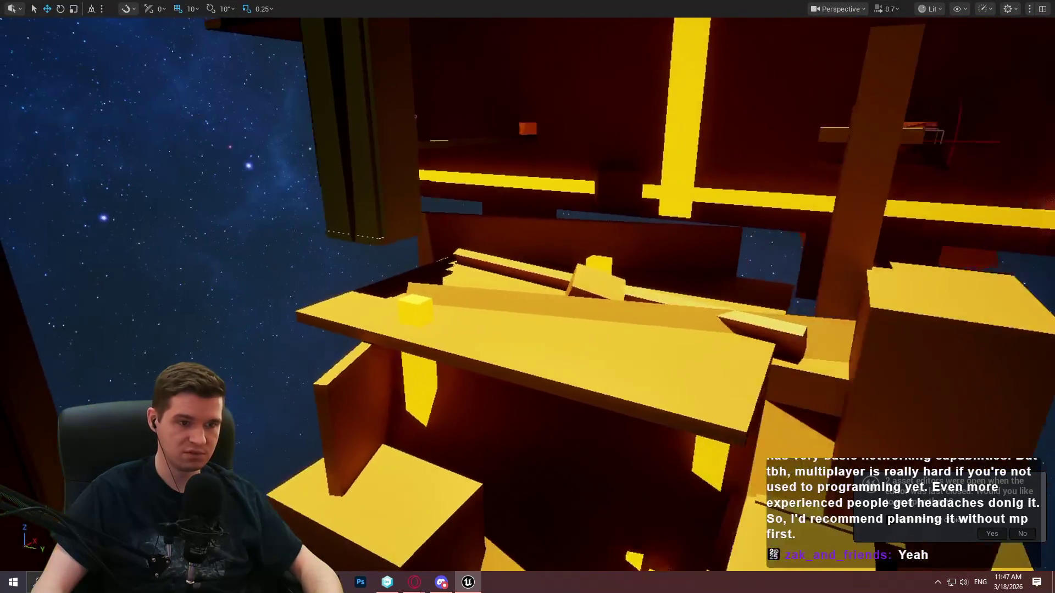
scroll(527, 296, "up", 4)
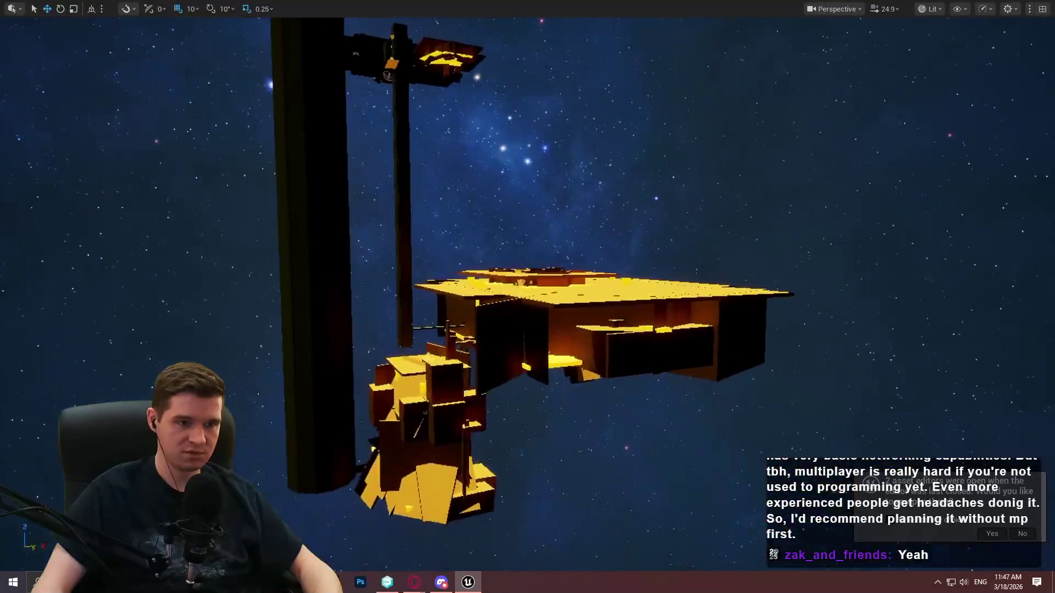
left_click_drag(560, 118, 582, 117)
key("F11")
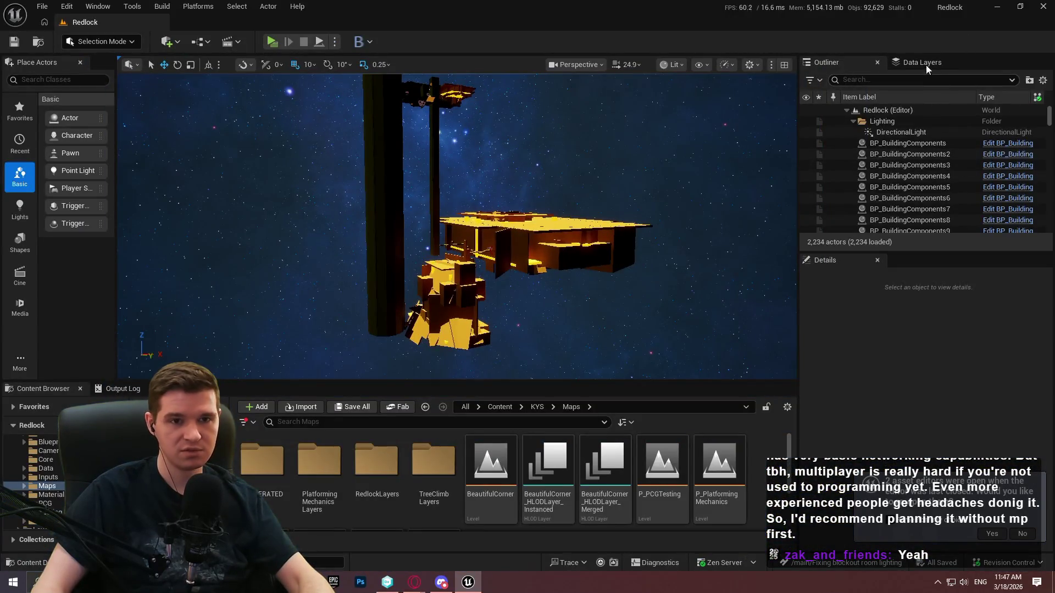
left_click(926, 65)
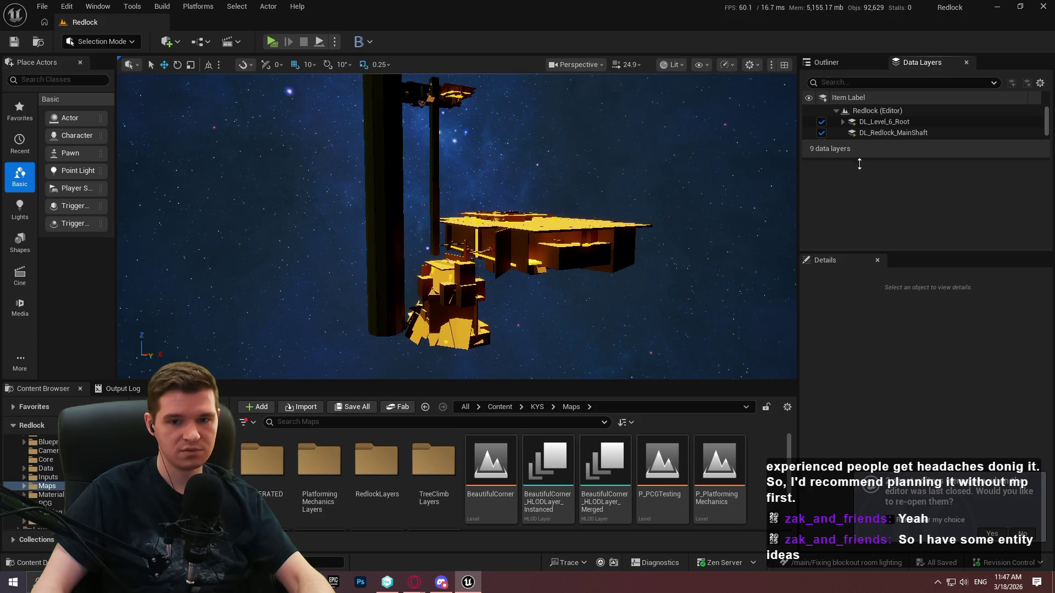
left_click_drag(859, 159, 857, 235)
left_click(843, 121)
left_click(849, 144)
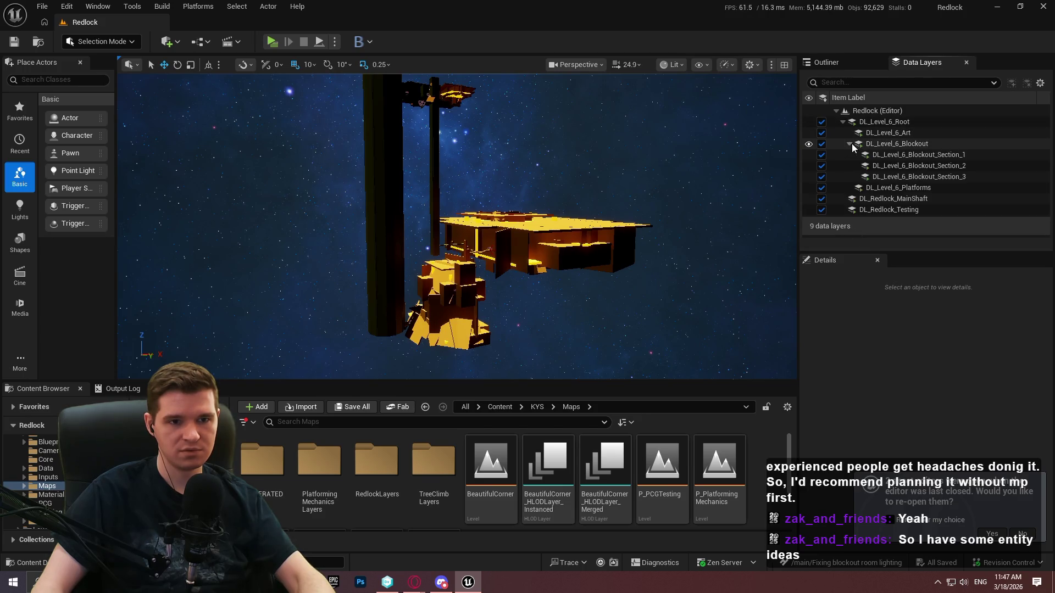
- Toggle the Blockout Section_1 and Section_2 eye icons, leaving the section geometry hidden
left_click(809, 155)
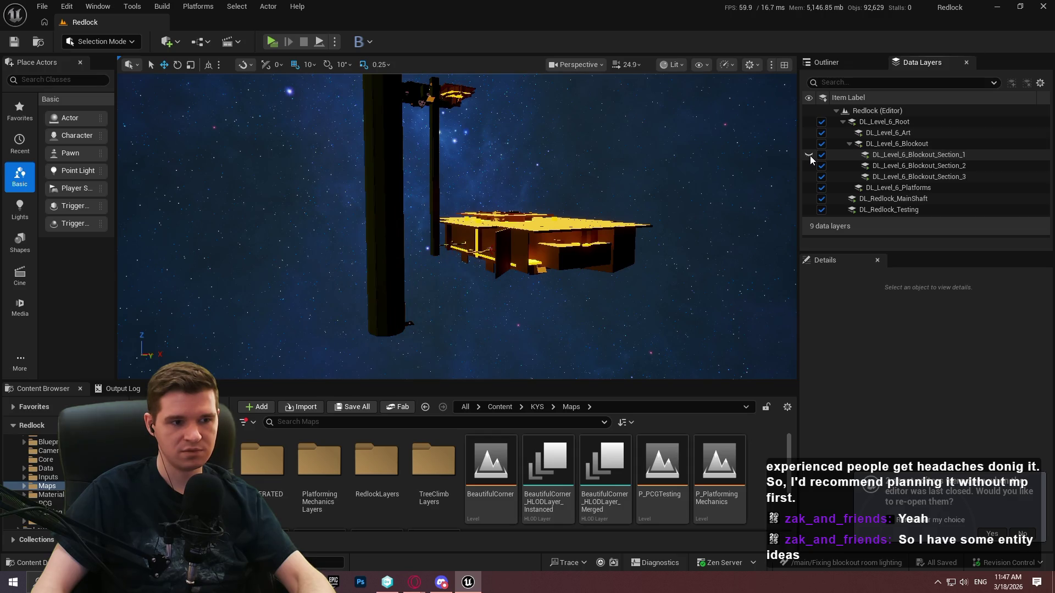
left_click(809, 157)
left_click(808, 167)
left_click(808, 167)
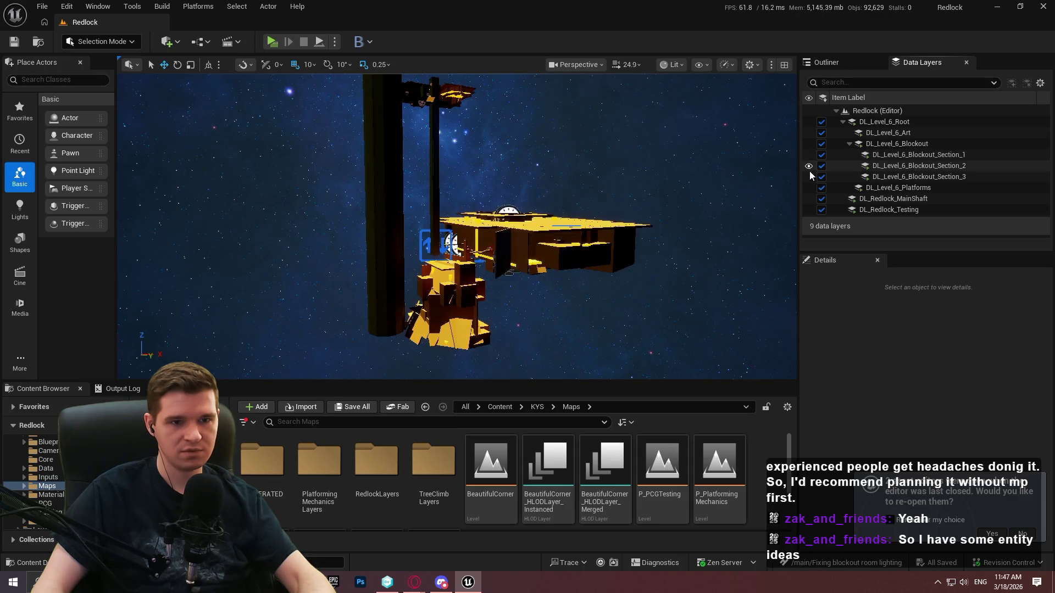
left_click(810, 167)
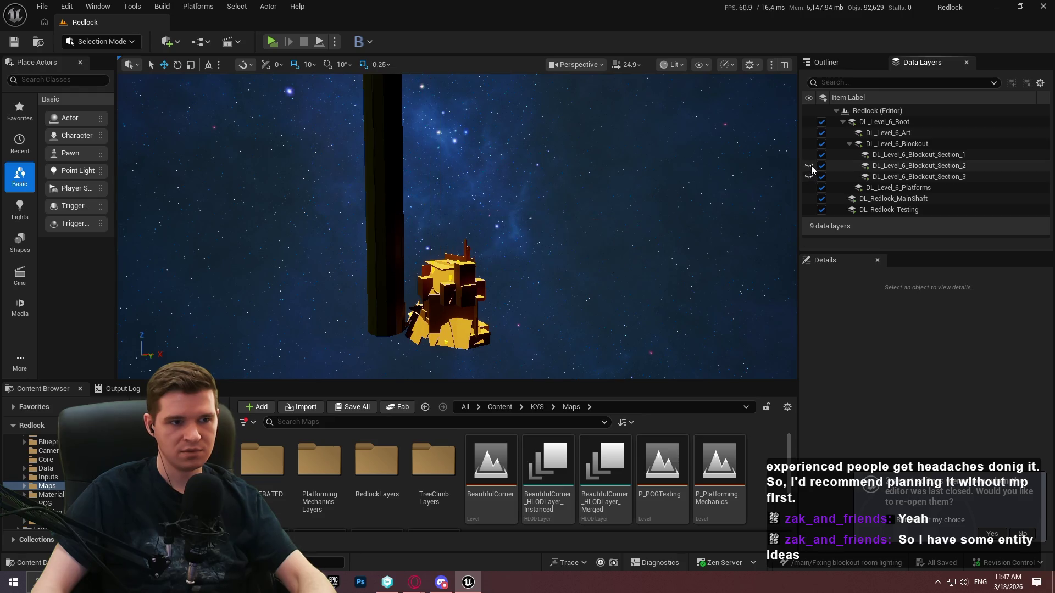
left_click(809, 157)
mouse_move(456, 226)
left_mouse_down()
mouse_move(313, 206)
mouse_move(434, 226)
left_mouse_up()
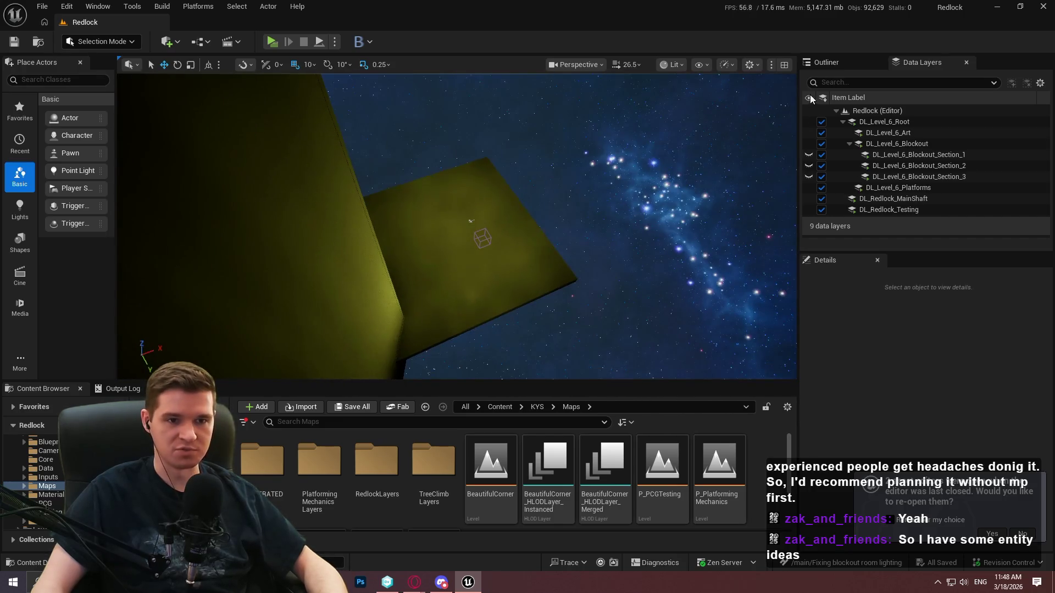
- Make Blockout Section_1, Section_2 and Section_3 visible again
left_click(808, 155)
left_click(808, 165)
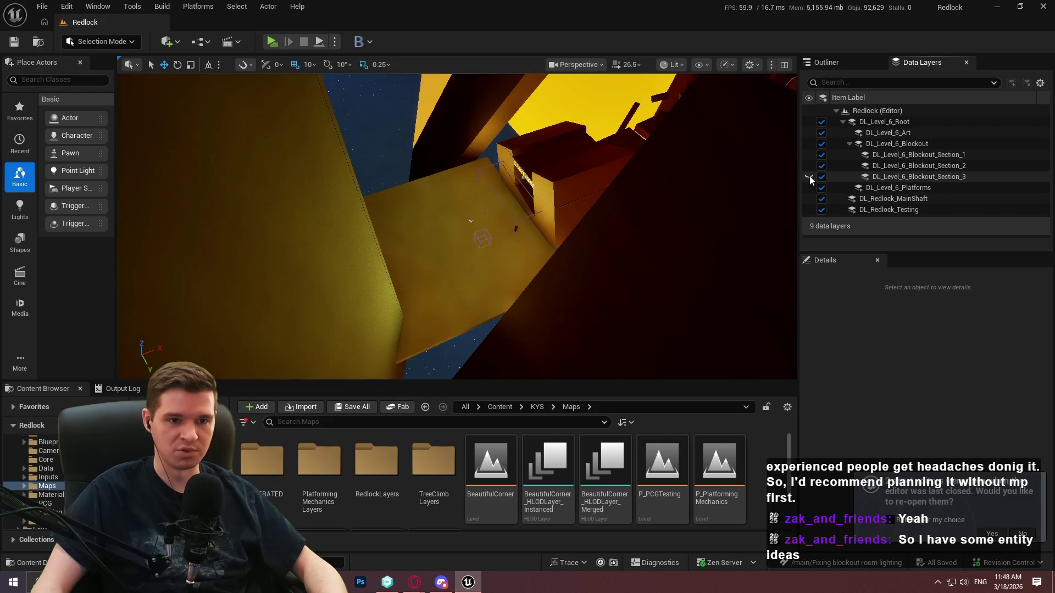
left_click(808, 176)
left_click_drag(575, 190, 549, 190)
mouse_move(923, 236)
left_mouse_down()
mouse_move(949, 151)
mouse_move(937, 195)
mouse_move(934, 186)
left_mouse_up()
- Select the PostProcessVolume near the player start and bring its Post Process Volume Settings into view
mouse_move(456, 259)
left_mouse_down()
mouse_move(457, 236)
mouse_move(395, 233)
mouse_move(454, 249)
left_mouse_up()
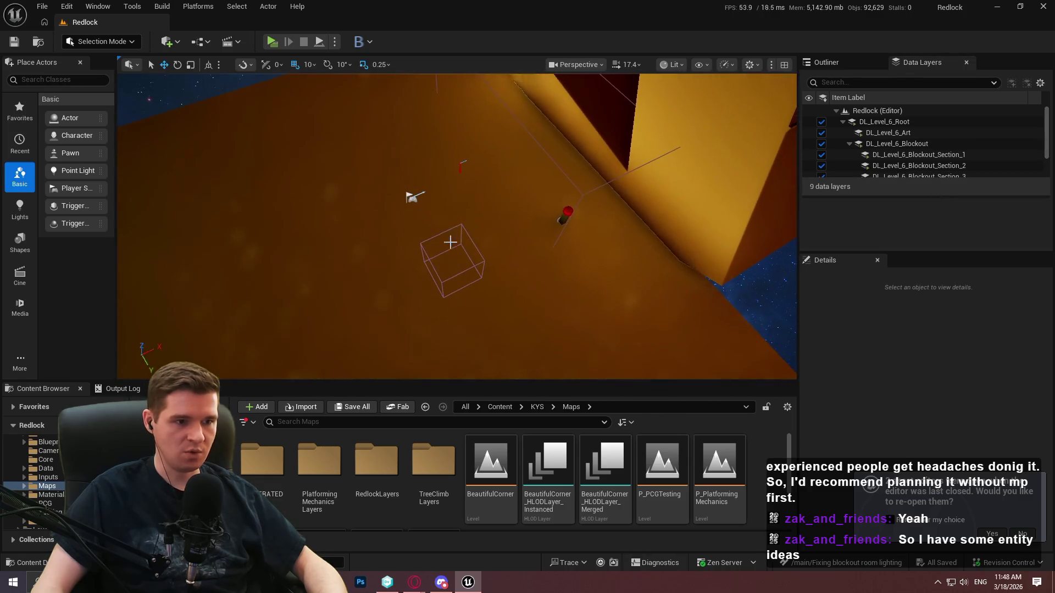
left_click(461, 226)
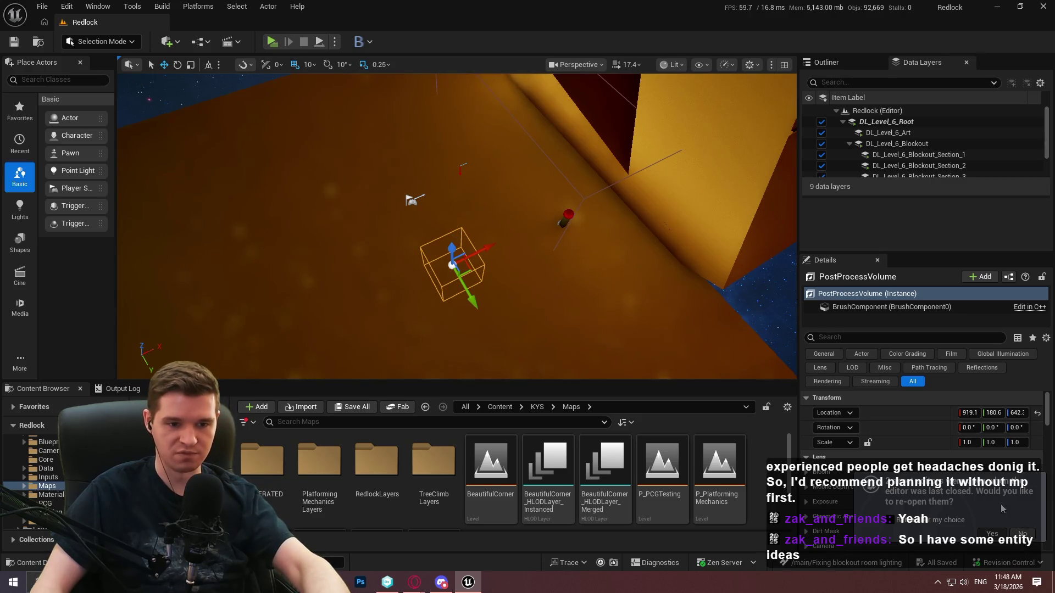
left_click_drag(1049, 414, 1050, 459)
scroll(1048, 457, "up", 2)
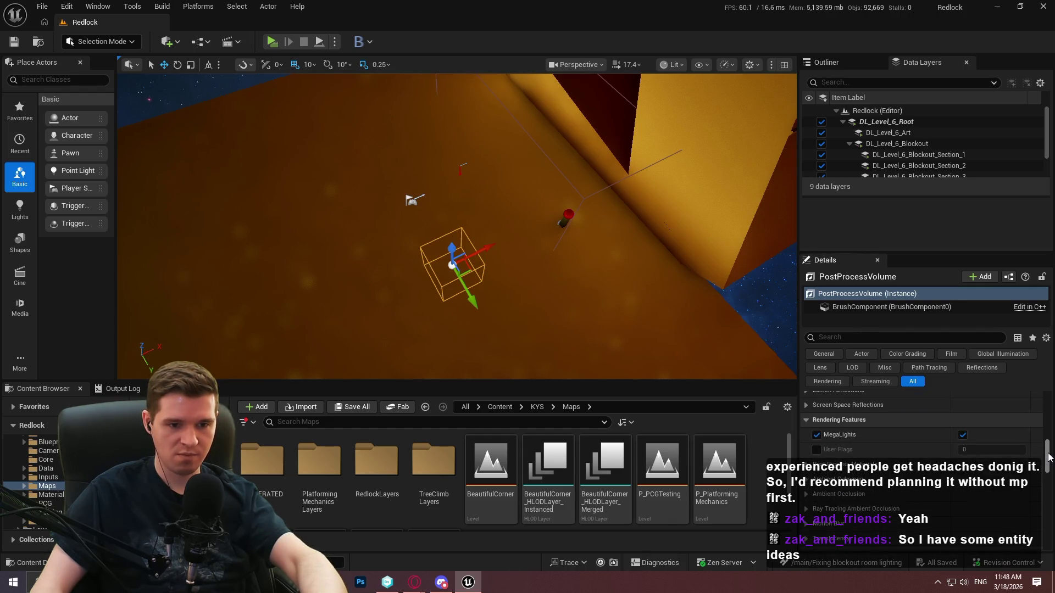
left_click_drag(1049, 457, 1046, 495)
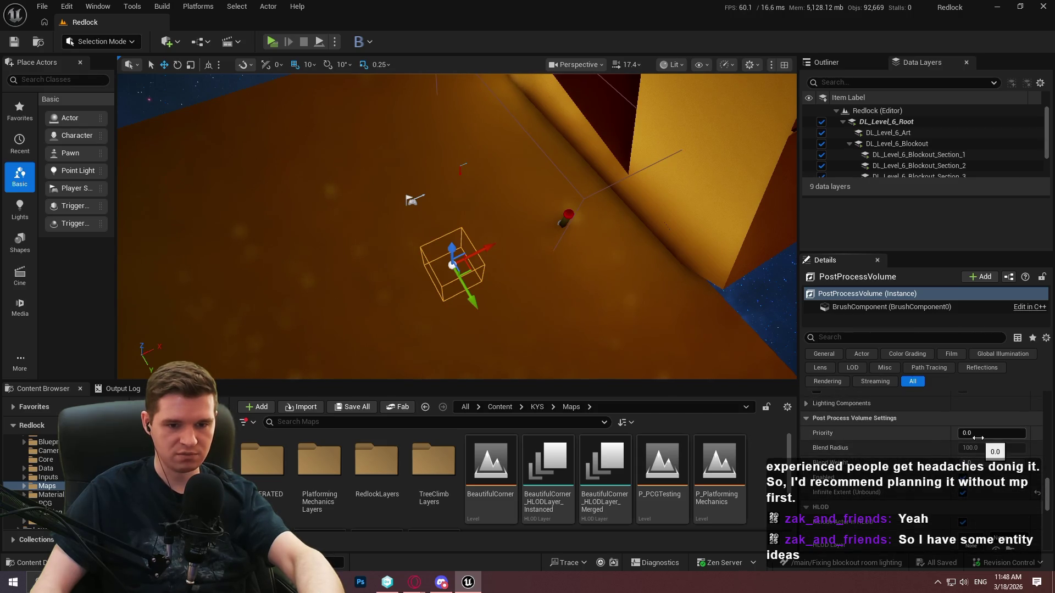
mouse_move(818, 438)
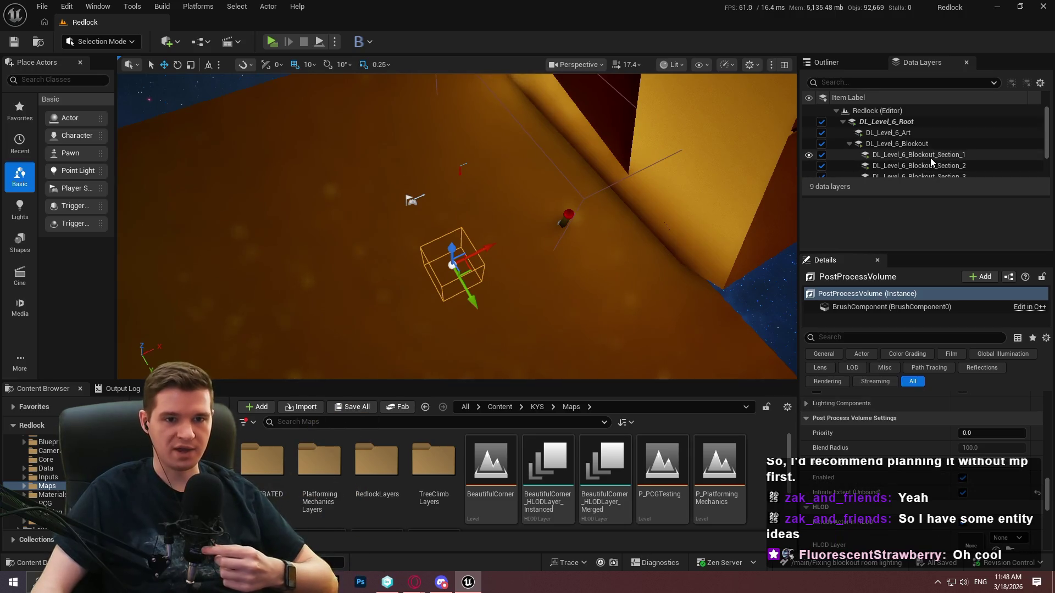
- Make Blockout Section_1 the current data layer
double_click(919, 155)
scroll(520, 225, "up", 2)
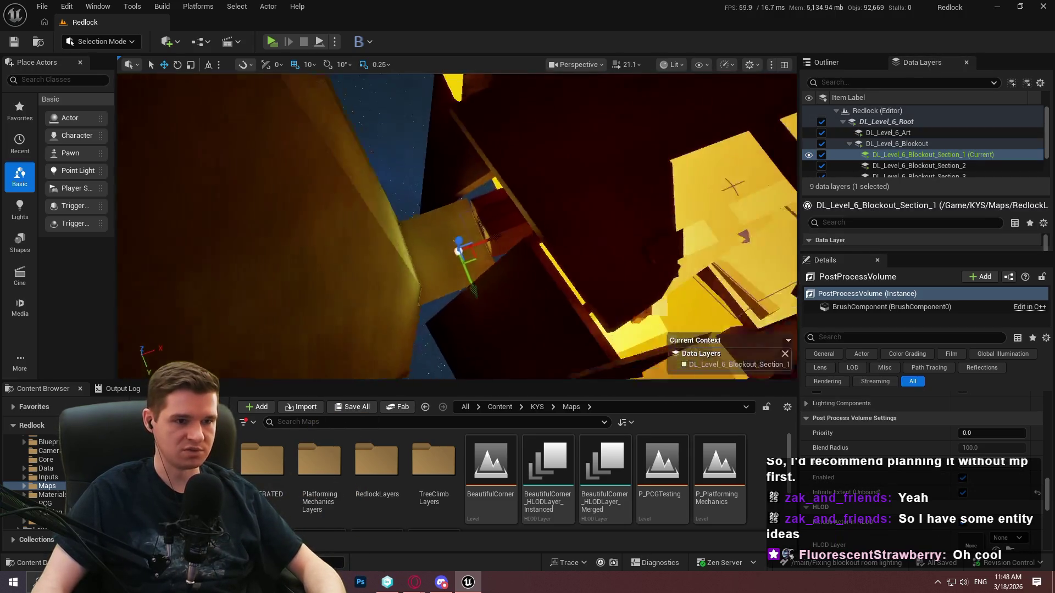
scroll(521, 224, "up", 2)
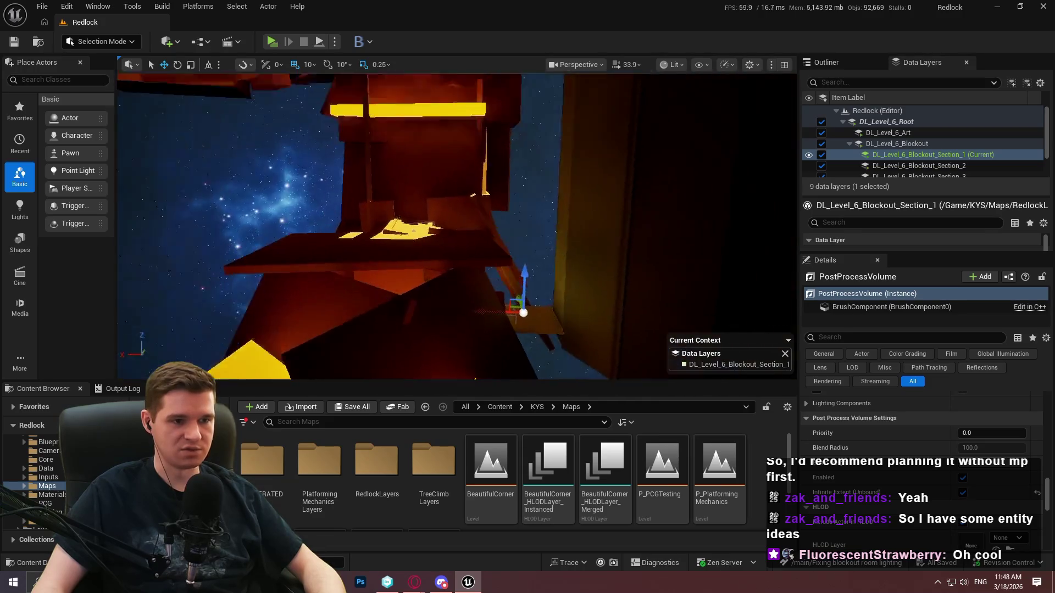
mouse_move(614, 321)
left_mouse_down()
mouse_move(550, 308)
mouse_move(624, 302)
mouse_move(555, 330)
left_mouse_up()
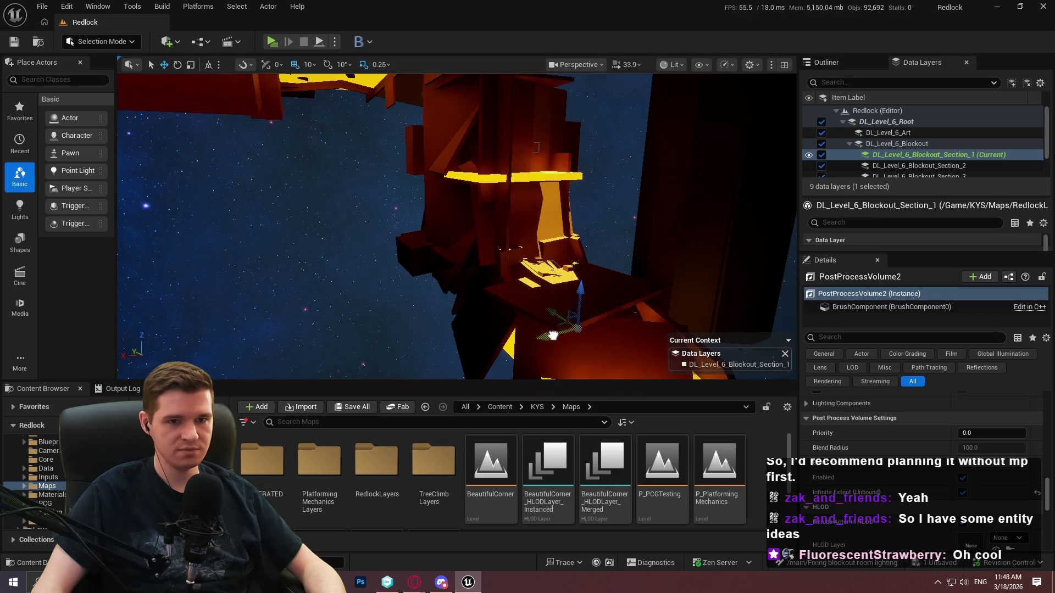
- Duplicate the PostProcessVolume into Section_1 and scale it into a large cube around the blockout
mouse_move(605, 301)
left_mouse_down()
mouse_move(550, 302)
mouse_move(489, 283)
left_mouse_up()
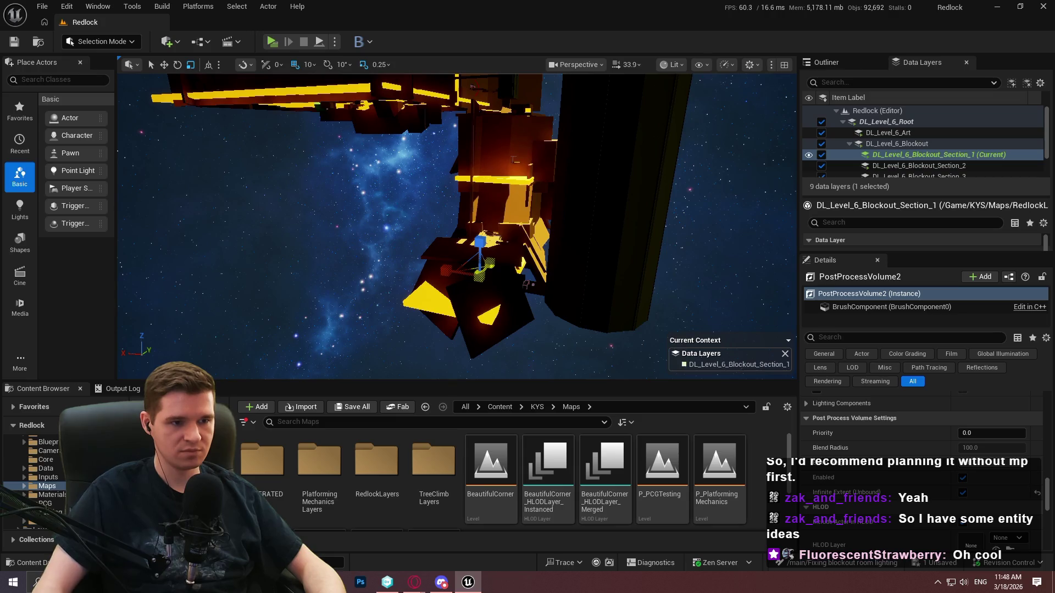
left_click_drag(446, 270, 415, 293)
left_click_drag(526, 284, 529, 285)
left_click_drag(481, 246, 481, 165)
key("w")
key("r")
mouse_move(476, 165)
left_mouse_down()
mouse_move(442, 197)
mouse_move(496, 249)
left_mouse_up()
key("w")
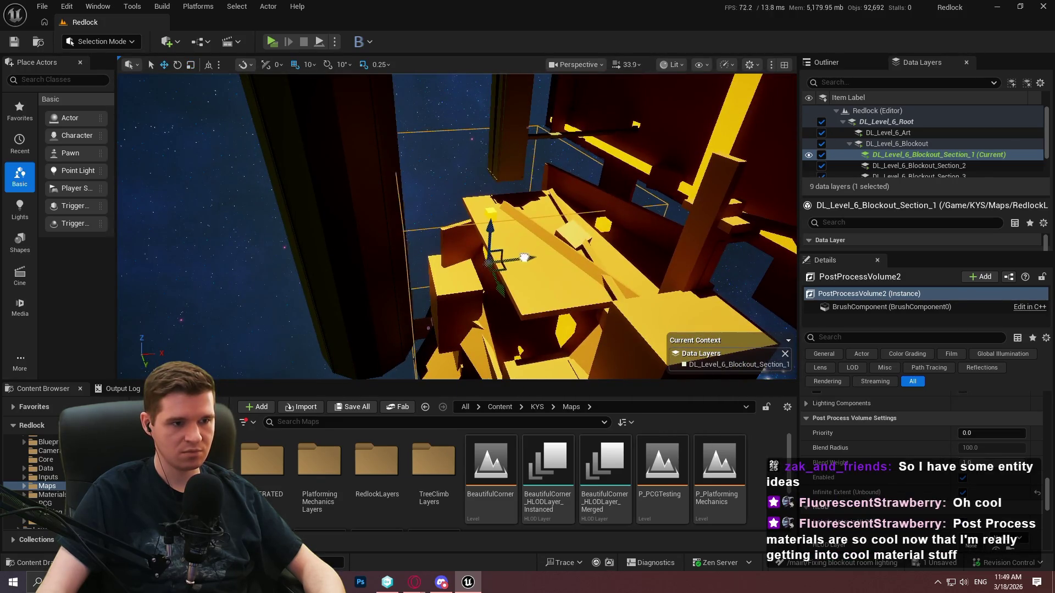
left_click_drag(495, 250, 442, 265)
- Check PostProcessVolume2's coverage in the maximized viewport and run a console command
key("F11")
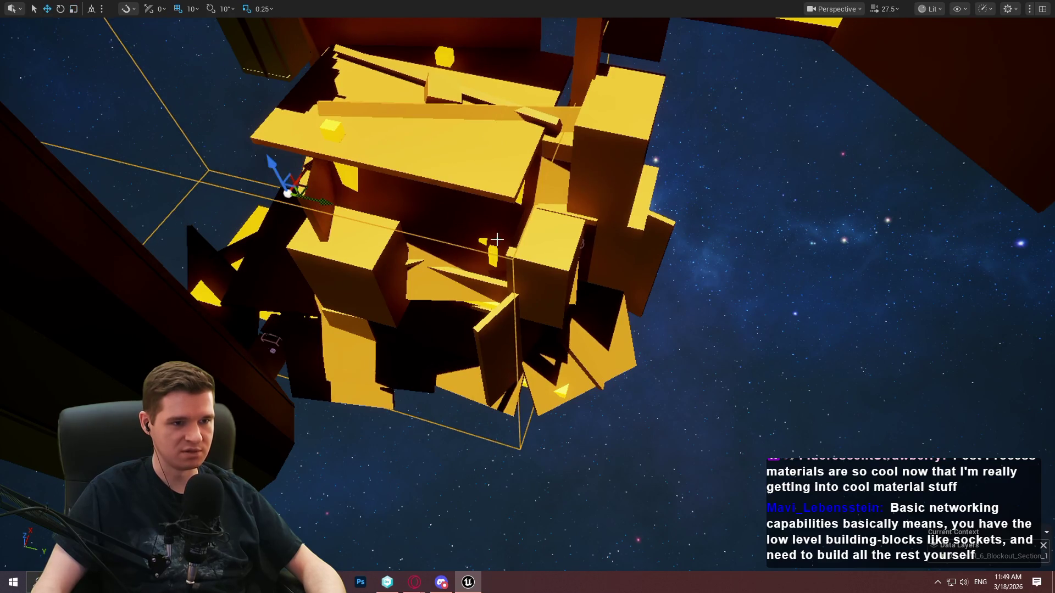
mouse_move(407, 213)
left_mouse_down()
mouse_move(384, 222)
mouse_move(330, 193)
mouse_move(412, 212)
left_mouse_up()
scroll(527, 297, "down", 2)
key("grave")
key("Return")
key("F11")
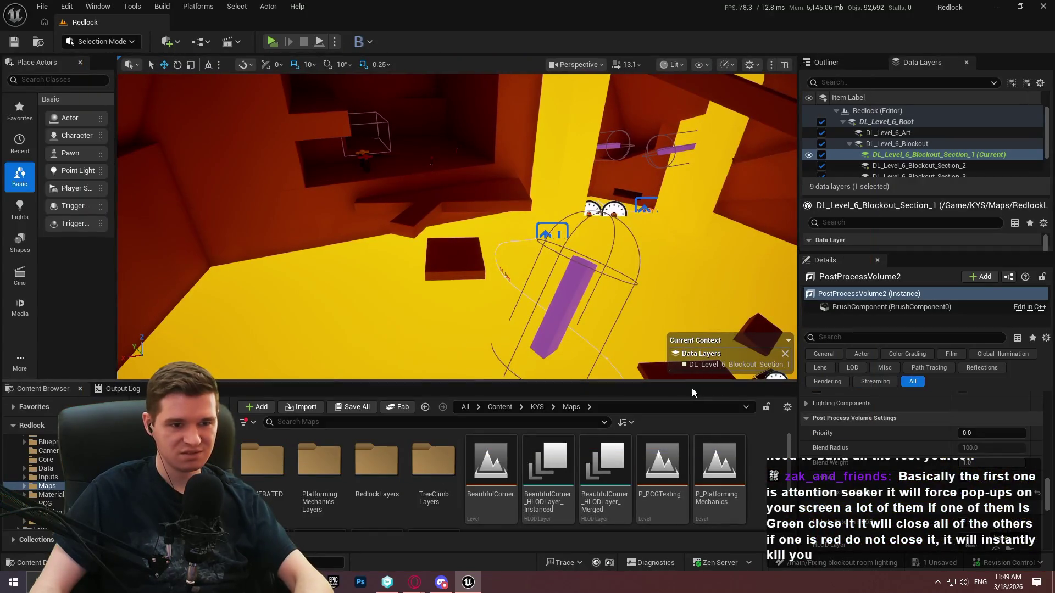
- Expand PostProcessVolume2's Exposure category to reveal Metering Mode and Exposure Compensation
left_click_drag(685, 383, 686, 423)
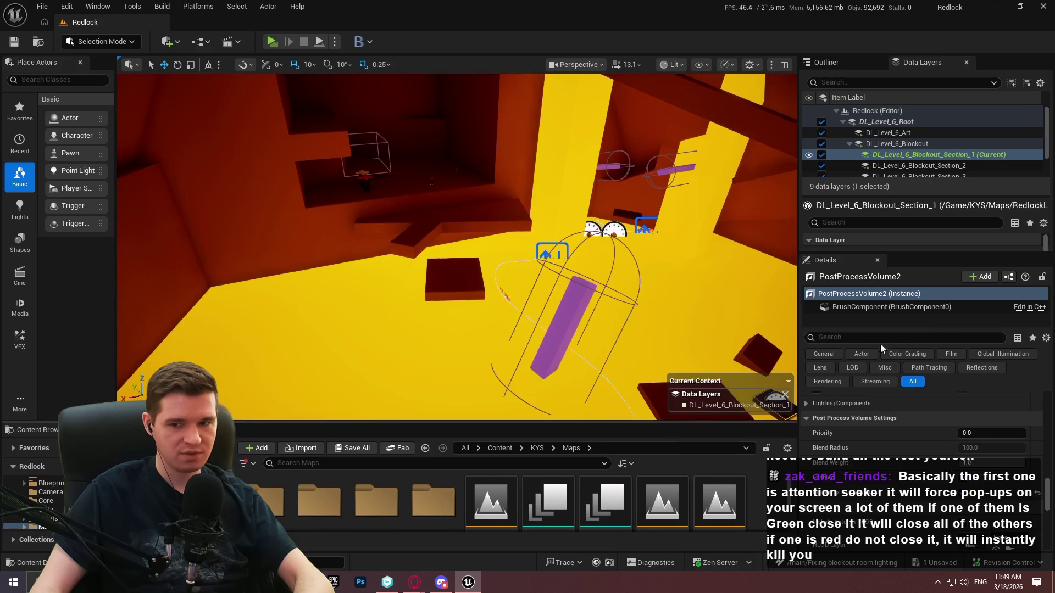
scroll(995, 434, "down", 3)
scroll(928, 442, "down", 5)
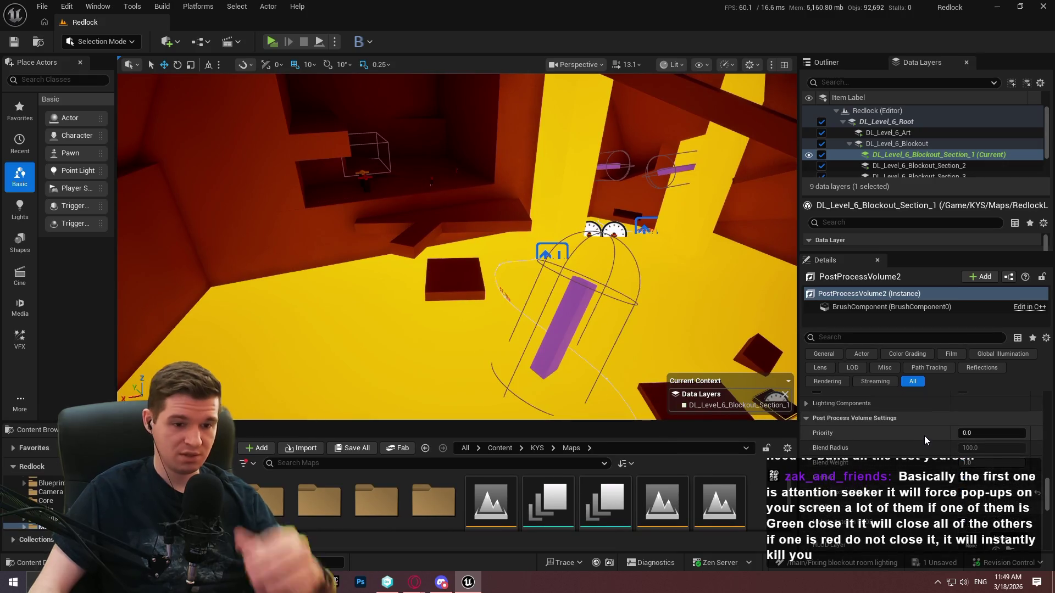
scroll(923, 437, "up", 3)
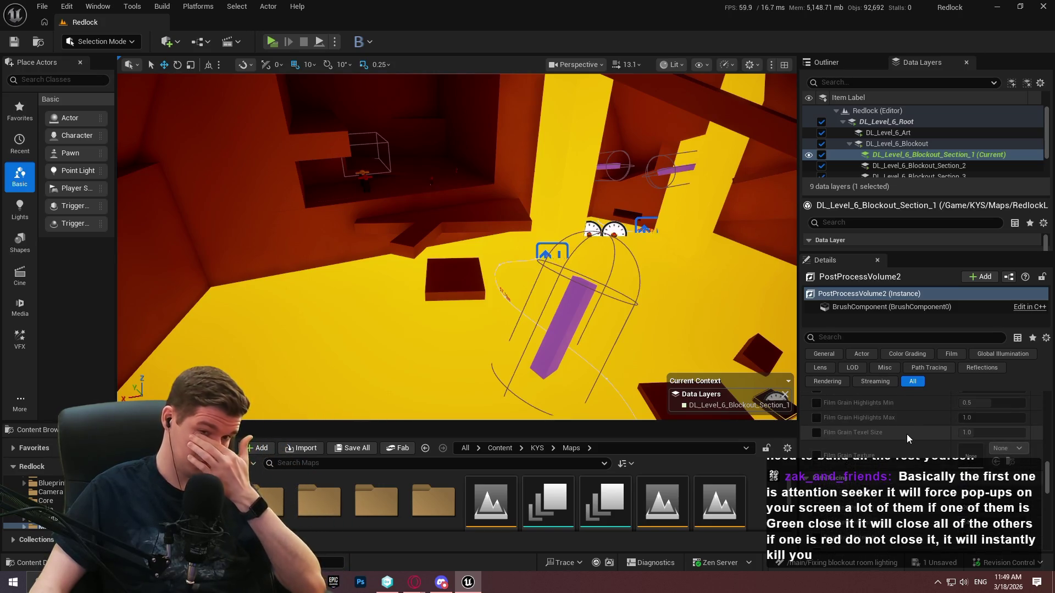
scroll(906, 431, "down", 5)
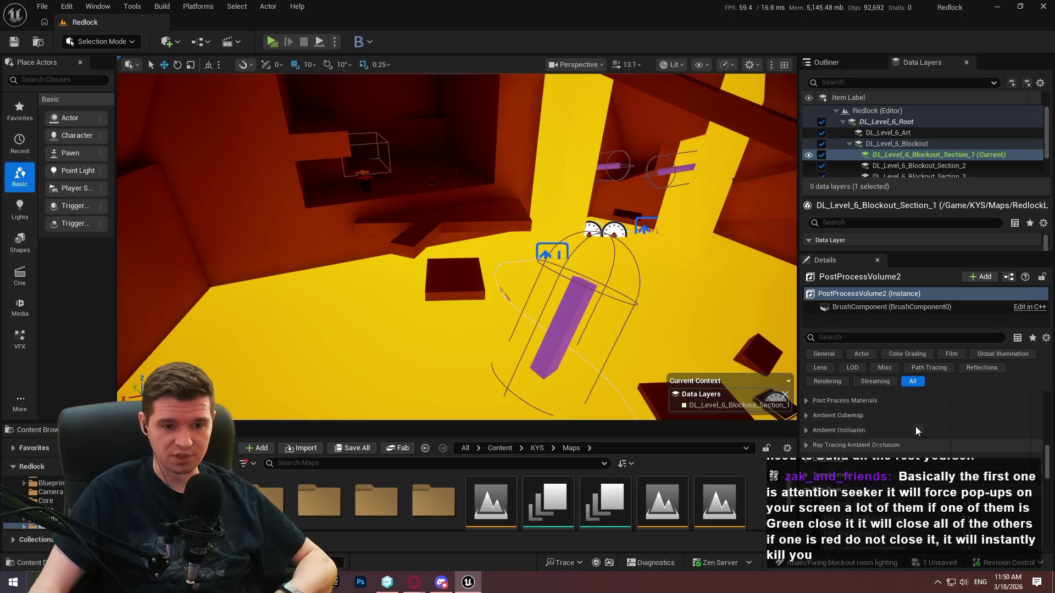
left_click_drag(1048, 461, 1048, 434)
scroll(1049, 433, "up", 4)
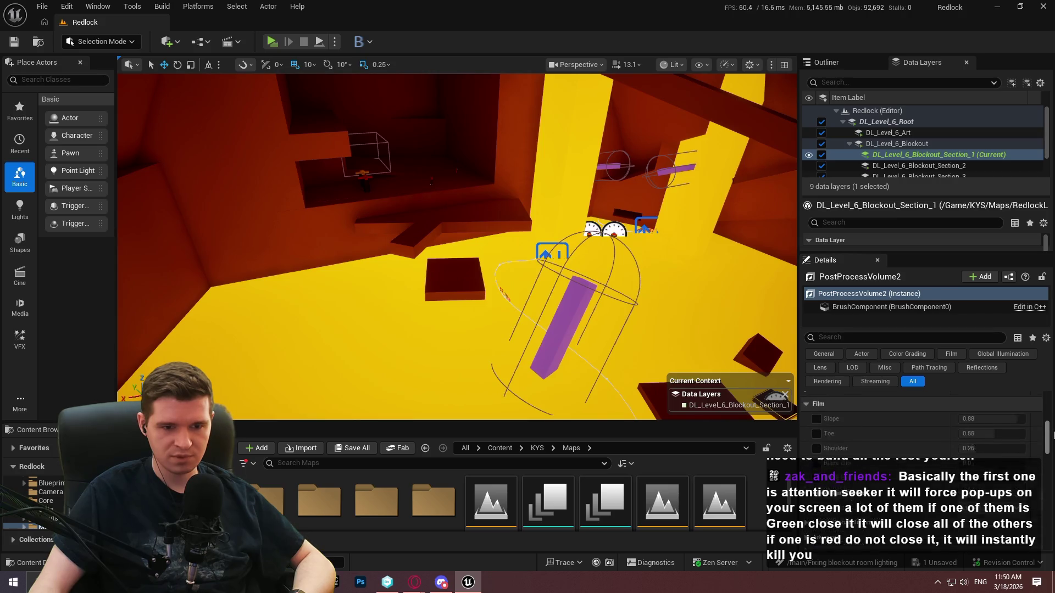
scroll(1049, 434, "up", 5)
scroll(812, 423, "down", 4)
left_click(806, 414)
scroll(832, 446, "down", 5)
scroll(869, 457, "up", 4)
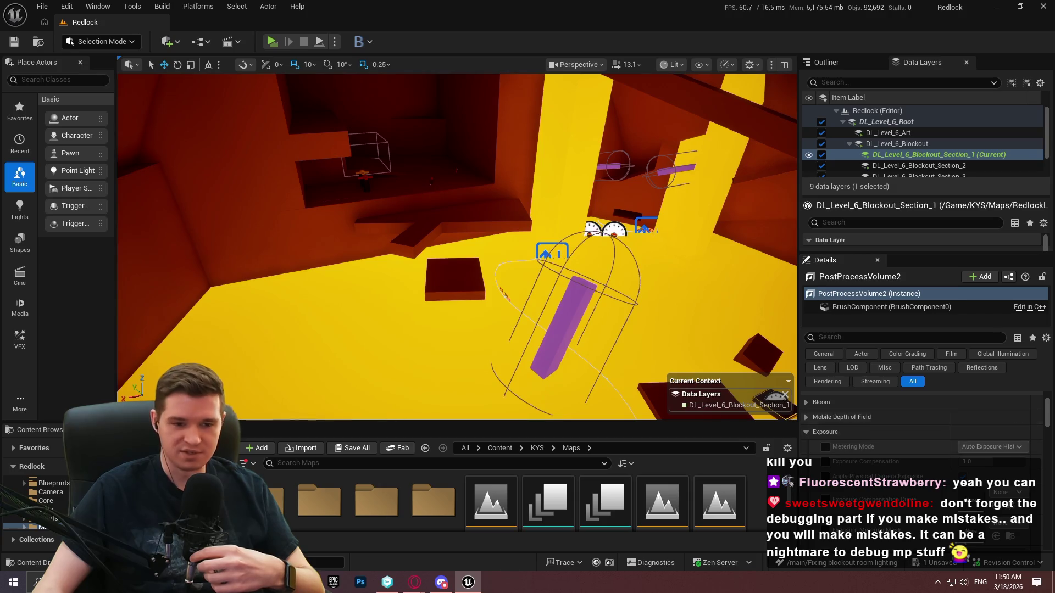
scroll(857, 456, "down", 3)
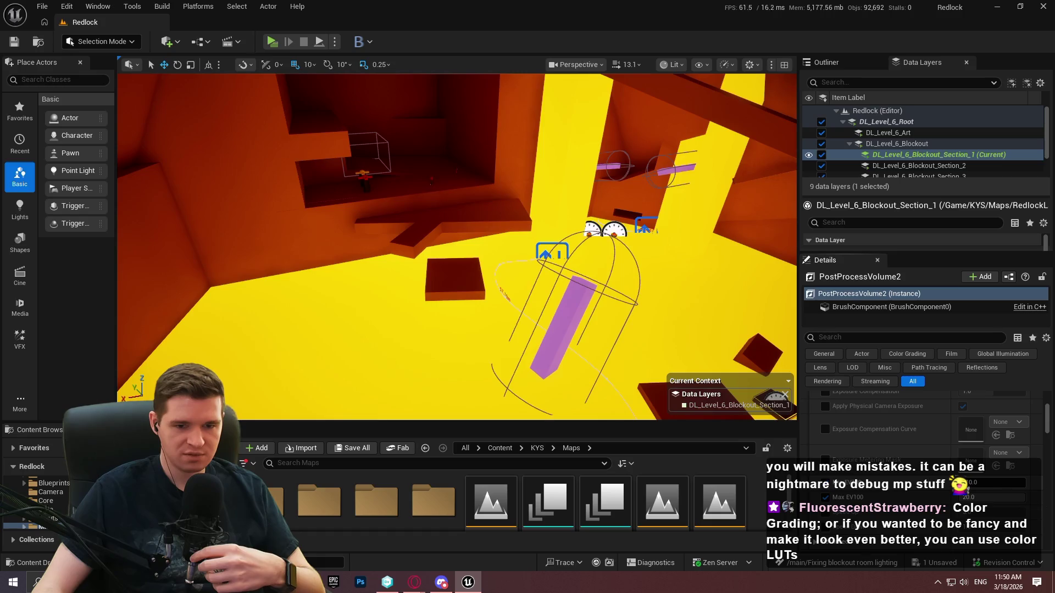
- Set PostProcessVolume2's Min EV100 override to -10.0 and adjust Max EV100
left_click_drag(995, 483, 1010, 482)
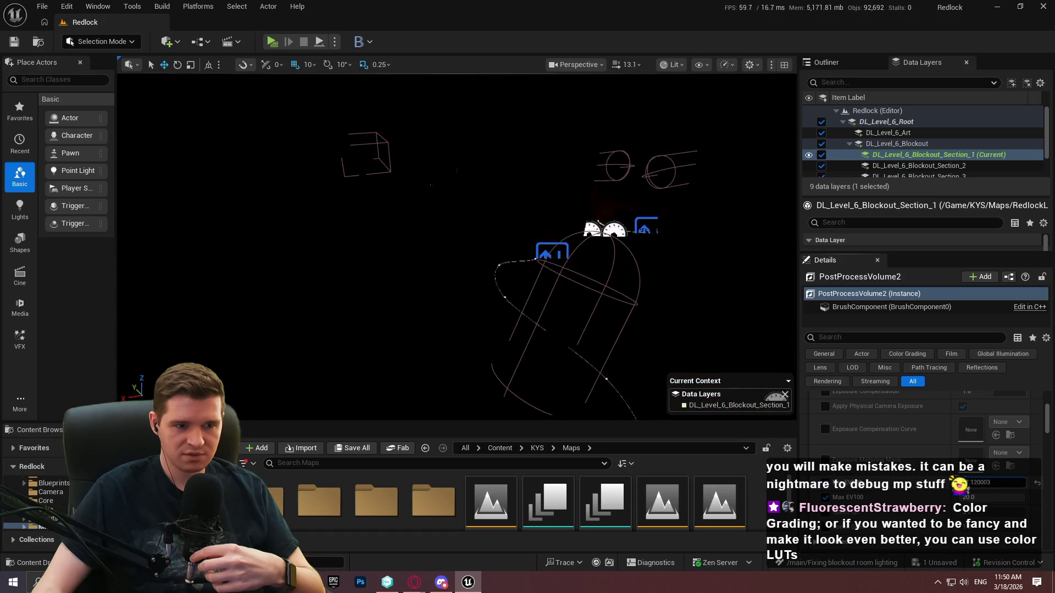
mouse_move(1004, 483)
left_mouse_down()
mouse_move(965, 482)
mouse_move(978, 497)
mouse_move(1005, 497)
left_mouse_up()
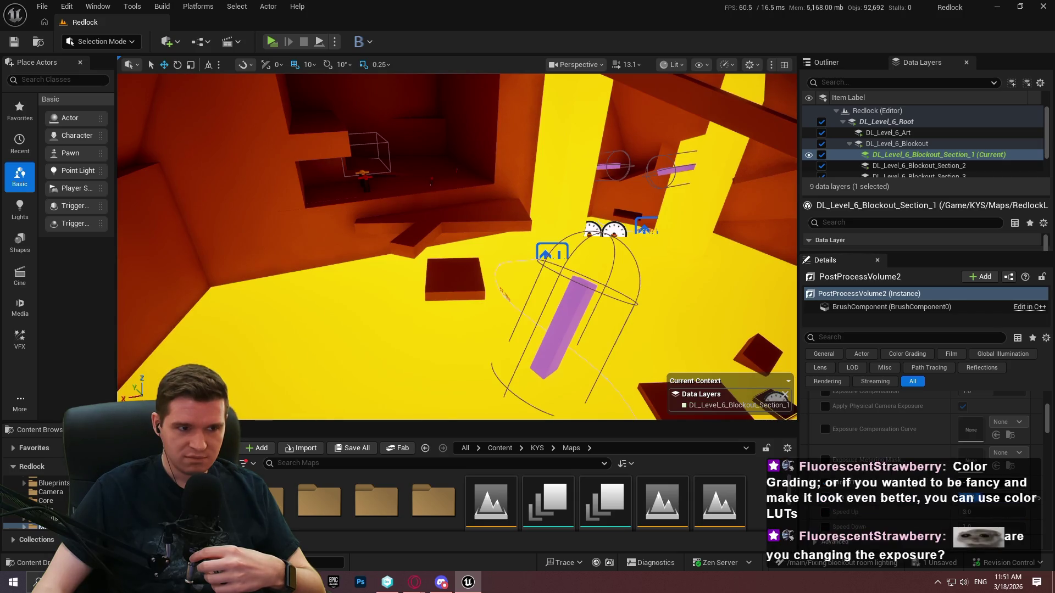
left_click_drag(975, 497, 959, 497)
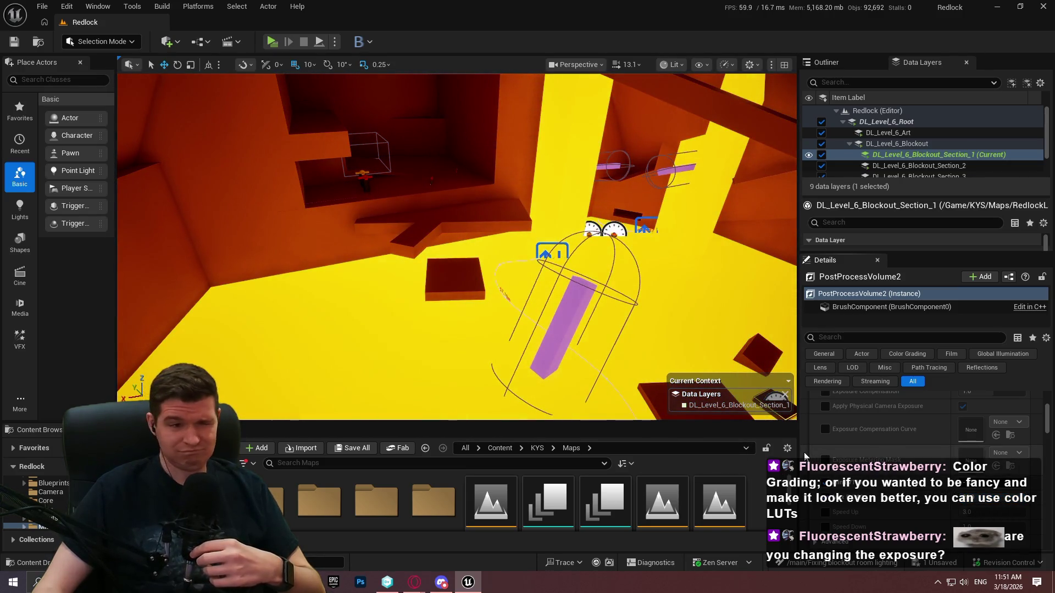
- Fly the viewport camera over the yellow floor to check the brighter room
mouse_move(495, 278)
left_mouse_down()
mouse_move(439, 231)
mouse_move(317, 304)
mouse_move(313, 365)
mouse_move(503, 182)
mouse_move(497, 154)
mouse_move(571, 159)
mouse_move(547, 160)
mouse_move(565, 159)
mouse_move(556, 166)
left_mouse_up()
scroll(440, 230, "down", 3)
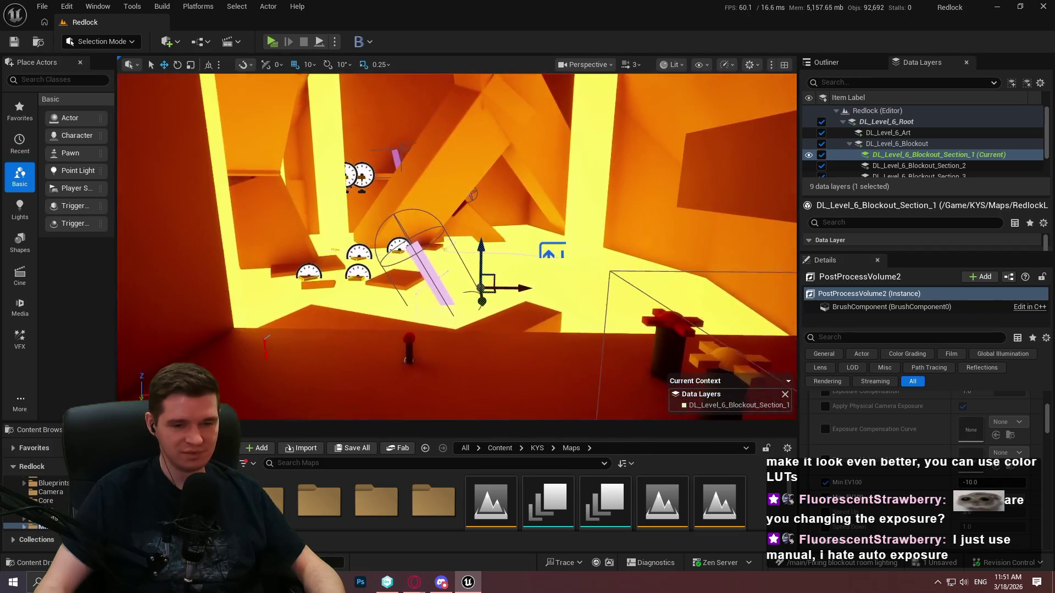
scroll(879, 453, "up", 3)
scroll(879, 454, "down", 2)
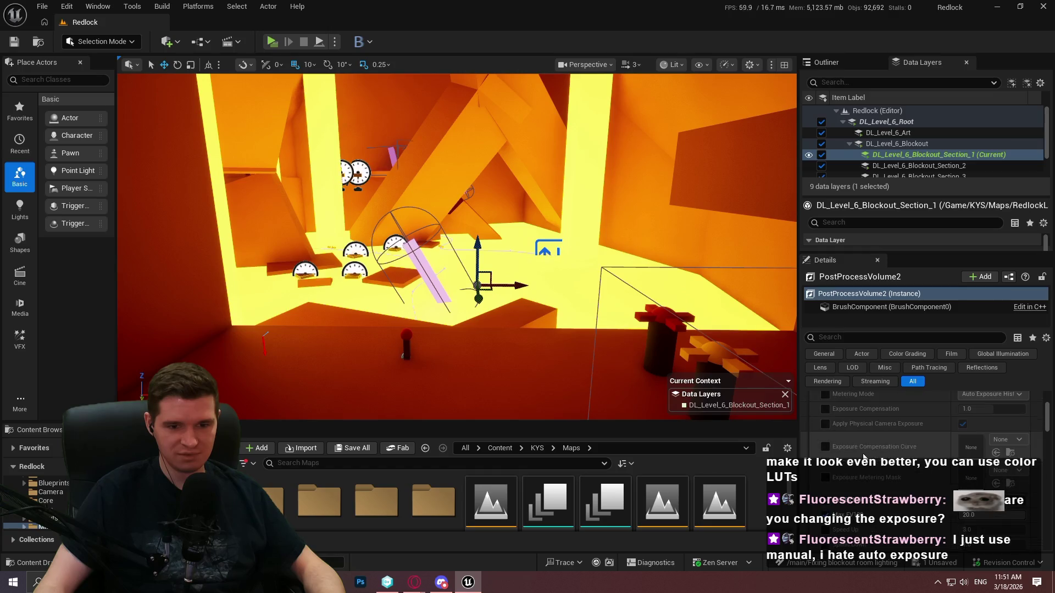
scroll(839, 433, "up", 1)
mouse_move(495, 247)
left_mouse_down()
mouse_move(456, 236)
mouse_move(459, 219)
mouse_move(629, 335)
left_mouse_up()
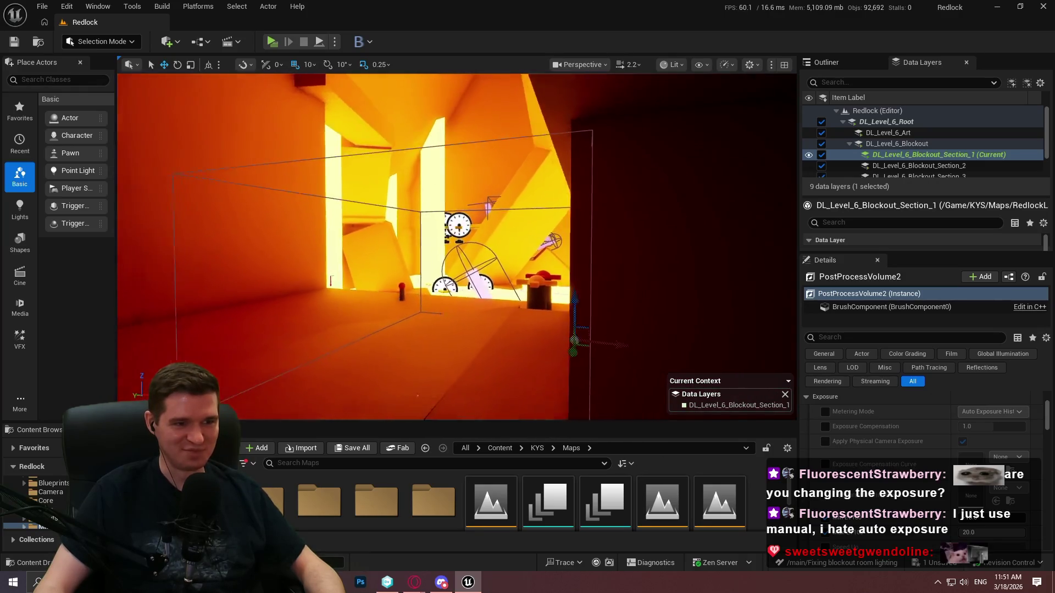
mouse_move(456, 248)
left_mouse_down()
mouse_move(467, 230)
mouse_move(483, 248)
mouse_move(464, 231)
mouse_move(461, 247)
left_mouse_up()
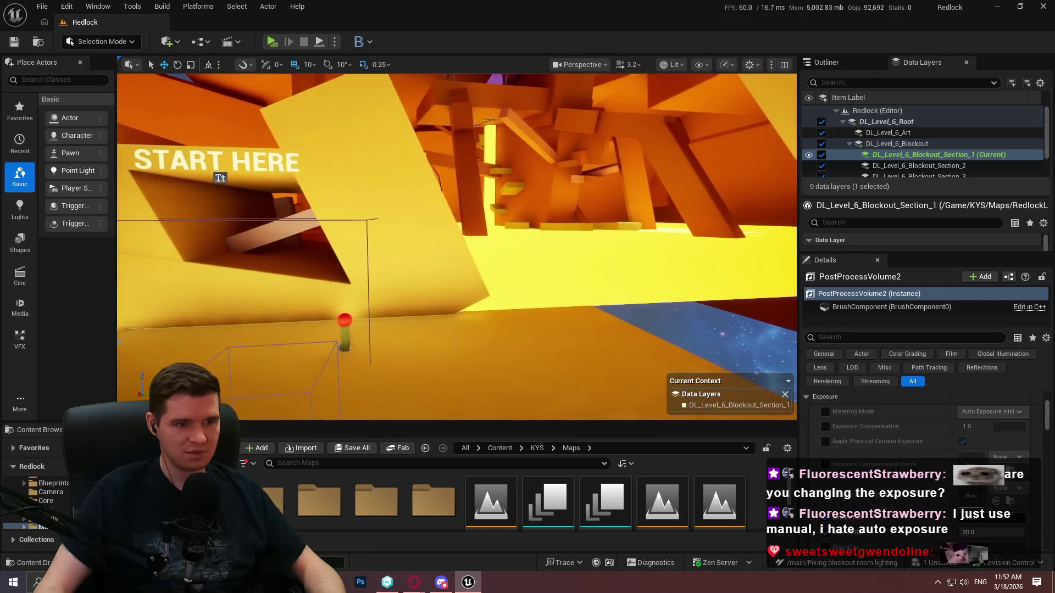
- Toggle the Min EV100 override repeatedly to compare brightness, ending with it on at -10.0
scroll(793, 463, "down", 2)
left_click(825, 464)
left_click(825, 464)
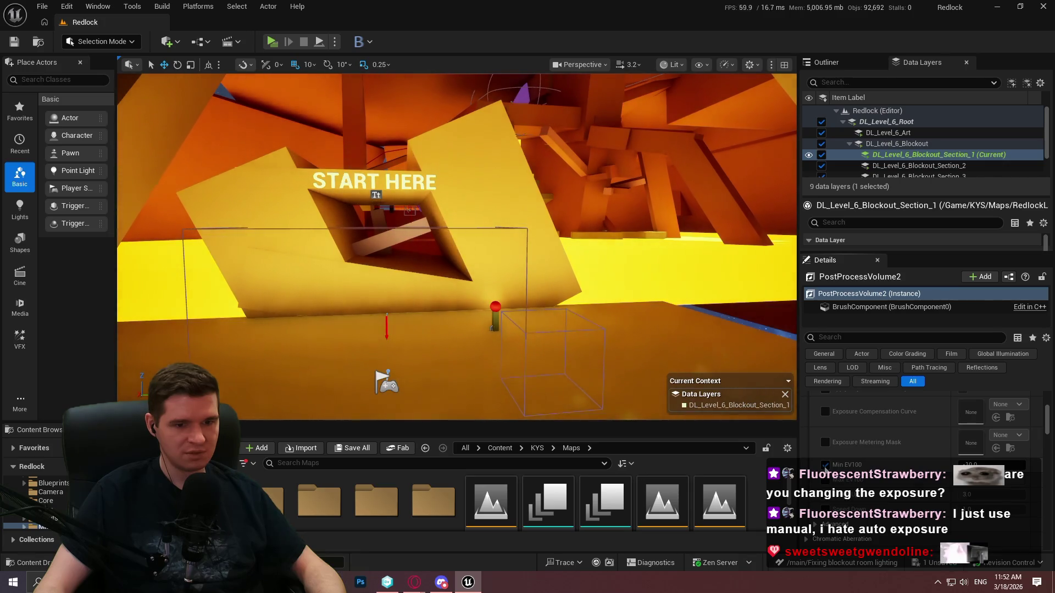
left_click(825, 465)
left_click(825, 465)
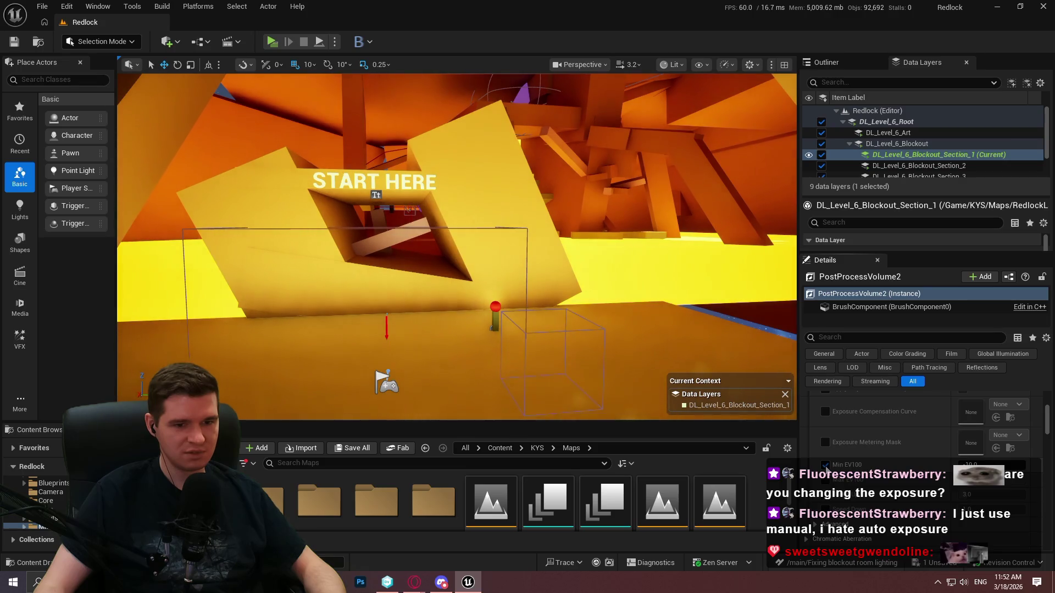
left_click(824, 465)
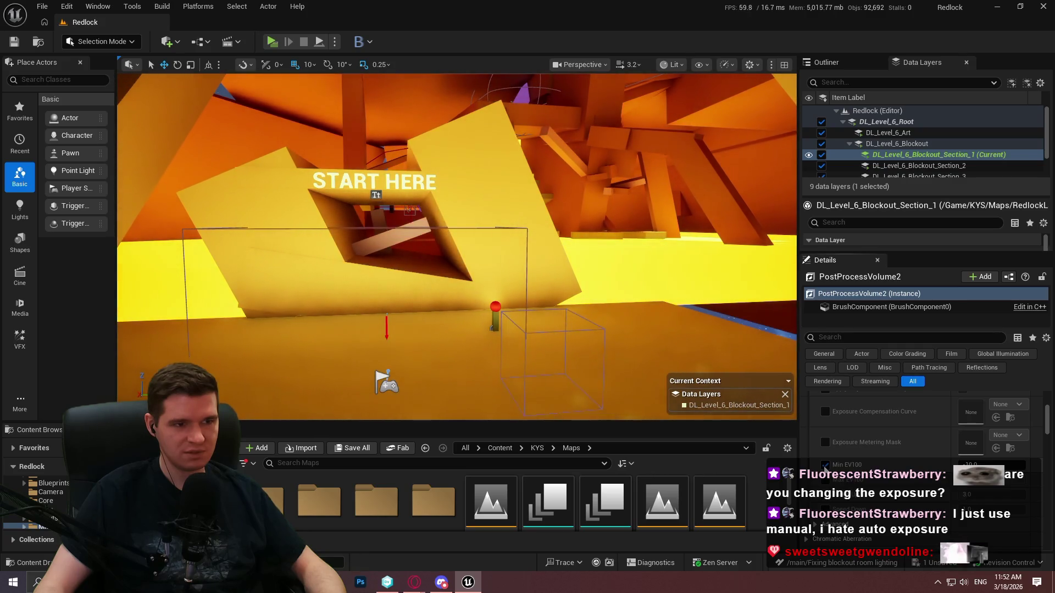
left_click(825, 465)
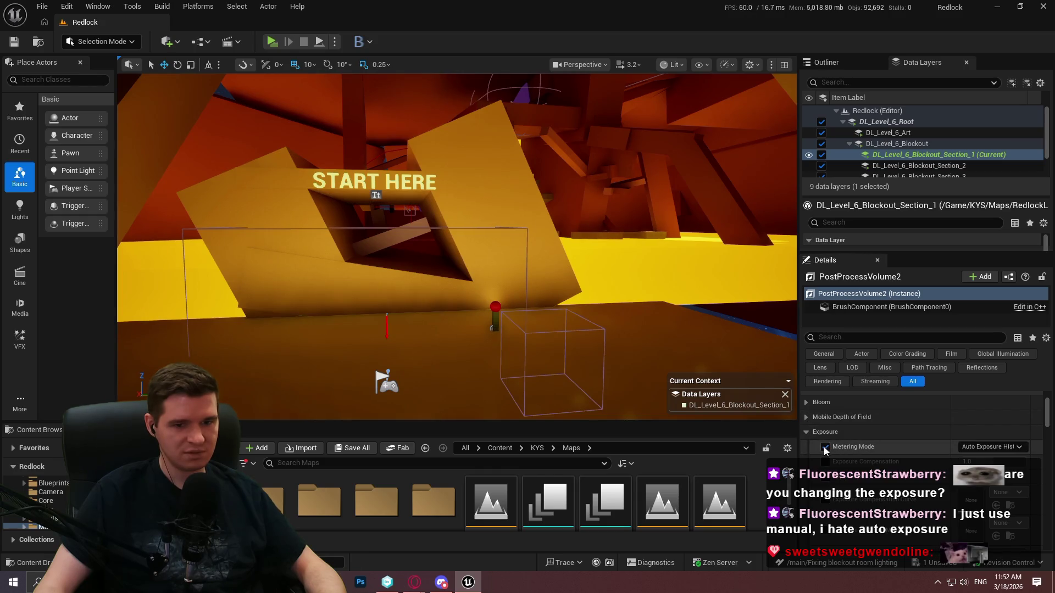
scroll(875, 411, "down", 3)
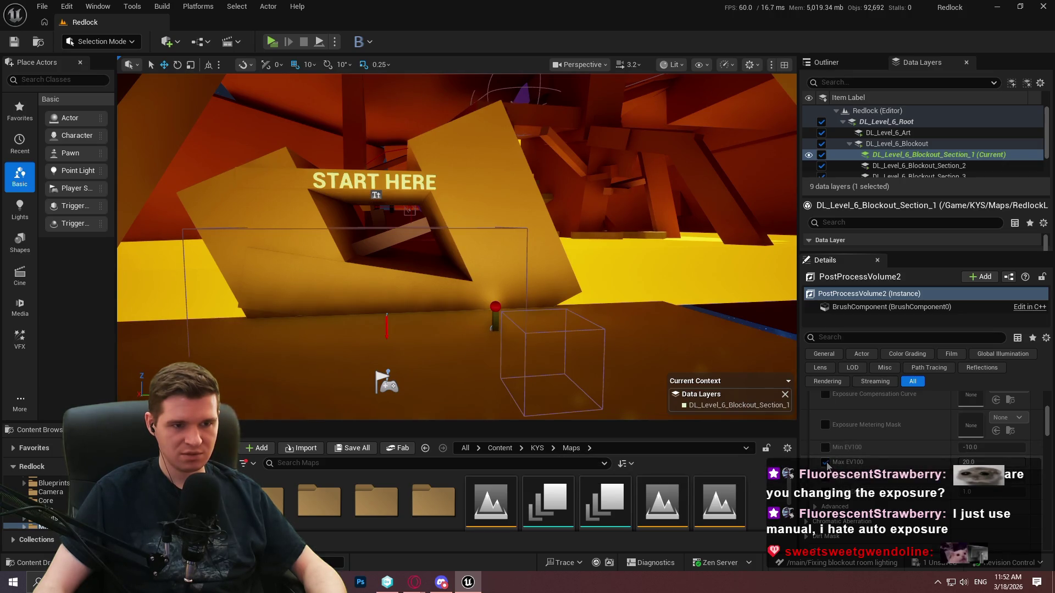
left_click(823, 447)
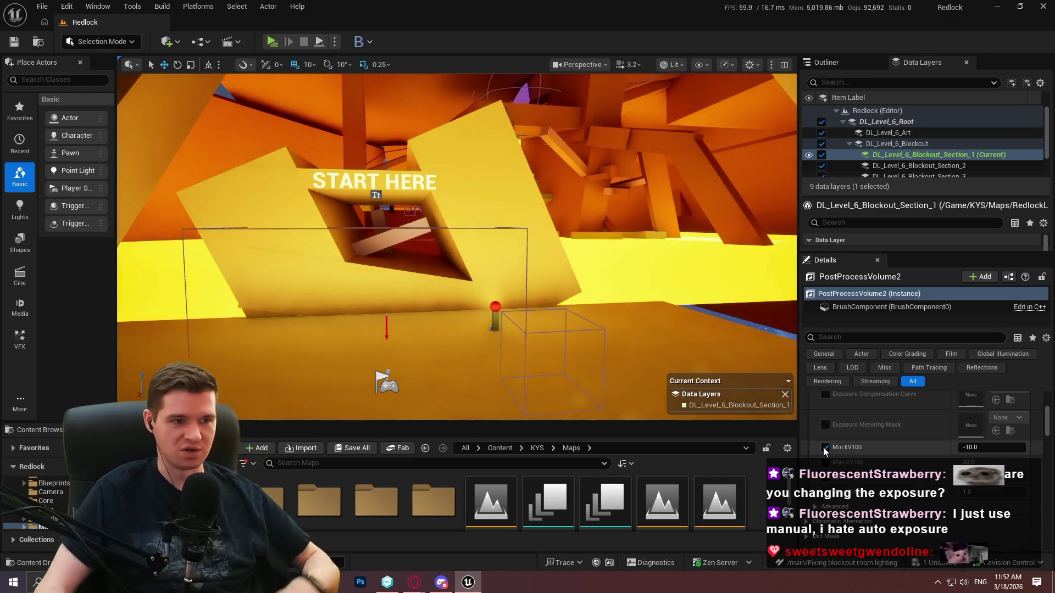
- Disable the Min EV100 override, collapse Exposure Advanced, and view the START HERE block
mouse_move(456, 247)
left_mouse_down()
mouse_move(494, 231)
mouse_move(478, 247)
mouse_move(450, 219)
mouse_move(472, 241)
mouse_move(484, 230)
mouse_move(473, 242)
mouse_move(456, 225)
mouse_move(461, 237)
mouse_move(478, 228)
mouse_move(464, 239)
left_mouse_up()
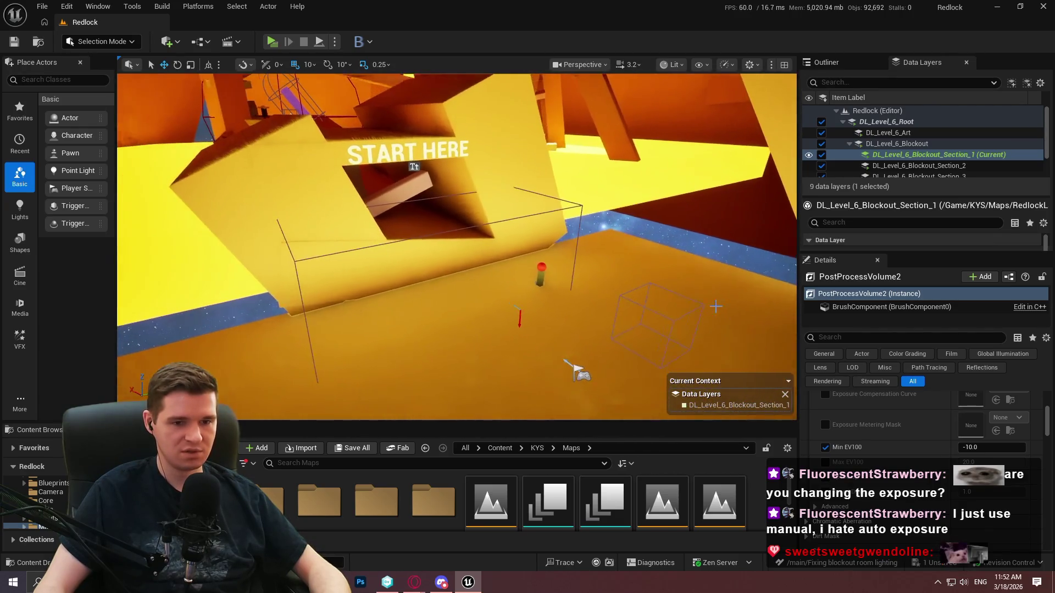
left_click(825, 448)
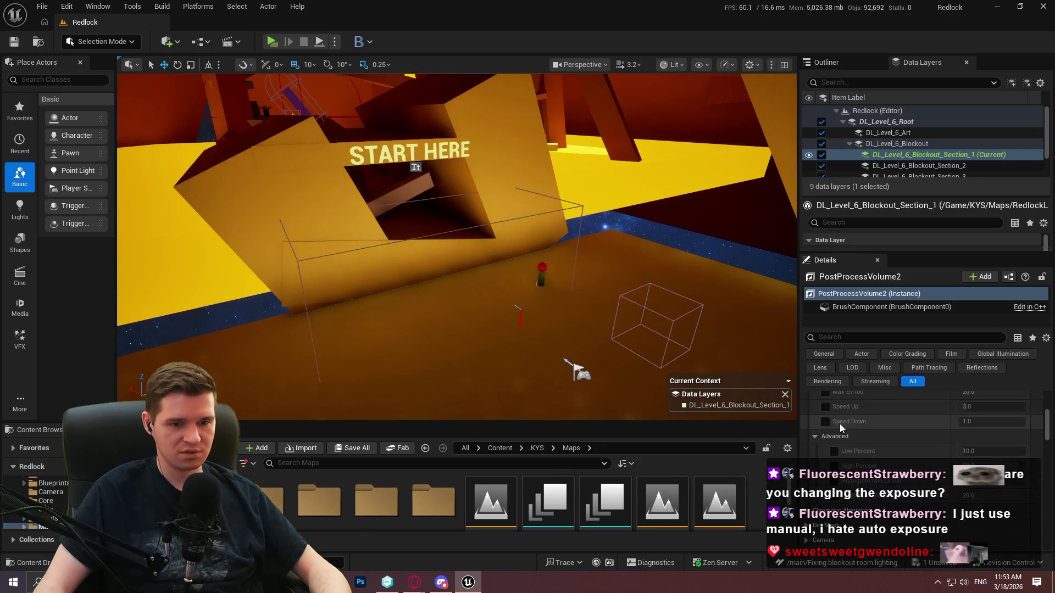
left_click(816, 436)
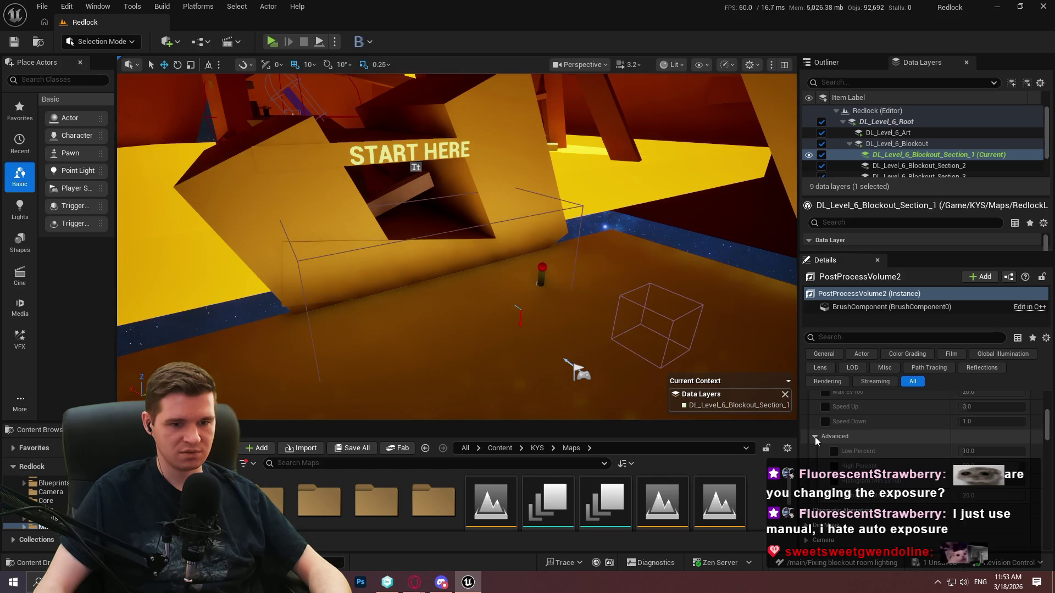
scroll(823, 434, "up", 5)
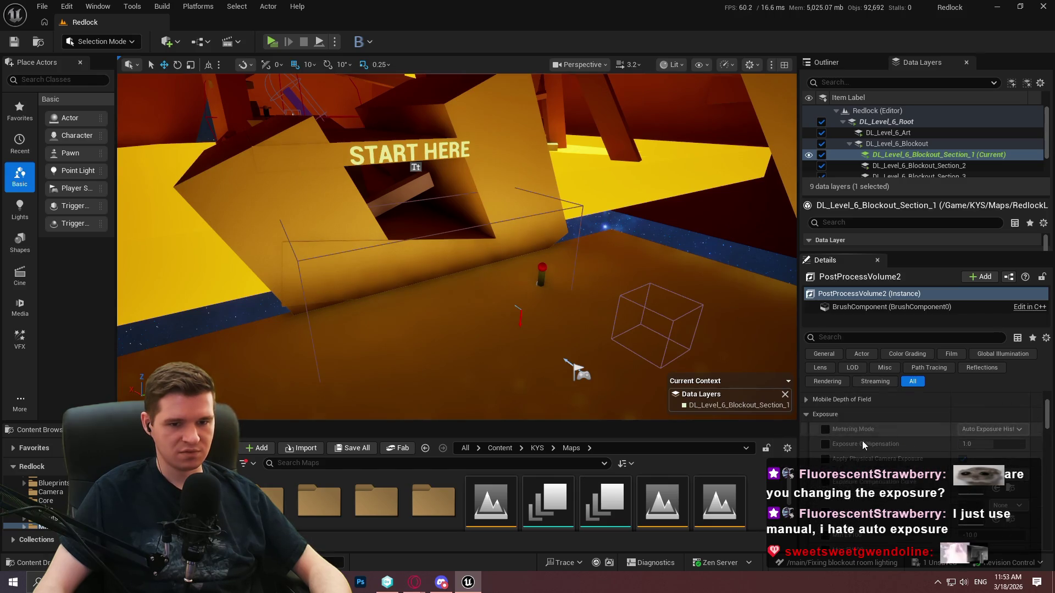
mouse_move(456, 247)
left_mouse_down()
mouse_move(428, 225)
mouse_move(412, 187)
left_mouse_up()
mouse_move(516, 285)
left_mouse_down()
mouse_move(517, 320)
mouse_move(527, 308)
mouse_move(500, 269)
mouse_move(514, 264)
left_mouse_up()
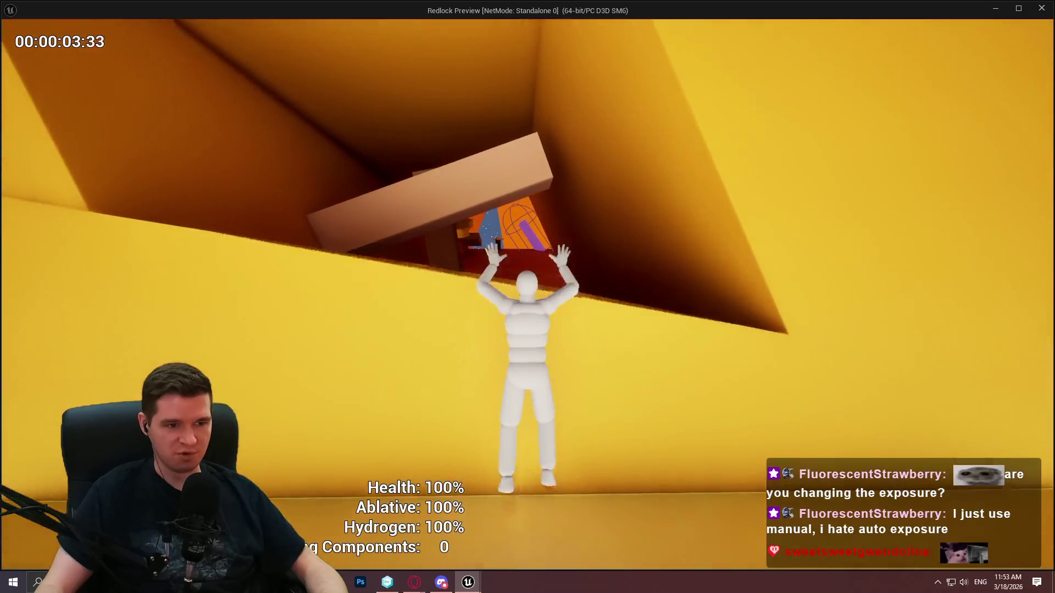
- Run the character through the tunnel into the orange room and across the slanted pillar's ledges
key("w")
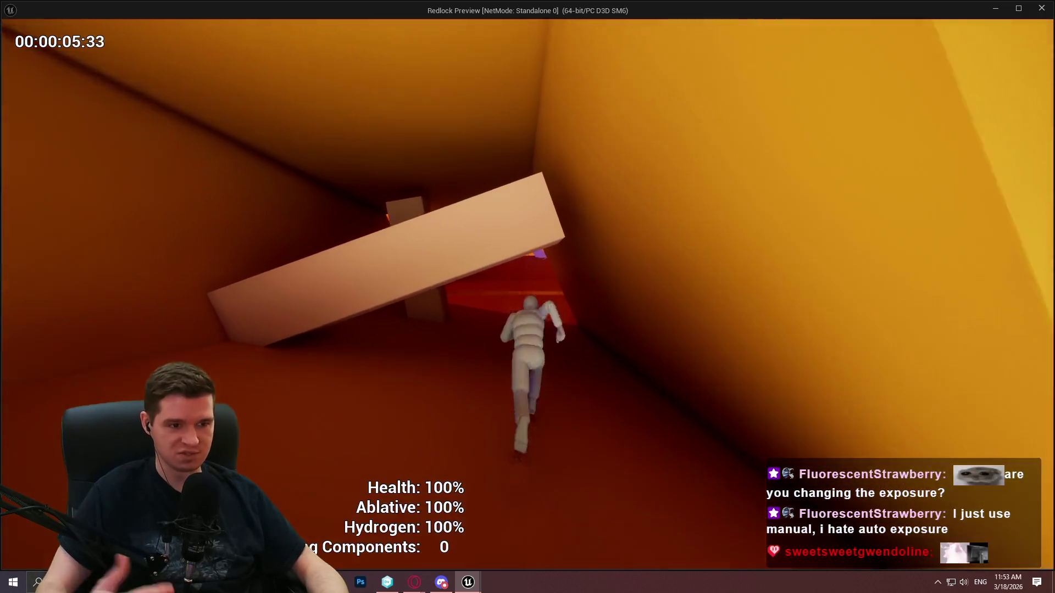
key("w")
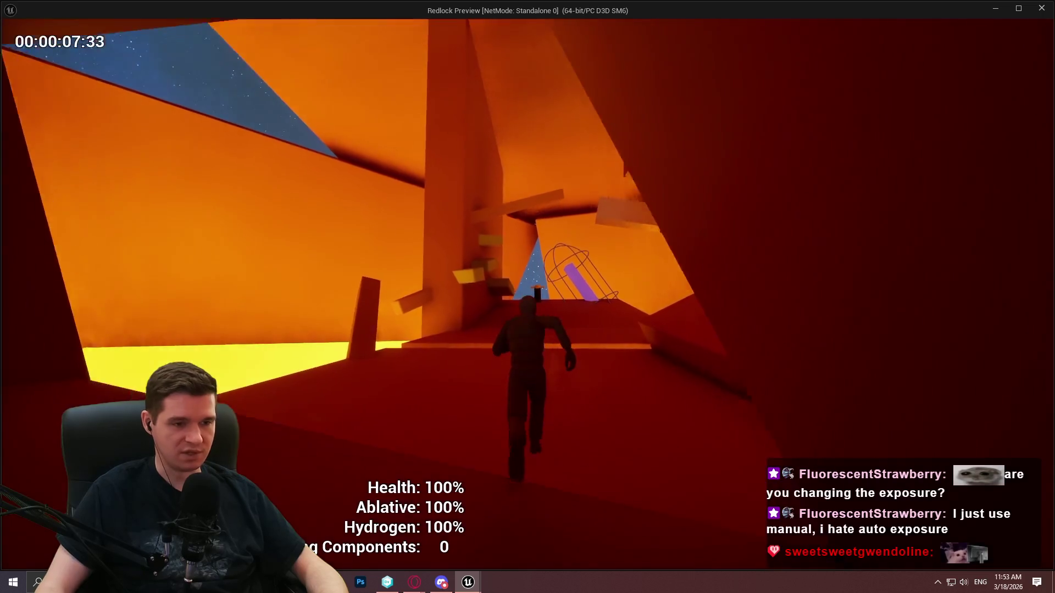
key("w")
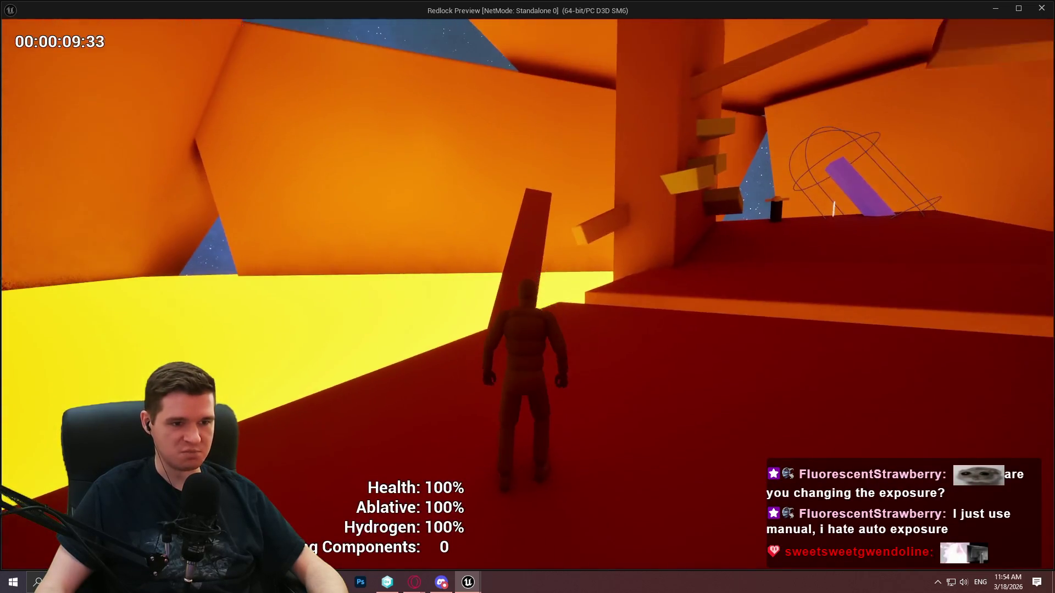
key("w")
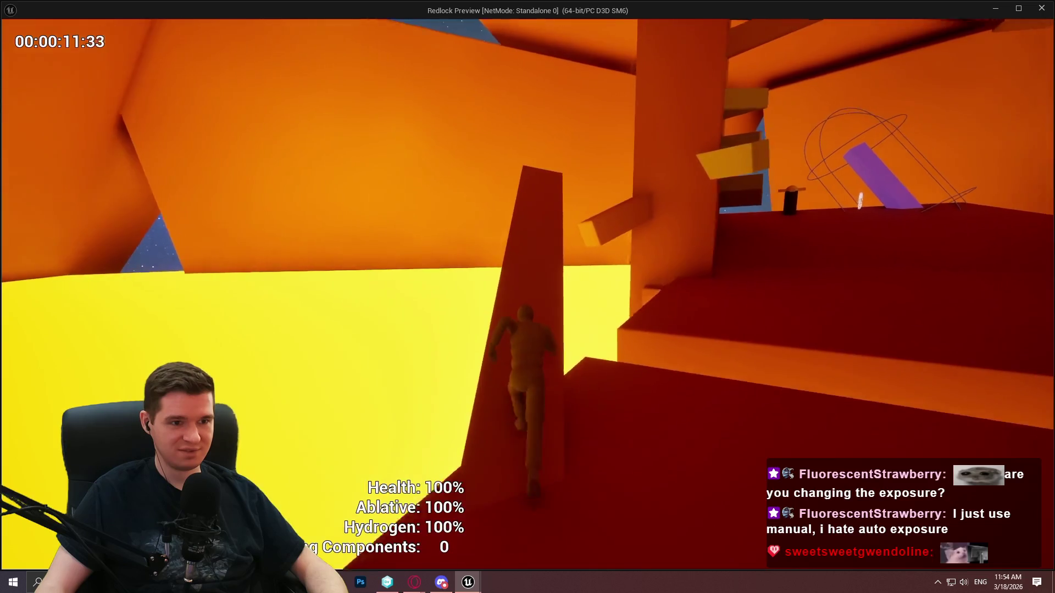
key("space")
key("w")
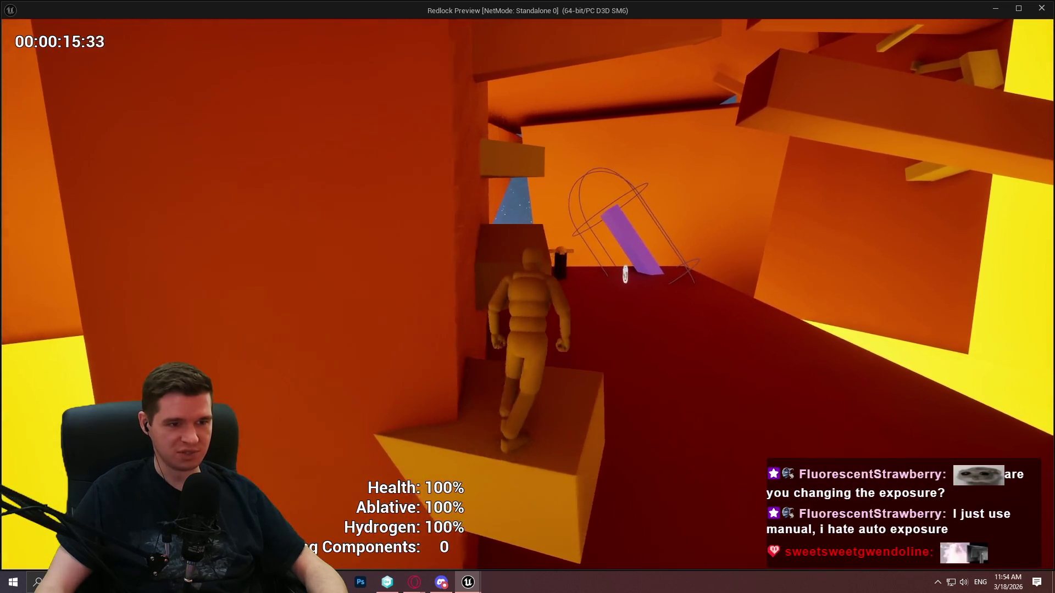
key("w")
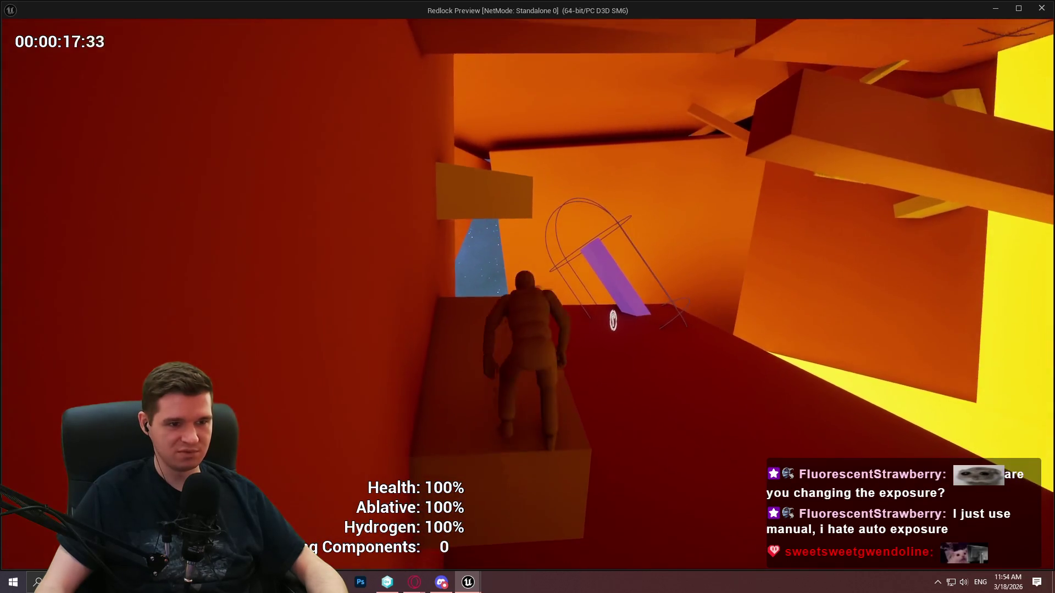
- Climb the red ledge and yellow block, then run along the red beam to a beam ledge
key("w")
key("w")
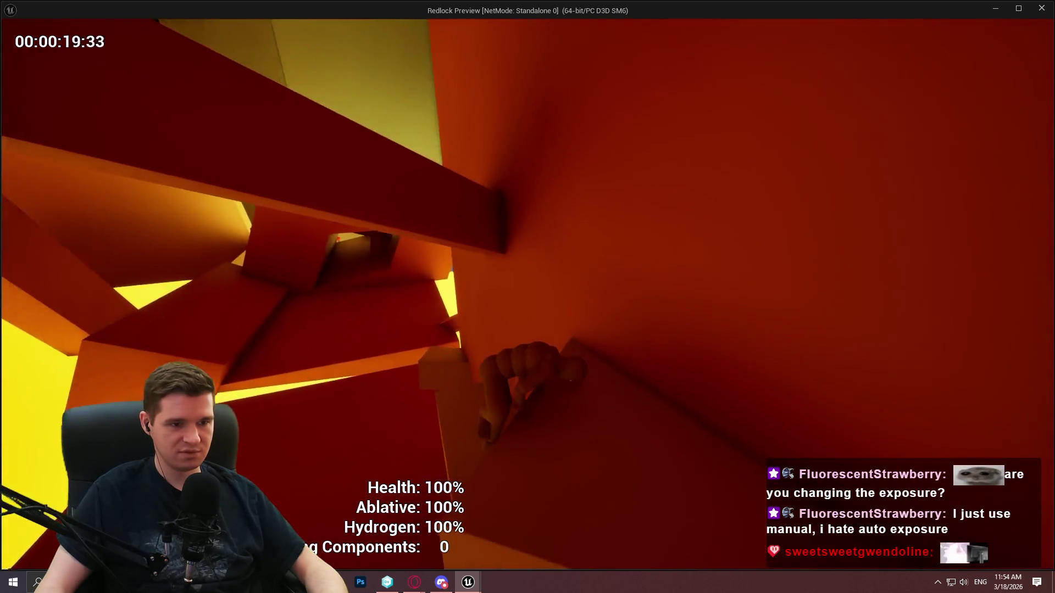
key("w")
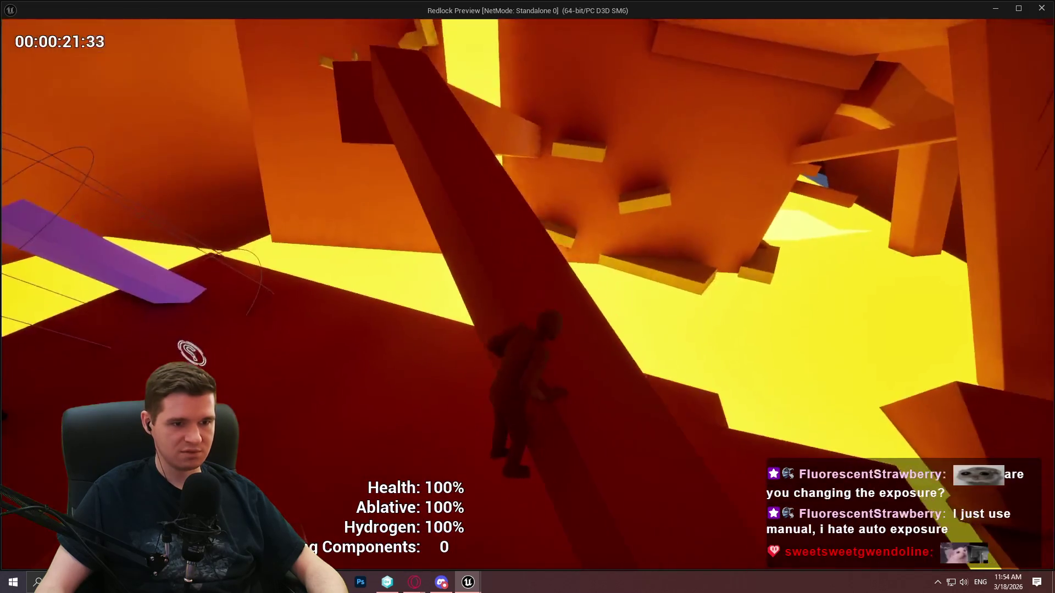
key("w")
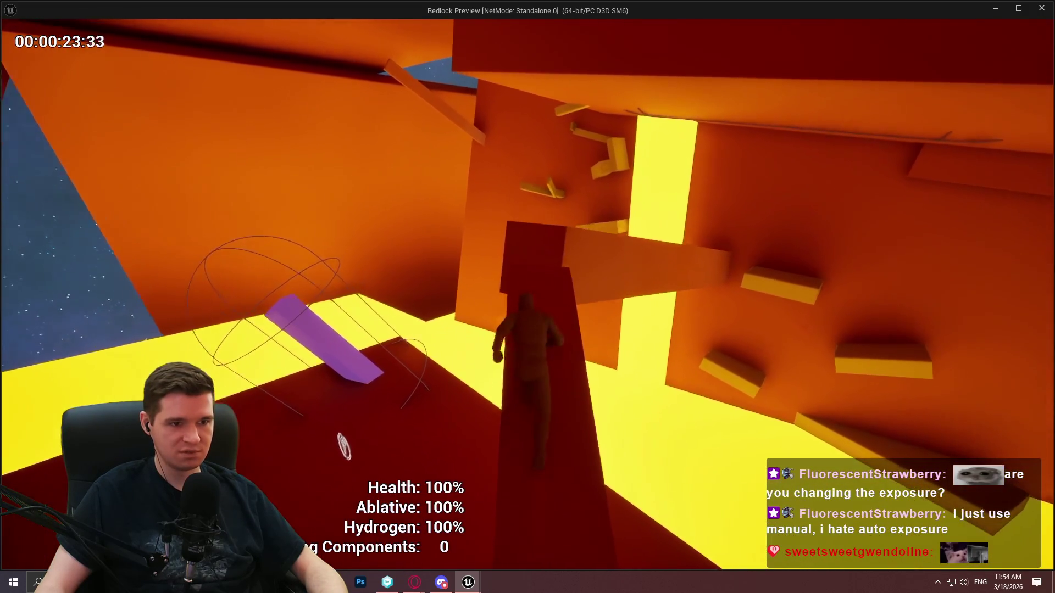
key("w")
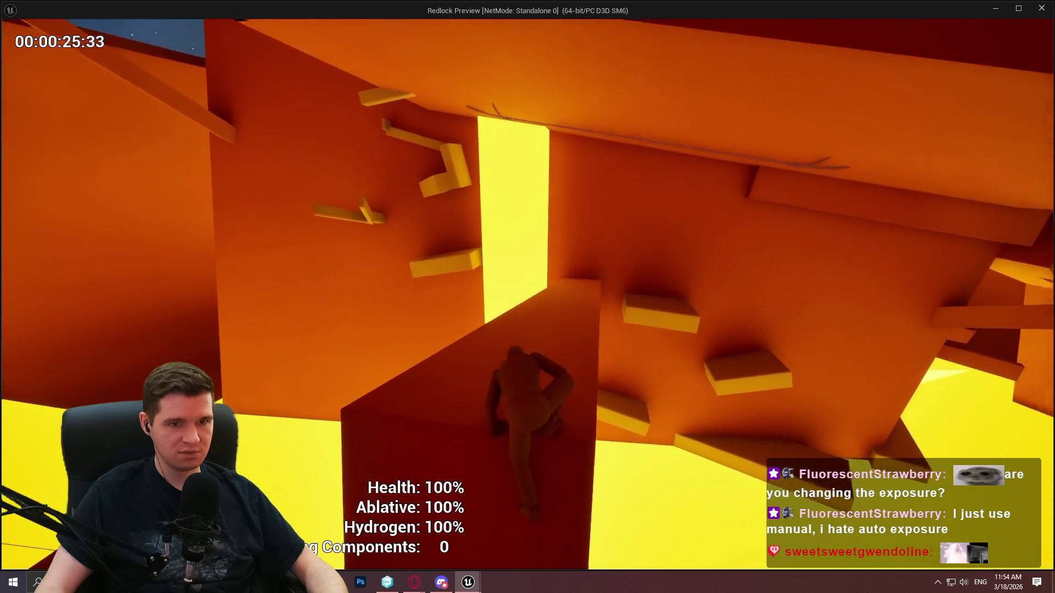
key("w")
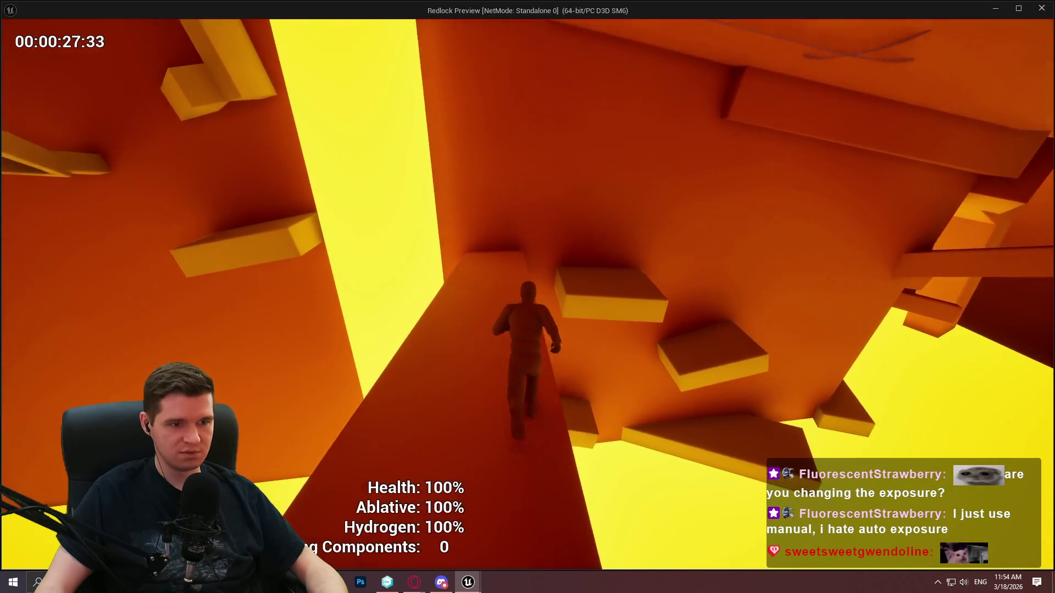
key("space")
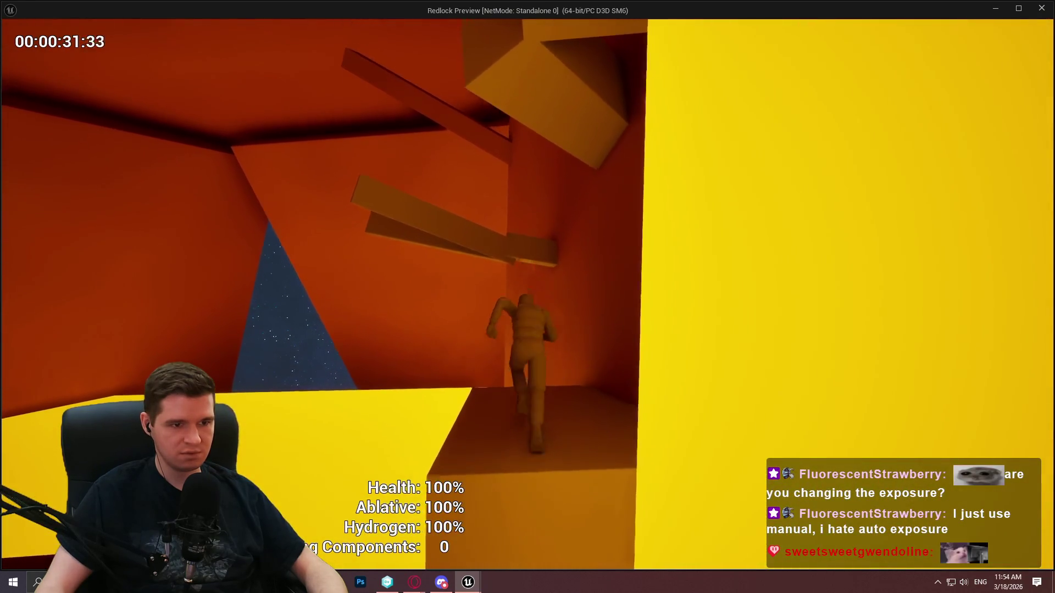
key("w")
key("w")
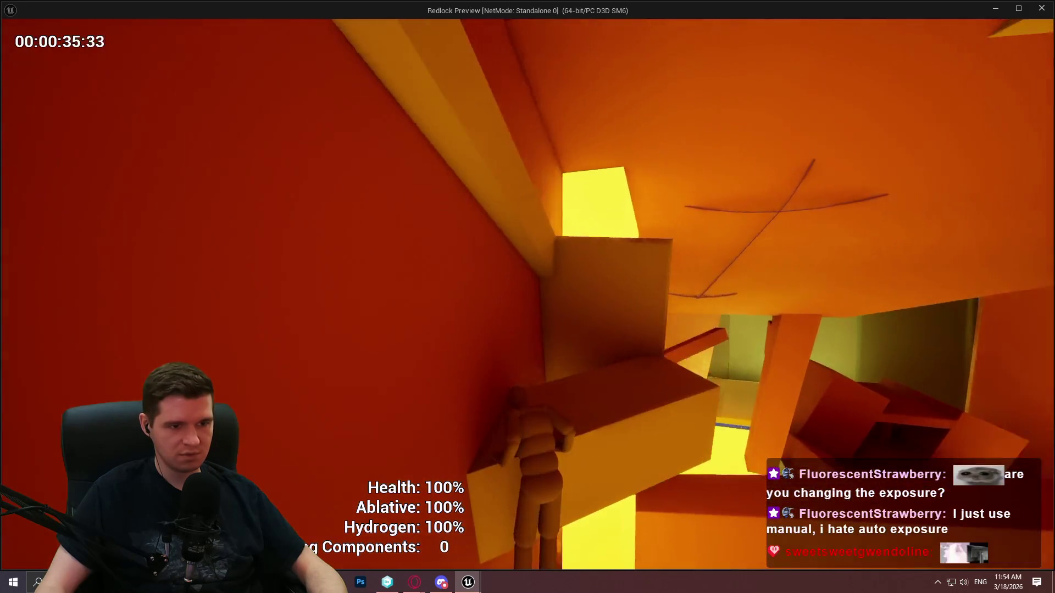
key("w")
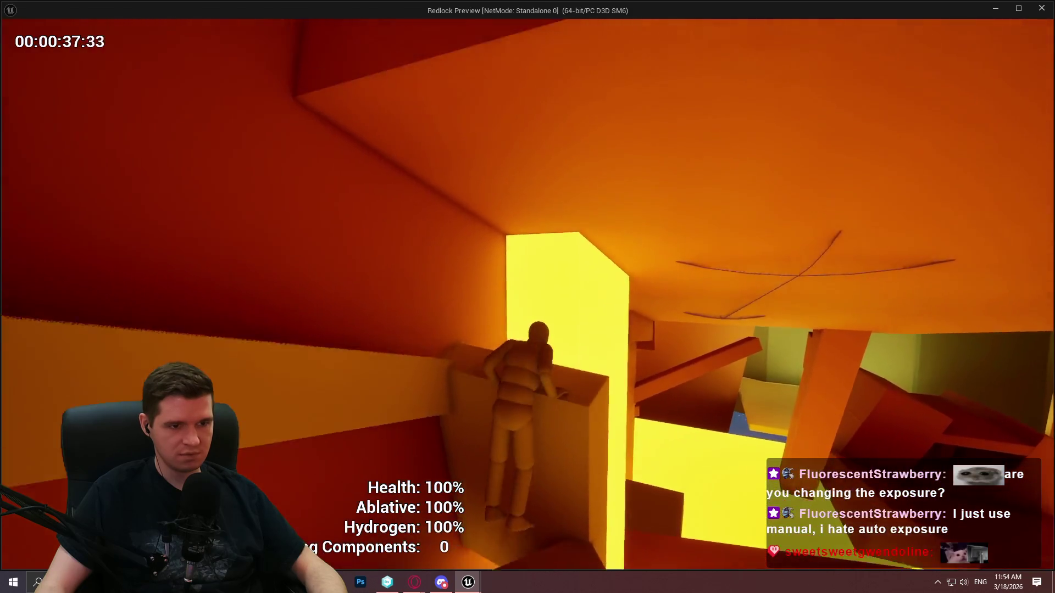
- Climb along the walls and blocks to the dark ledge below the purple blocks
key("w")
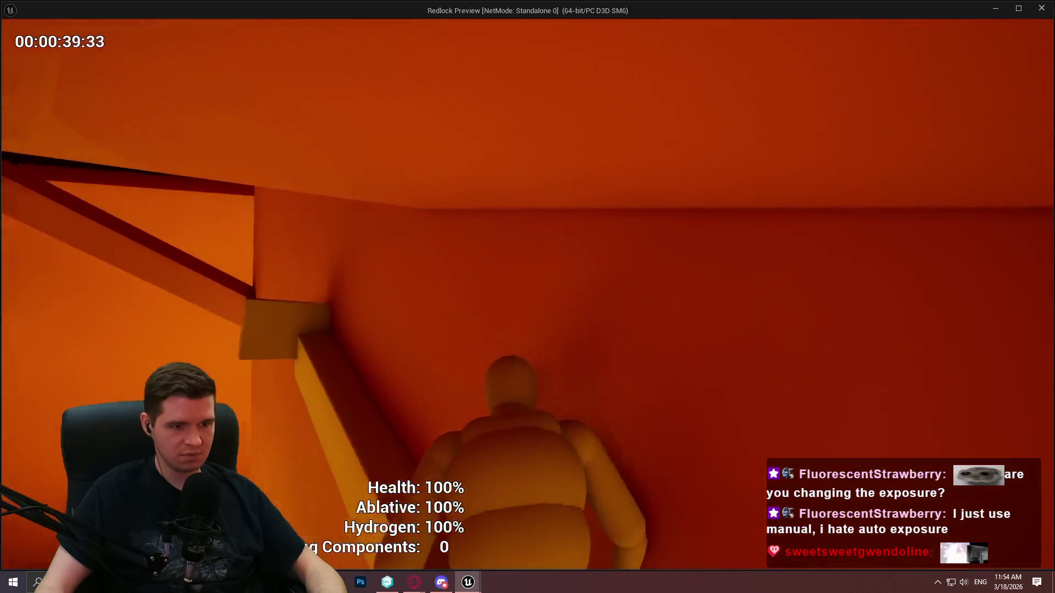
key("w")
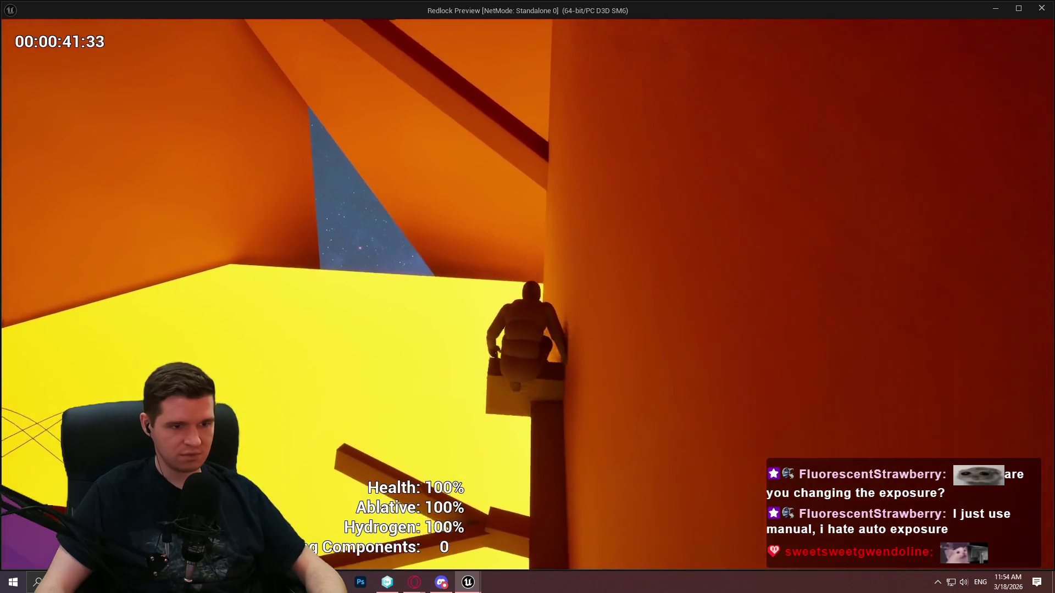
key("w")
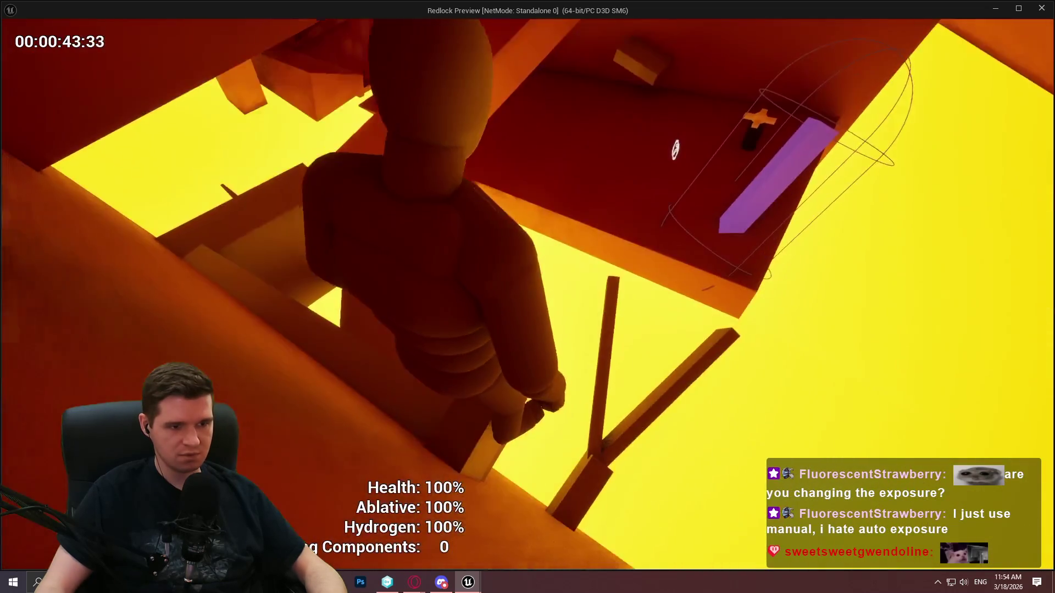
key("w")
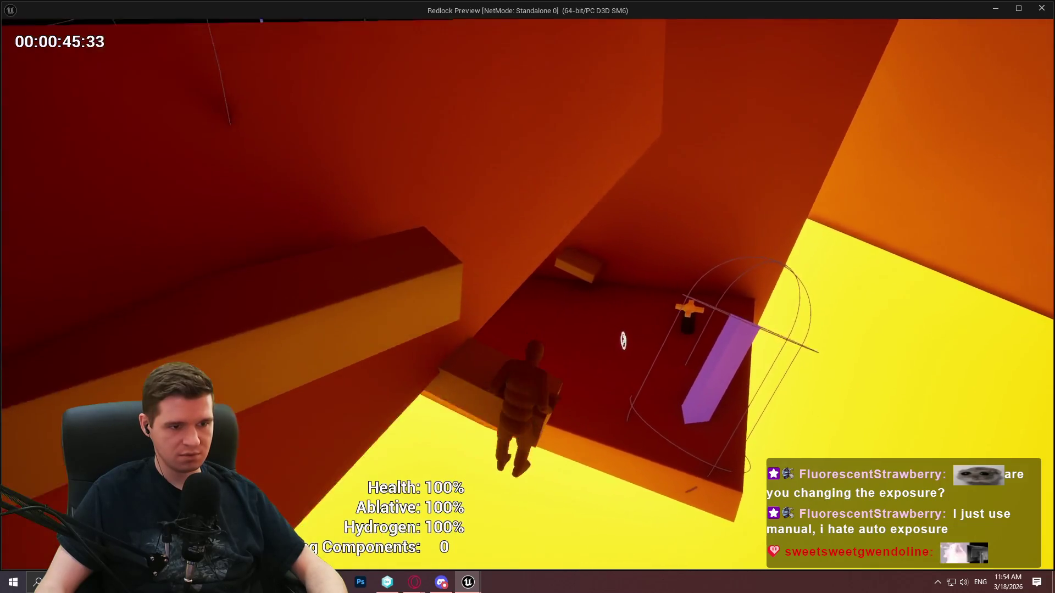
key("w")
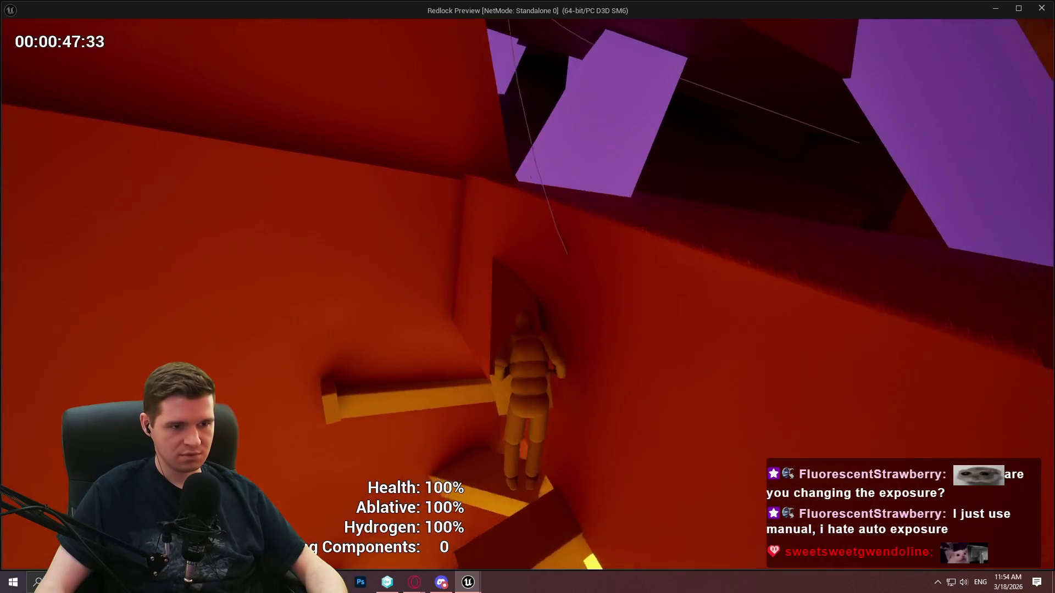
key("w")
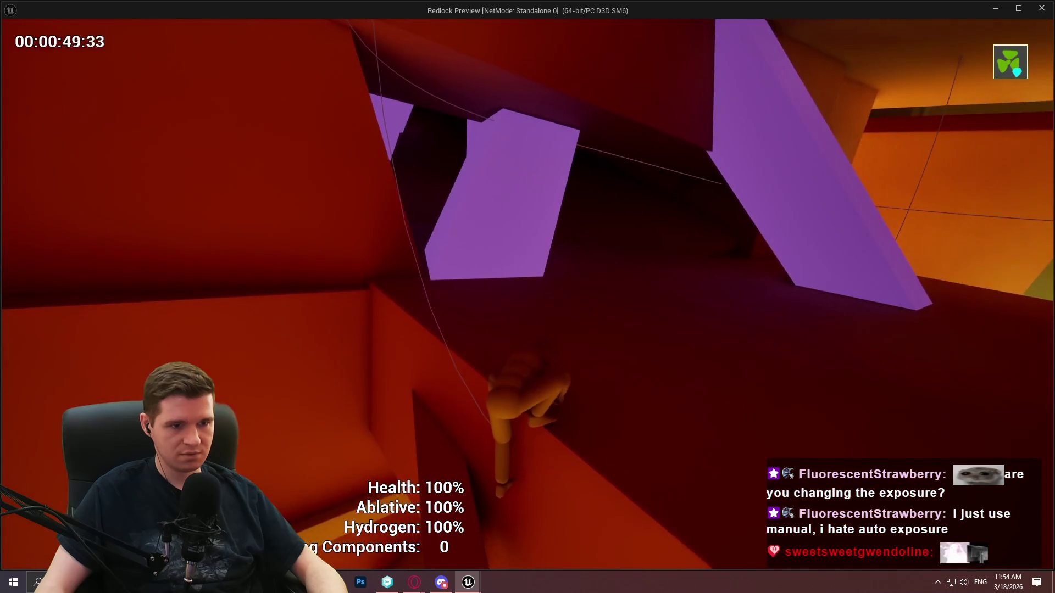
- Run past the purple blocks and yellow-outlined platforms toward the orange opening
key("w")
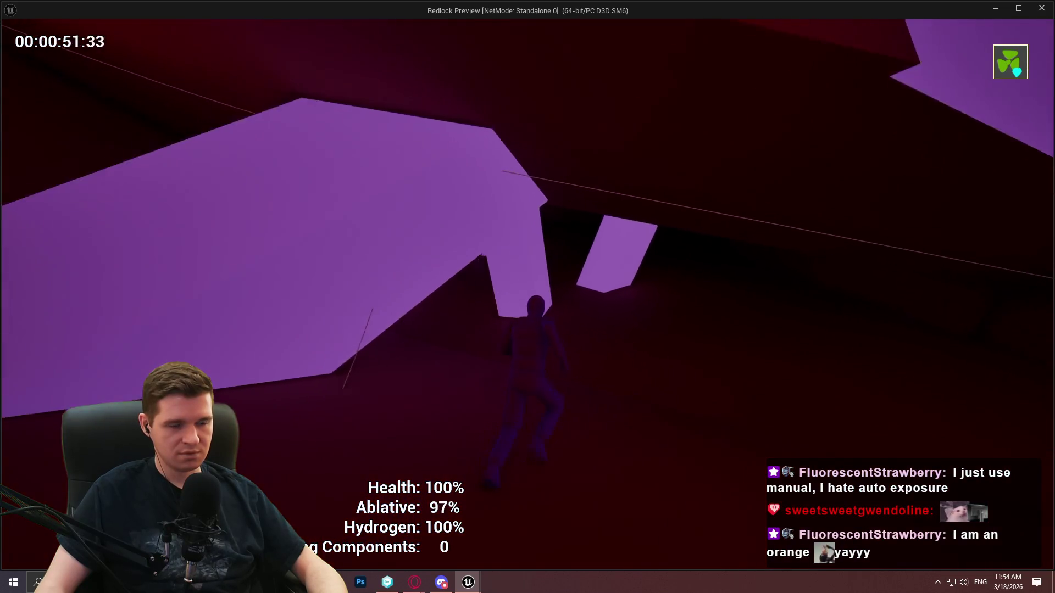
key("w")
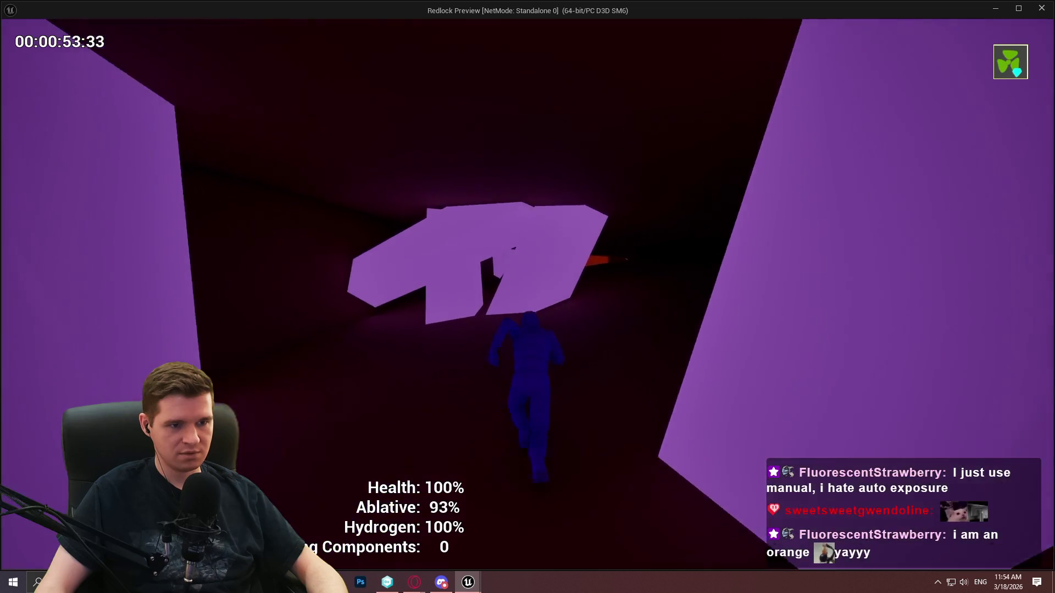
key("w")
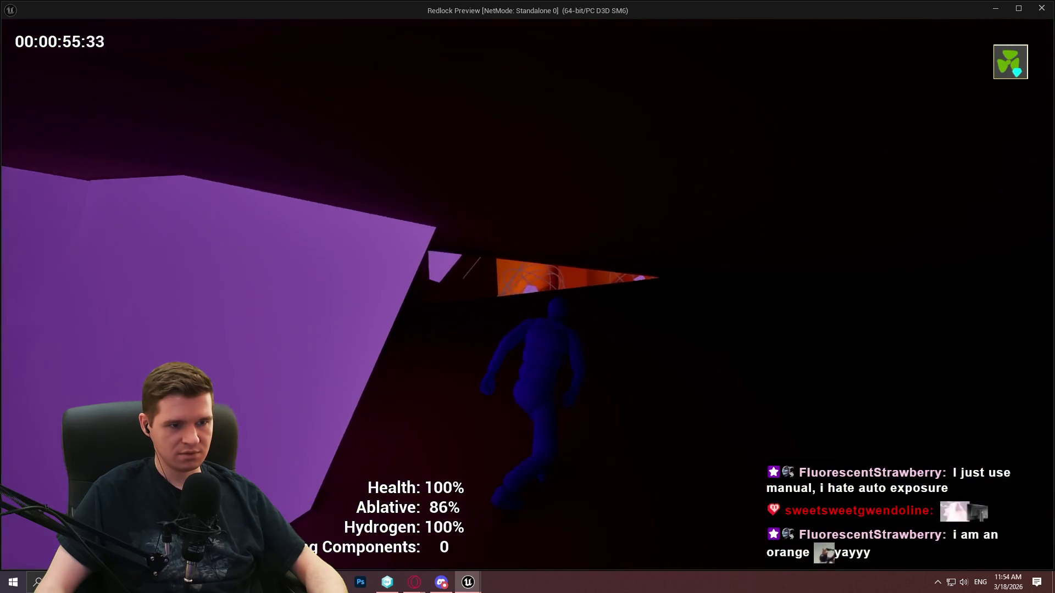
key("w")
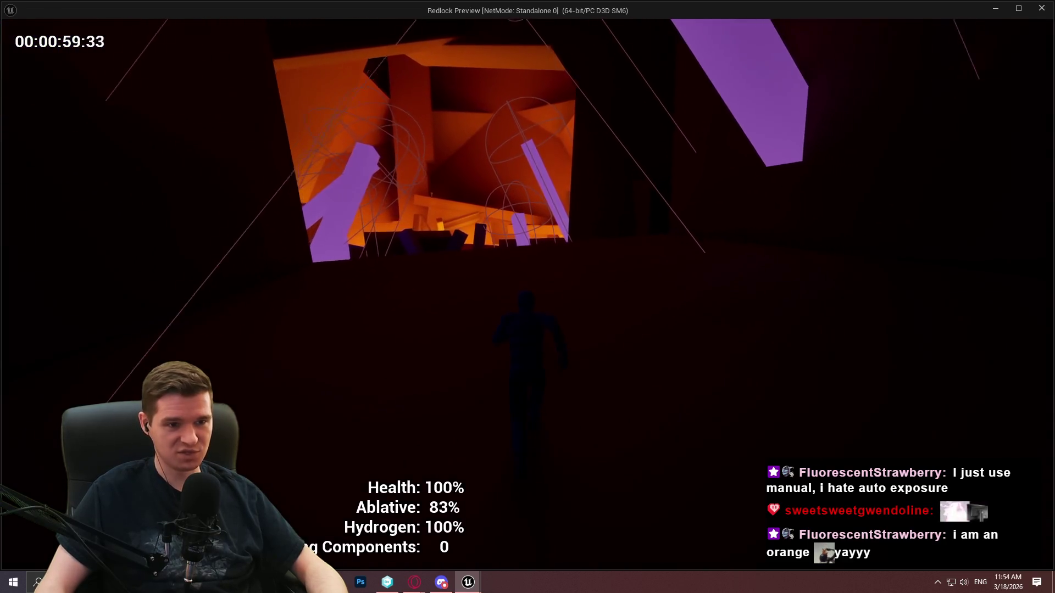
key("w")
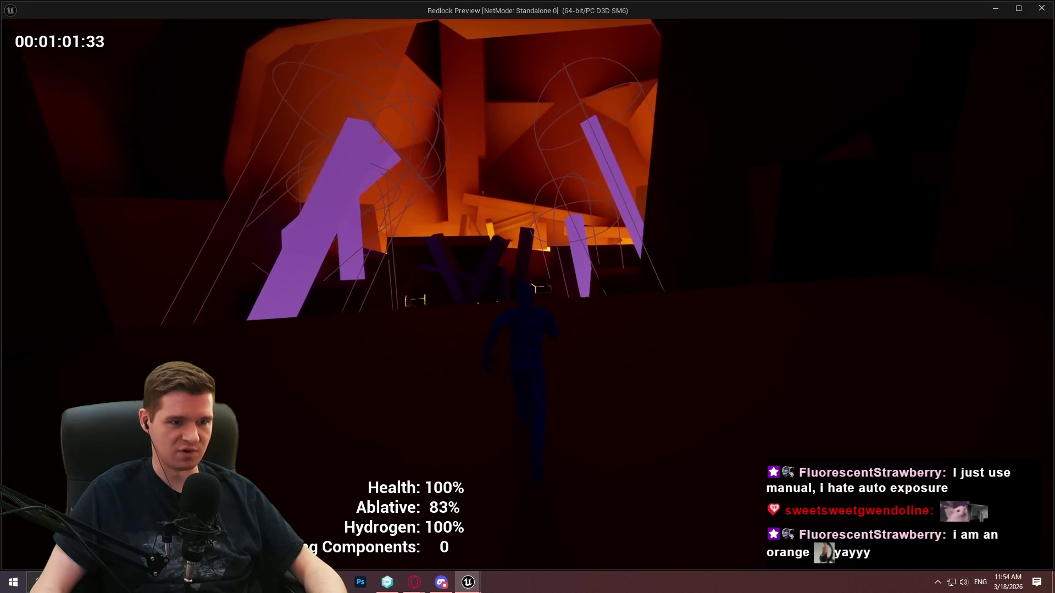
key("w")
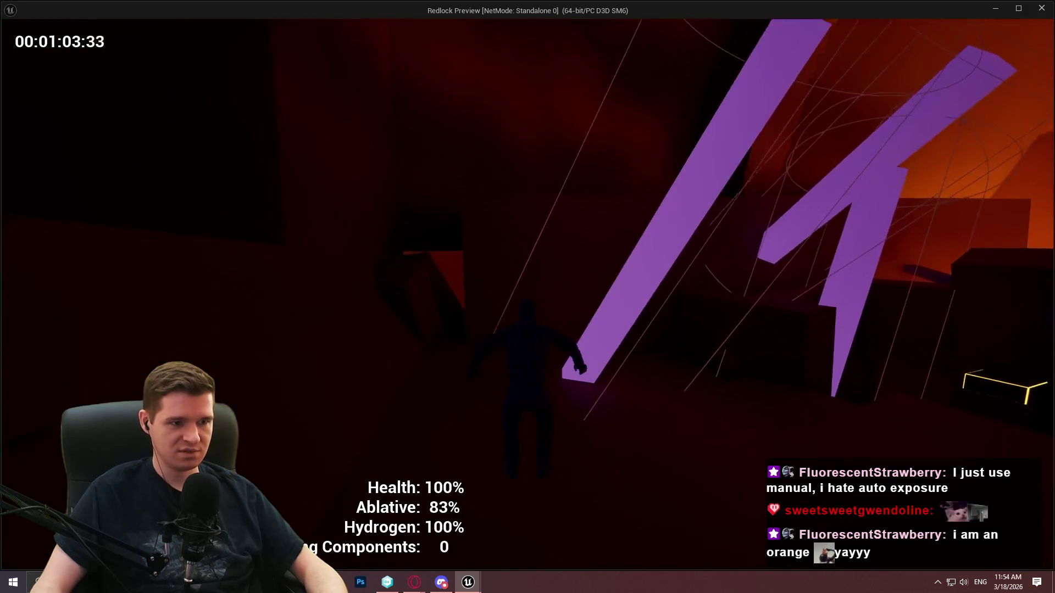
key("w")
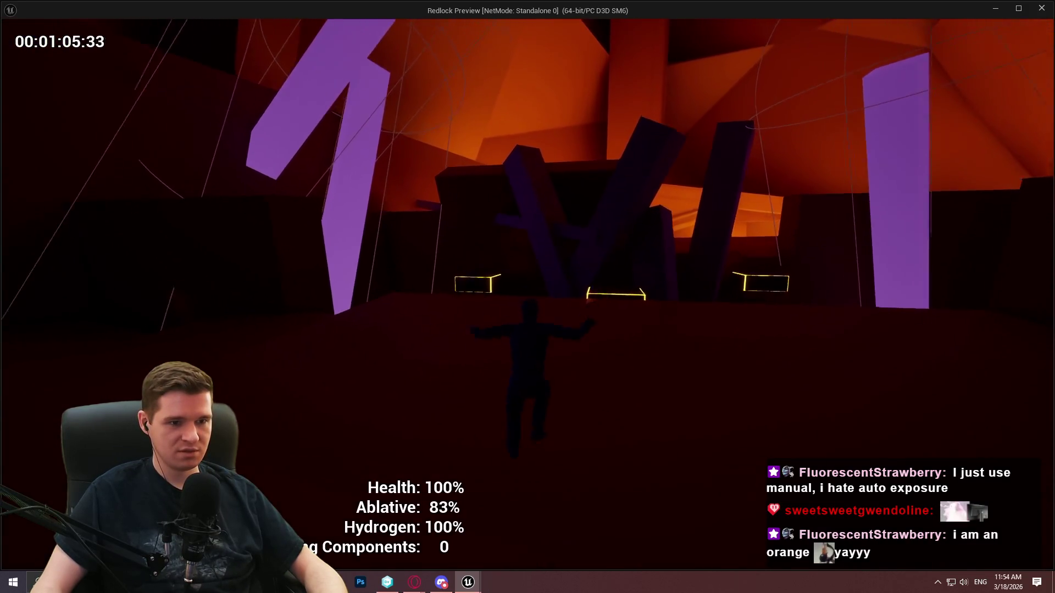
key("w")
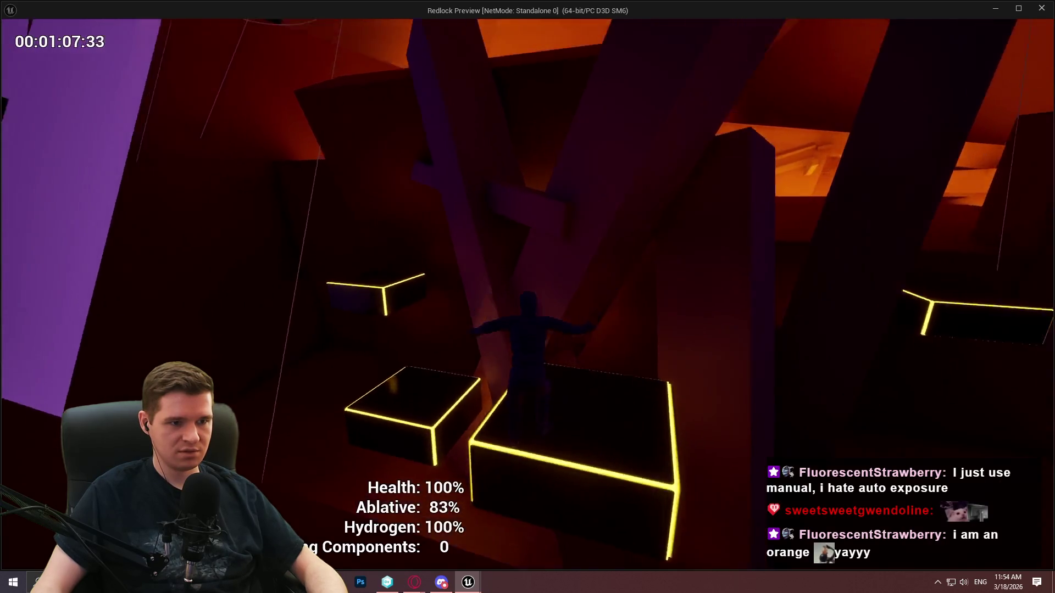
key("w")
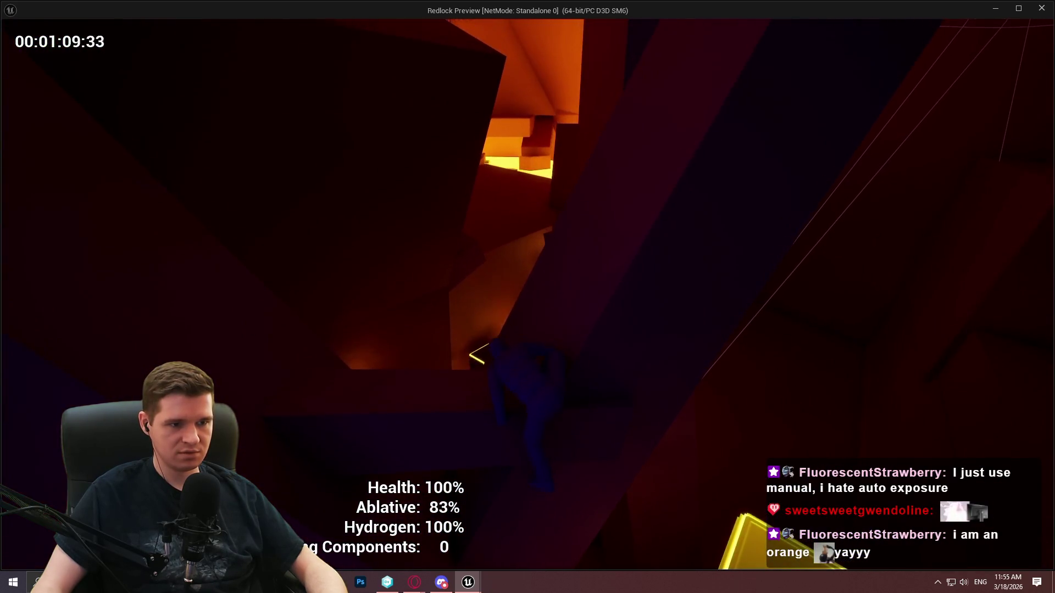
key("w")
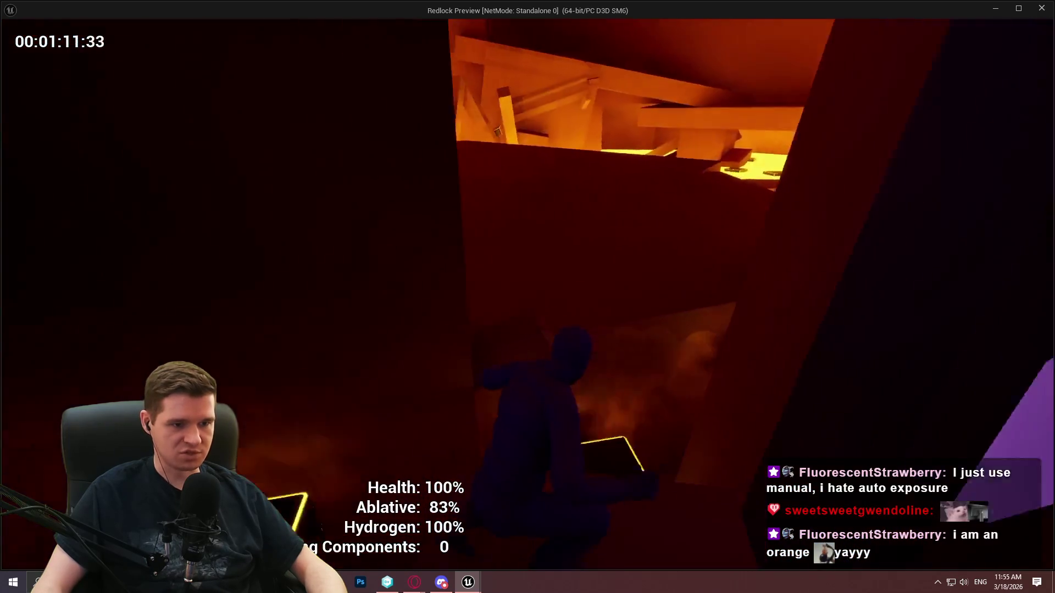
key("w")
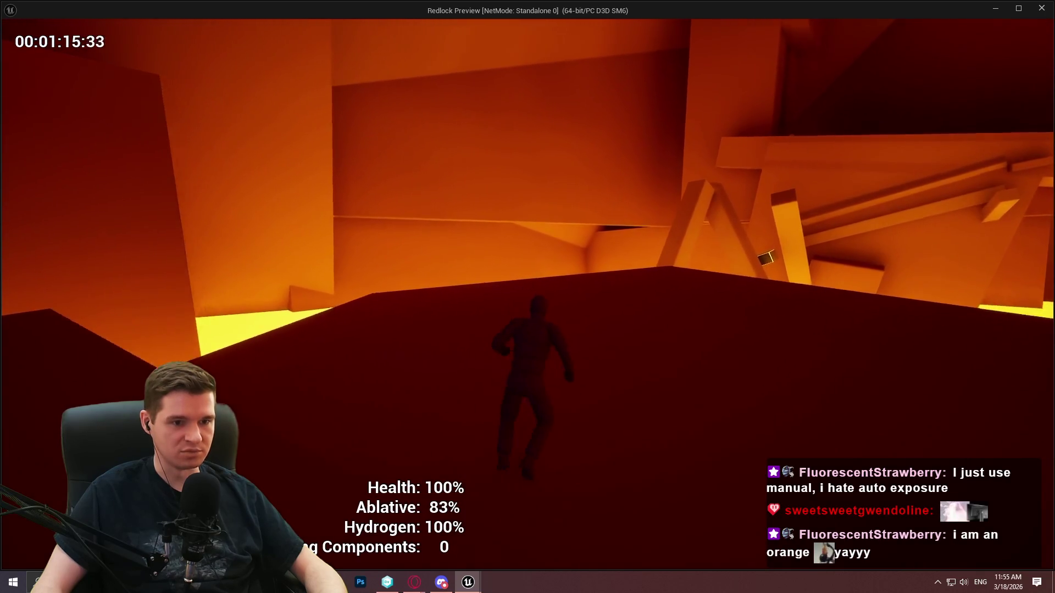
- Climb the yellow, green and dark boxes and the orange wall up onto the first ledge
key("w")
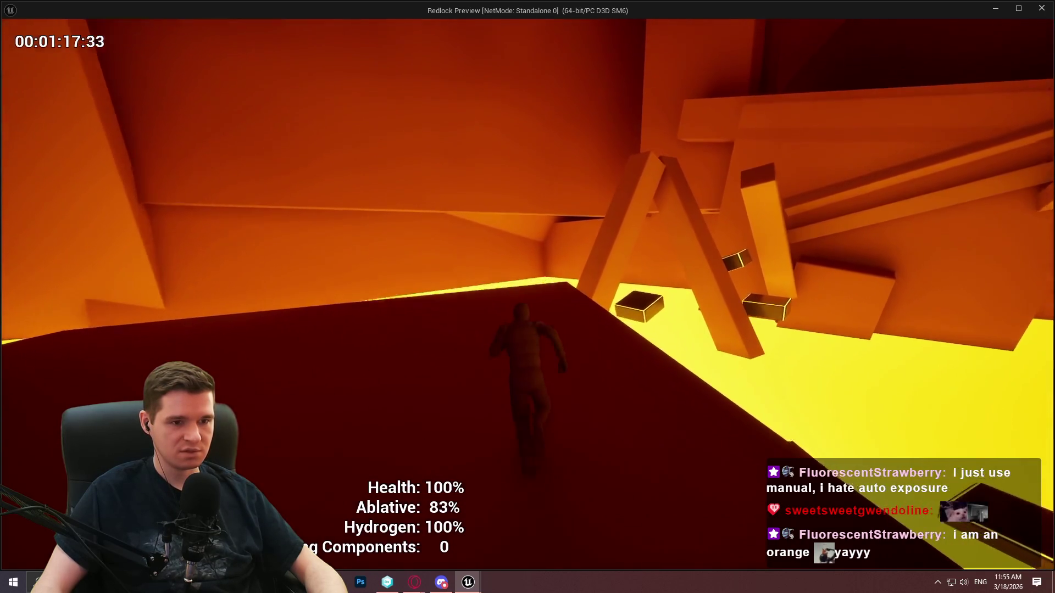
key("w")
key("space")
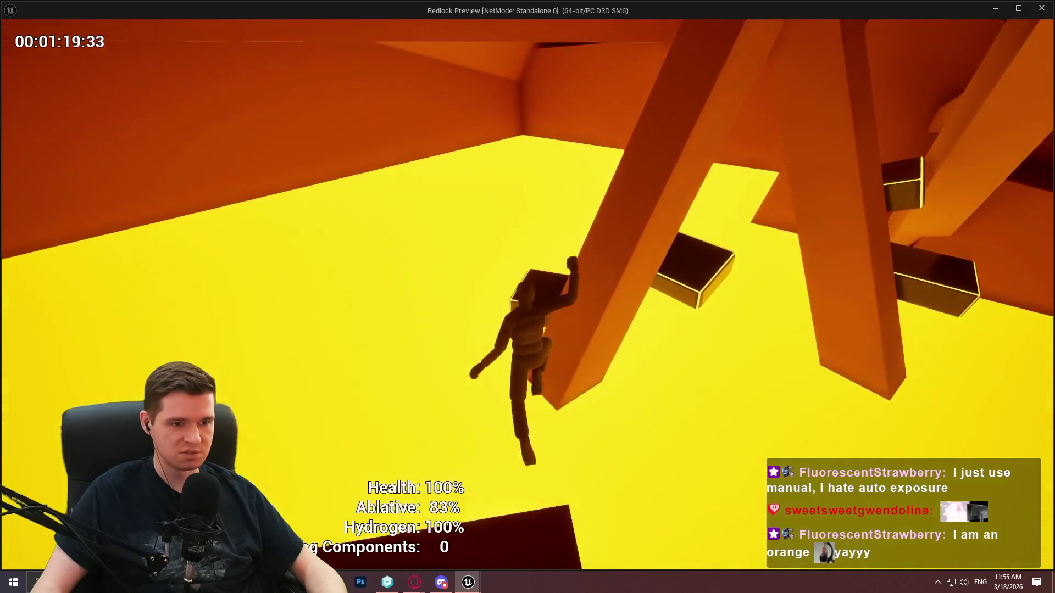
key("w")
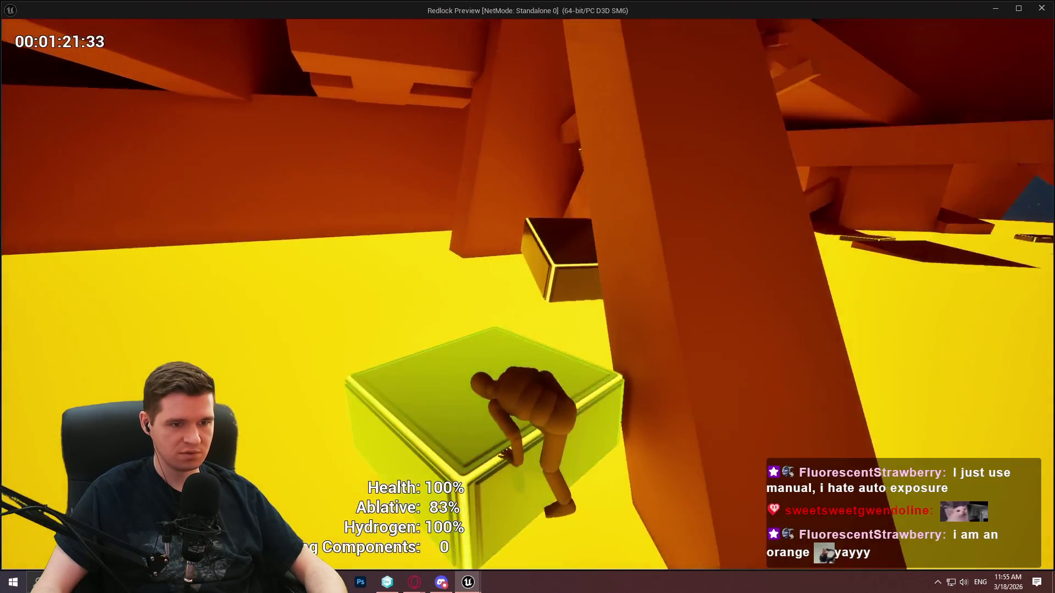
key("space")
key("w")
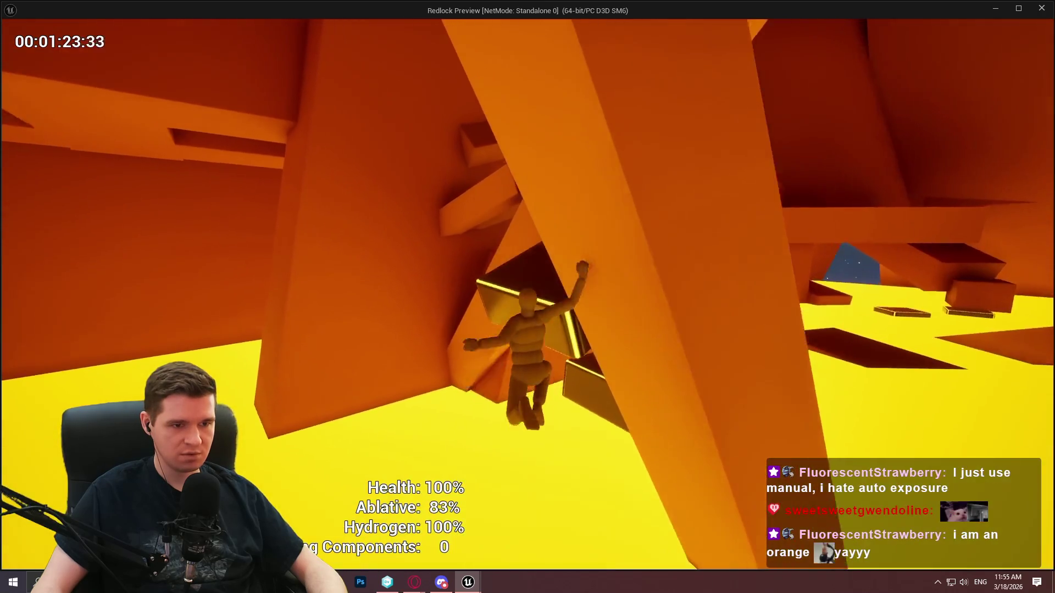
key("w")
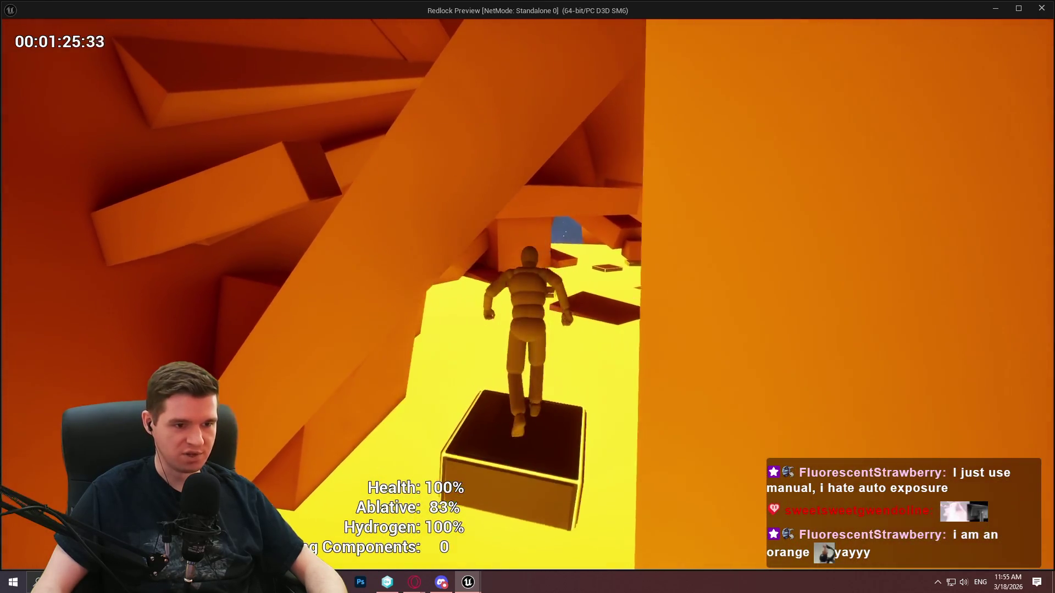
key("space")
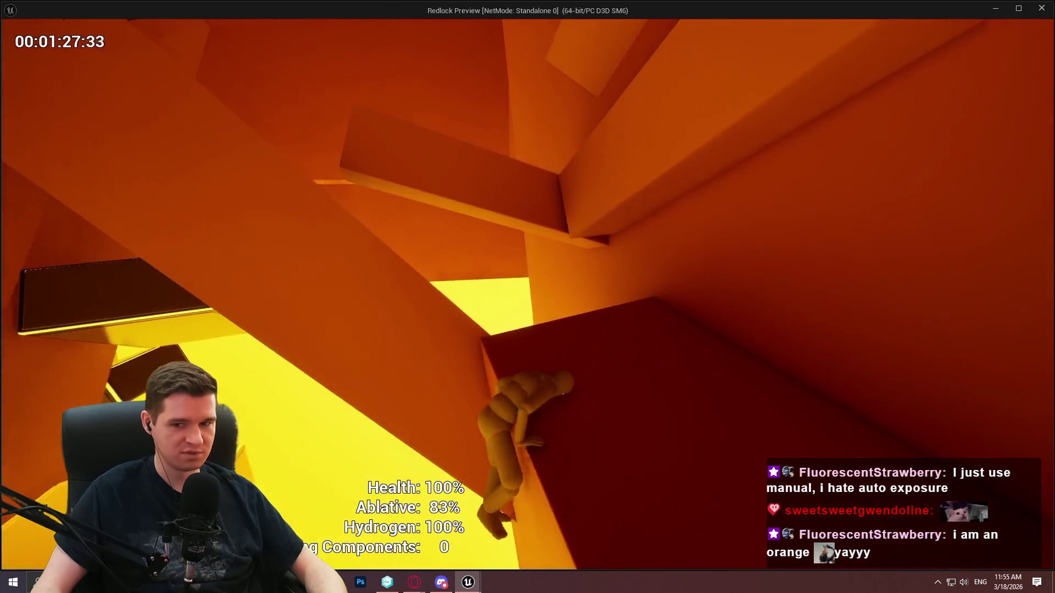
key("space")
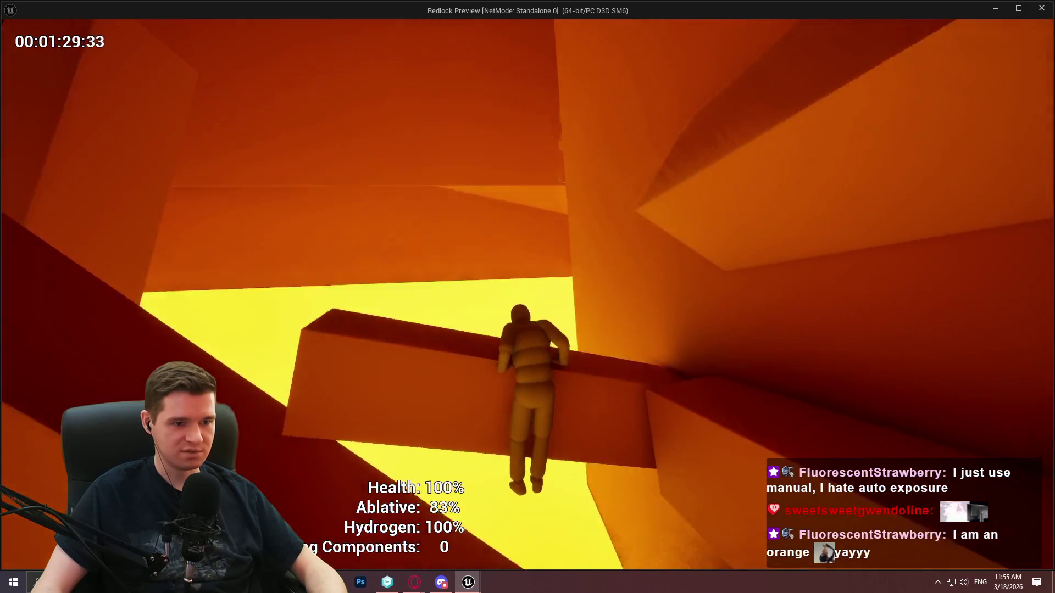
key("w")
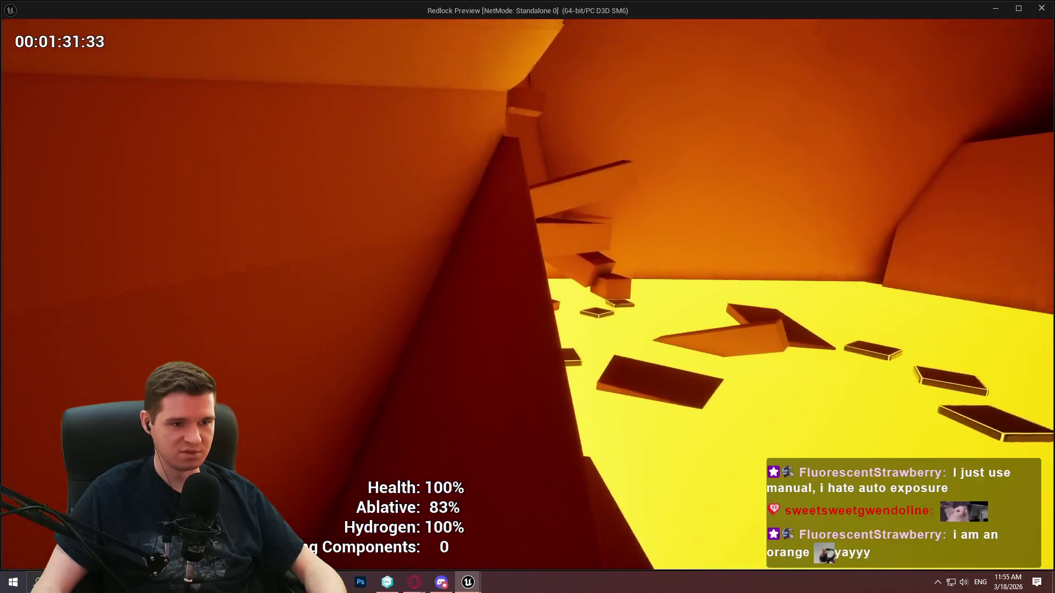
- Jump to the next ledge blocks, hang on and climb over them
key("w")
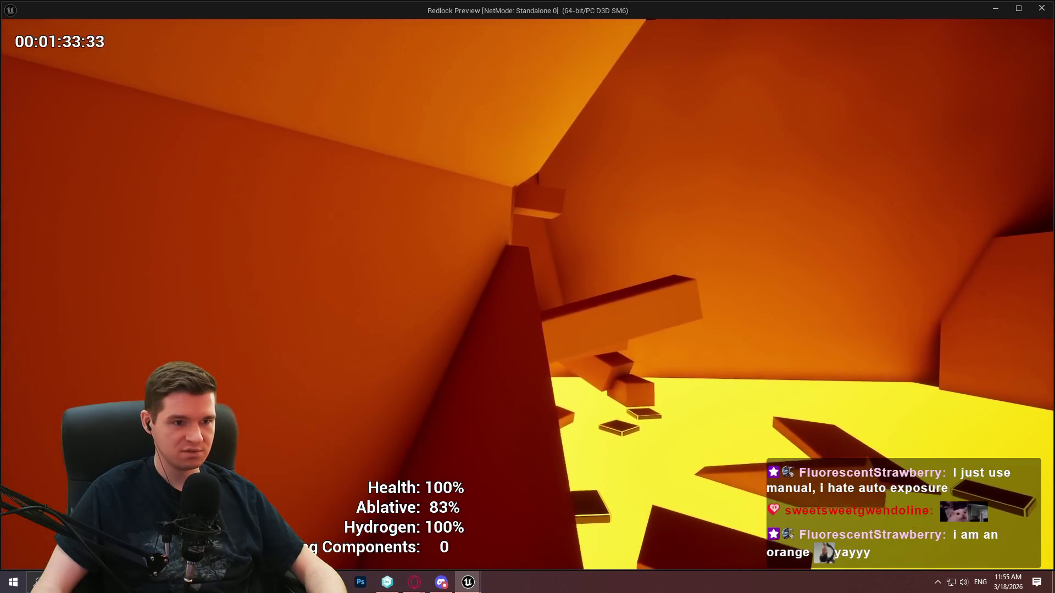
key("w")
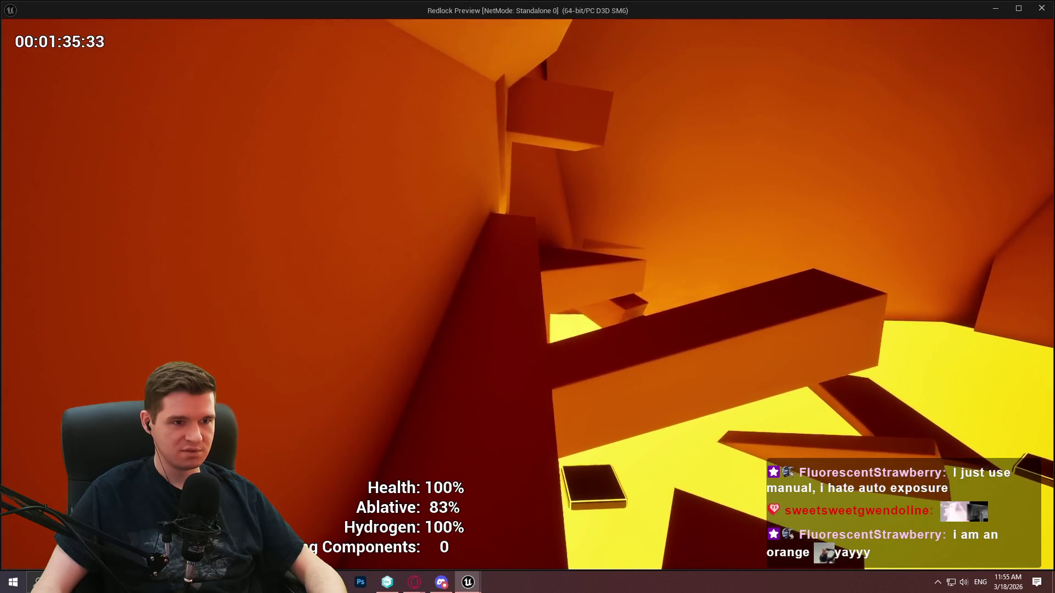
key("w")
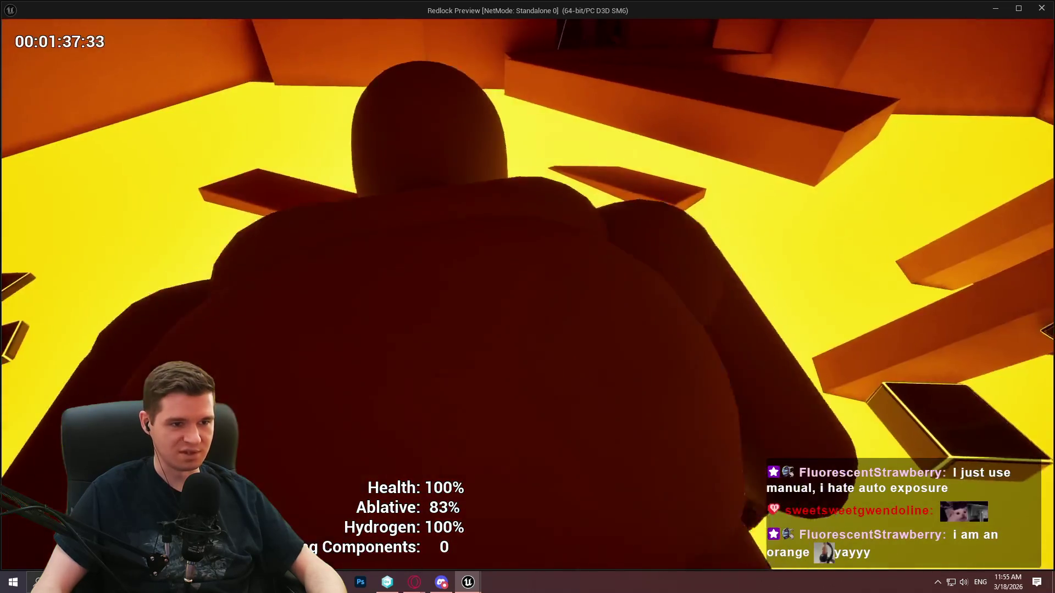
key("w")
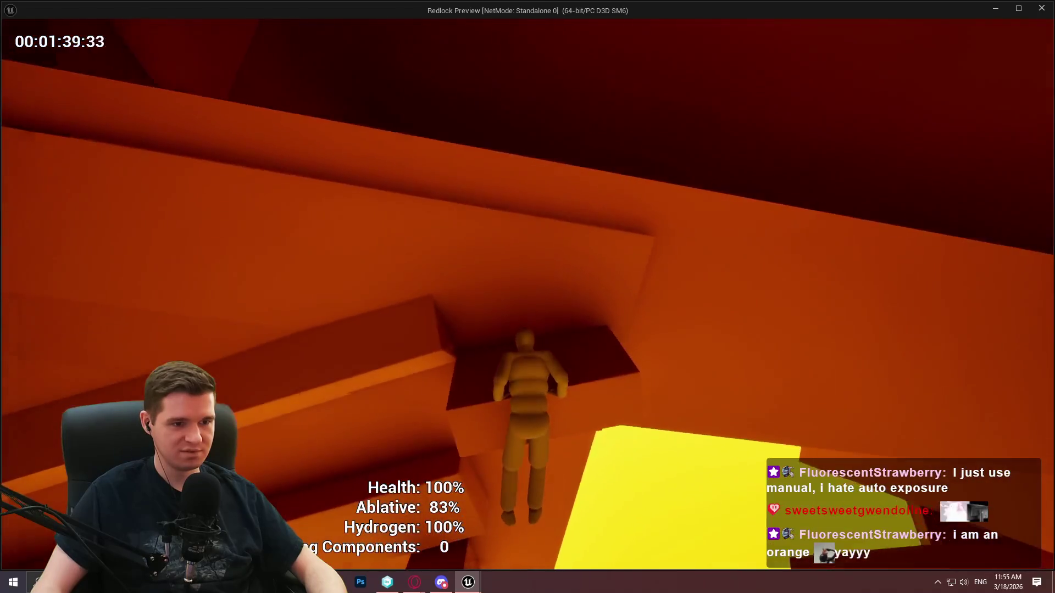
key("w")
key("w")
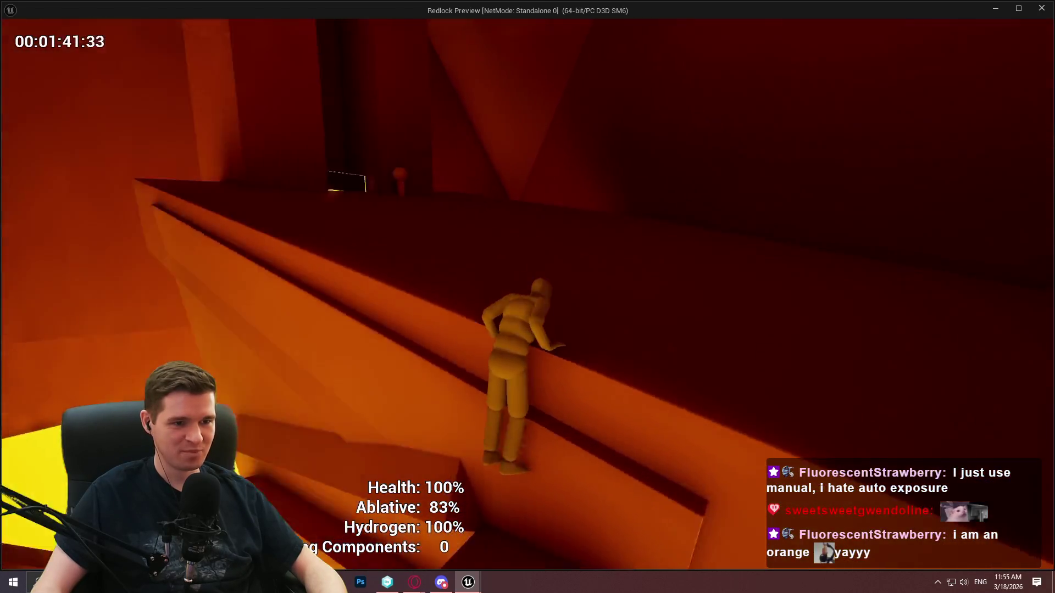
- Go through the glowing doorway into the dark room and onto the glowing-edged platform
key("w")
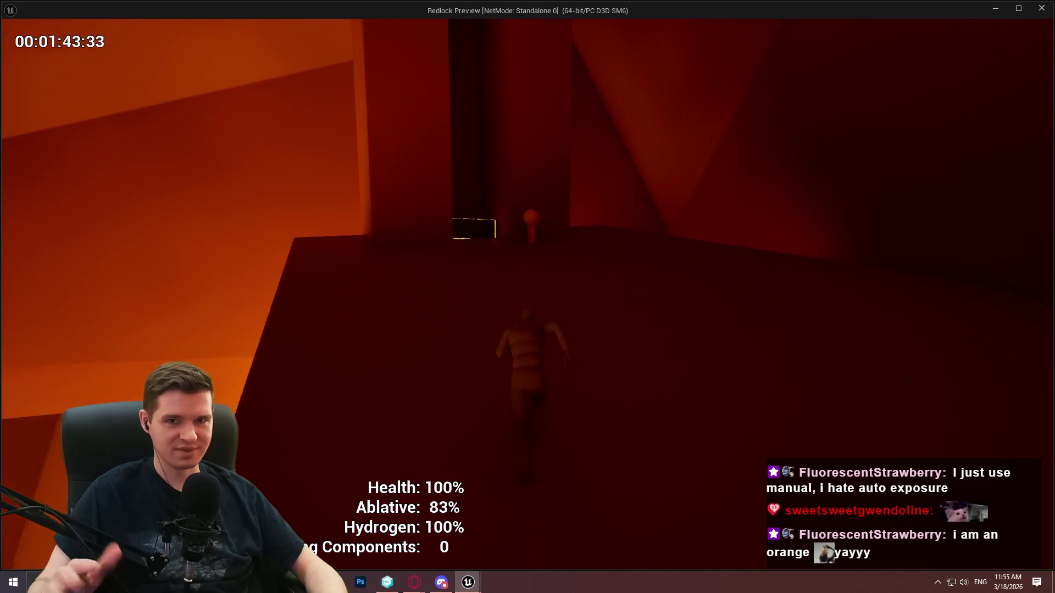
key("w")
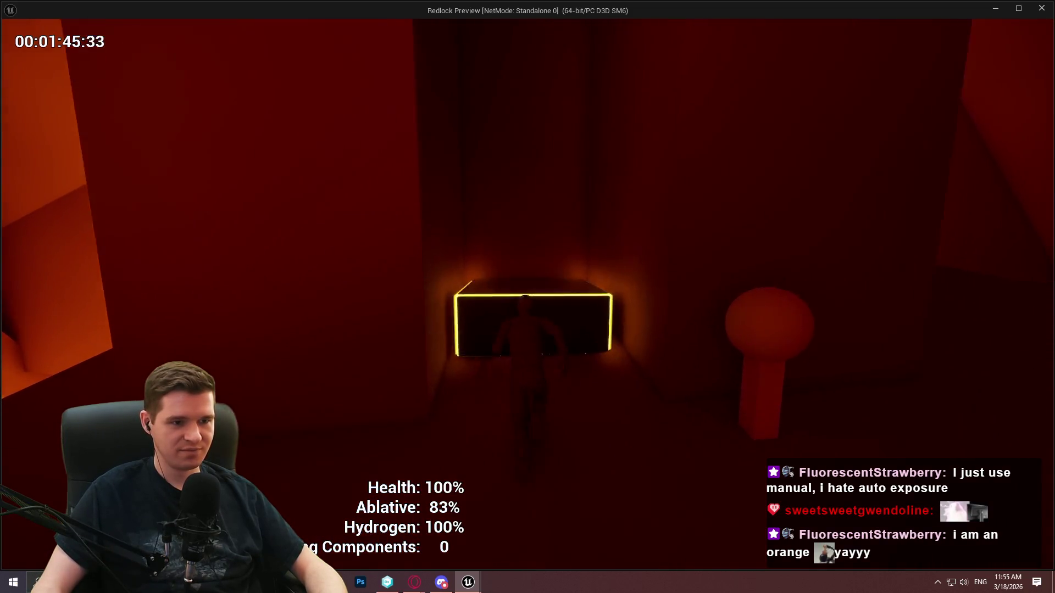
key("w")
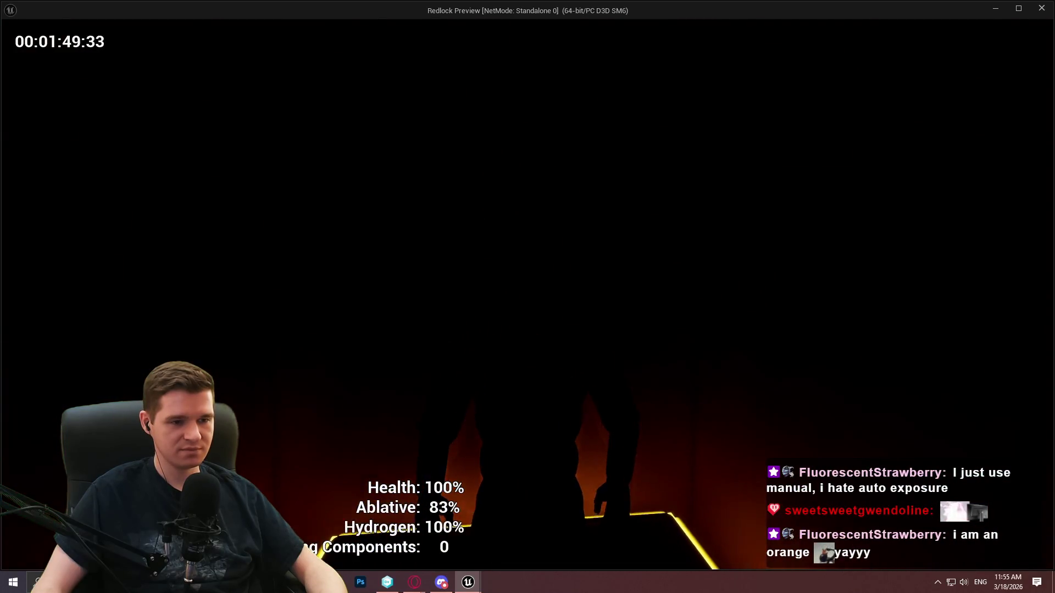
key("w")
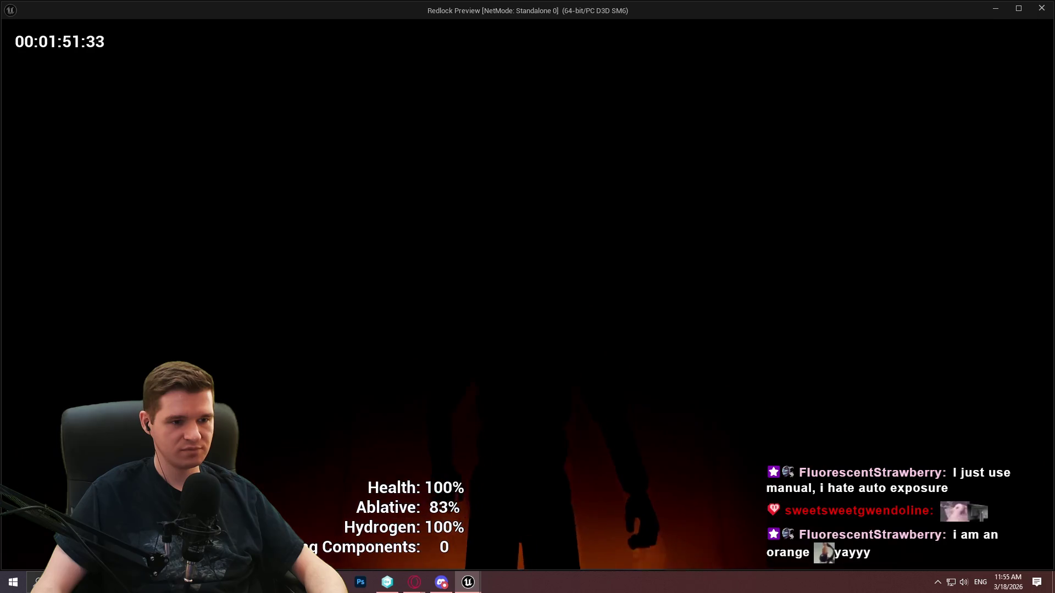
key("w")
key("space")
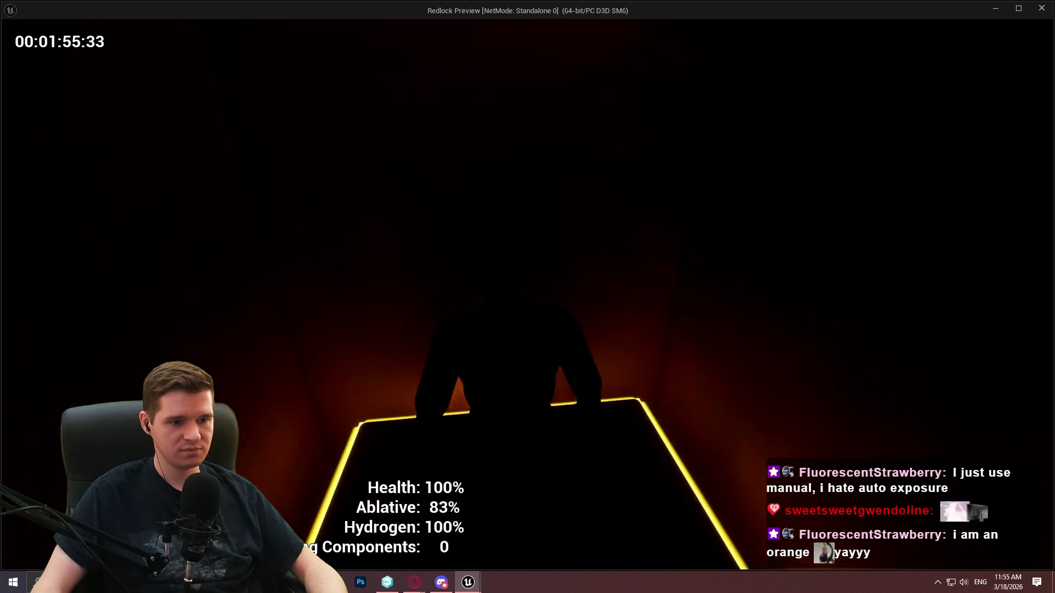
- Run into the bright area and hop across the floating boxes and red platforms
key("w")
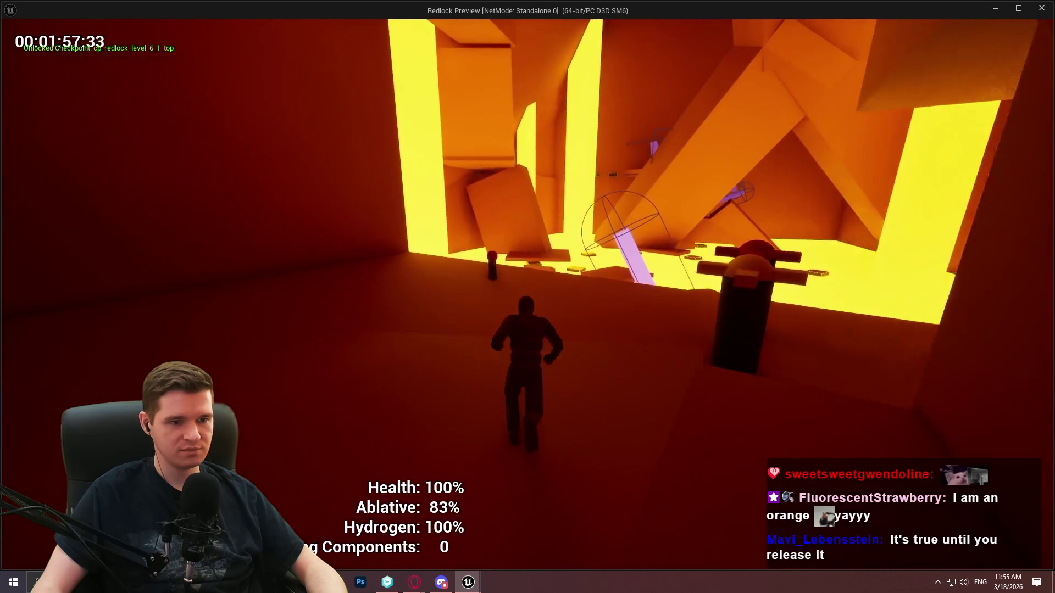
key("space")
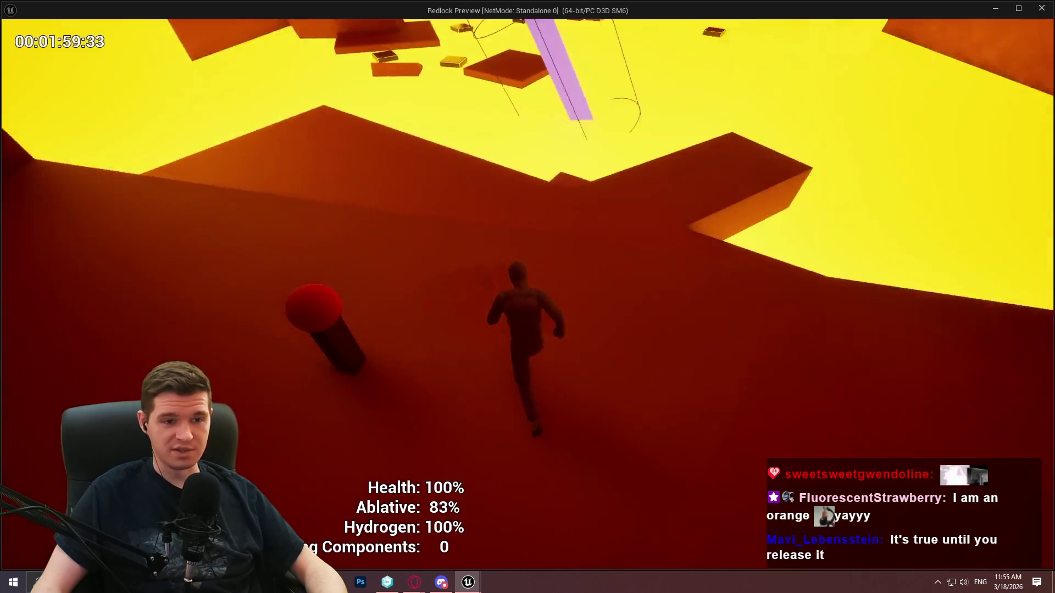
key("space")
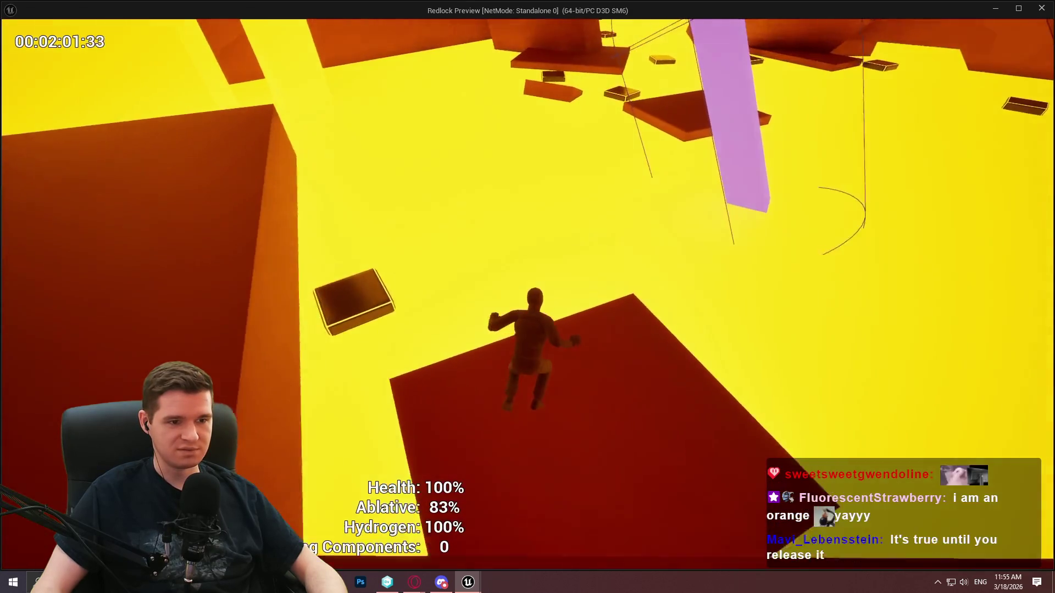
key("space")
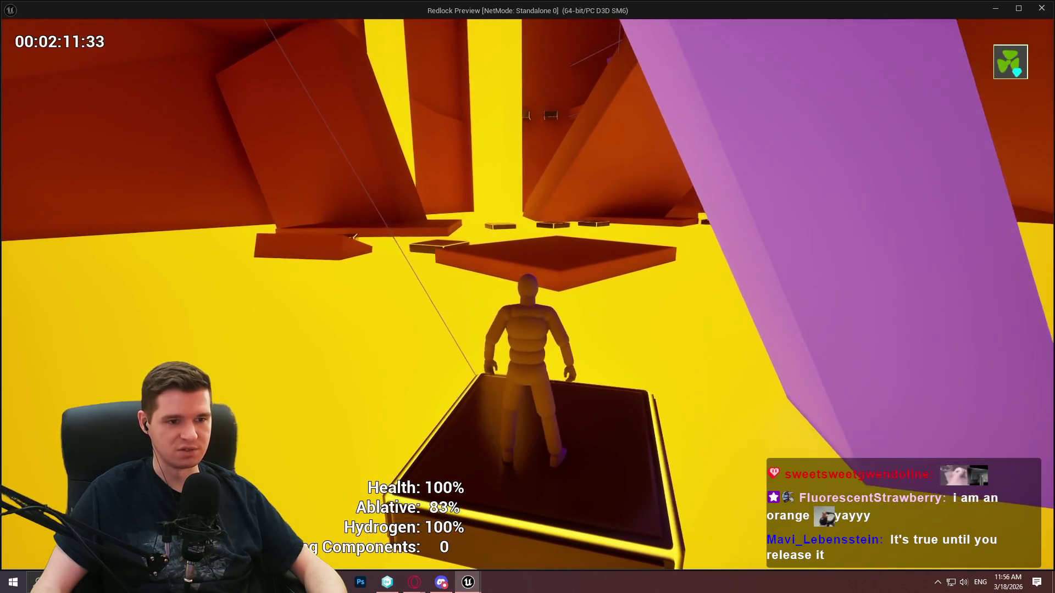
key("w")
key("space")
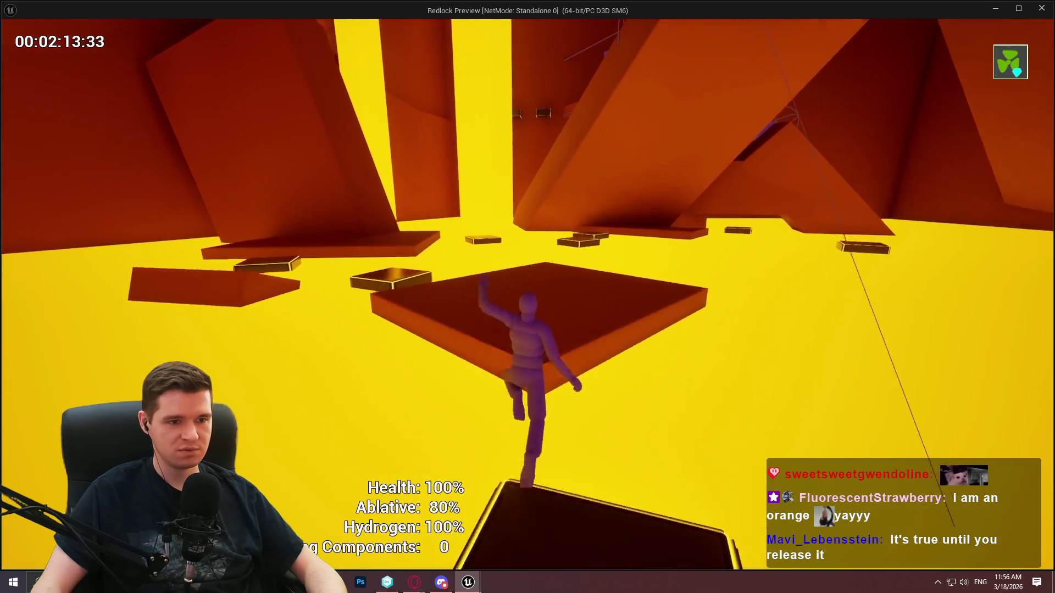
key("space")
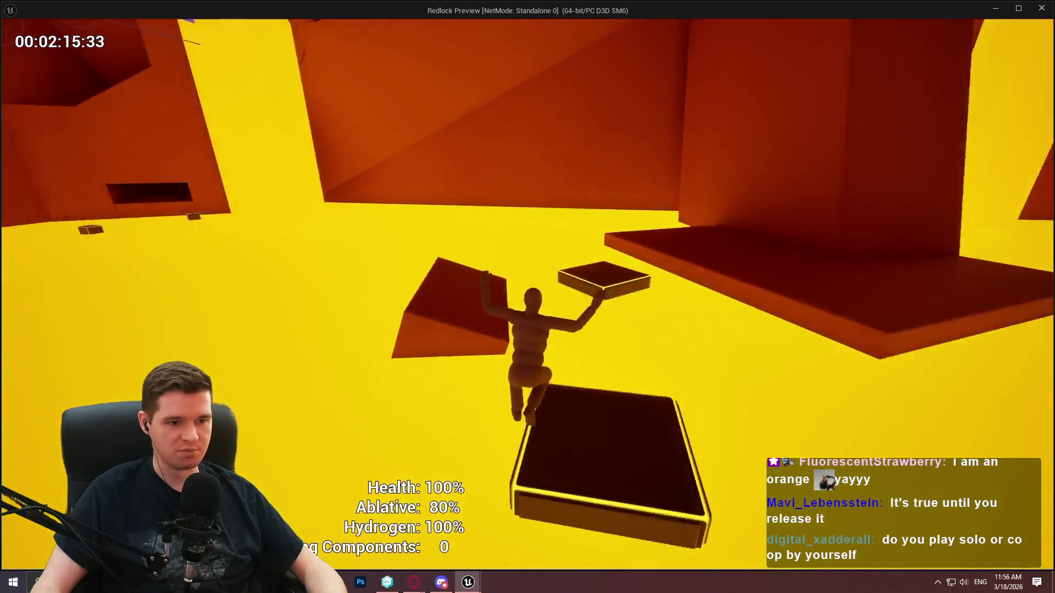
key("space")
key("space")
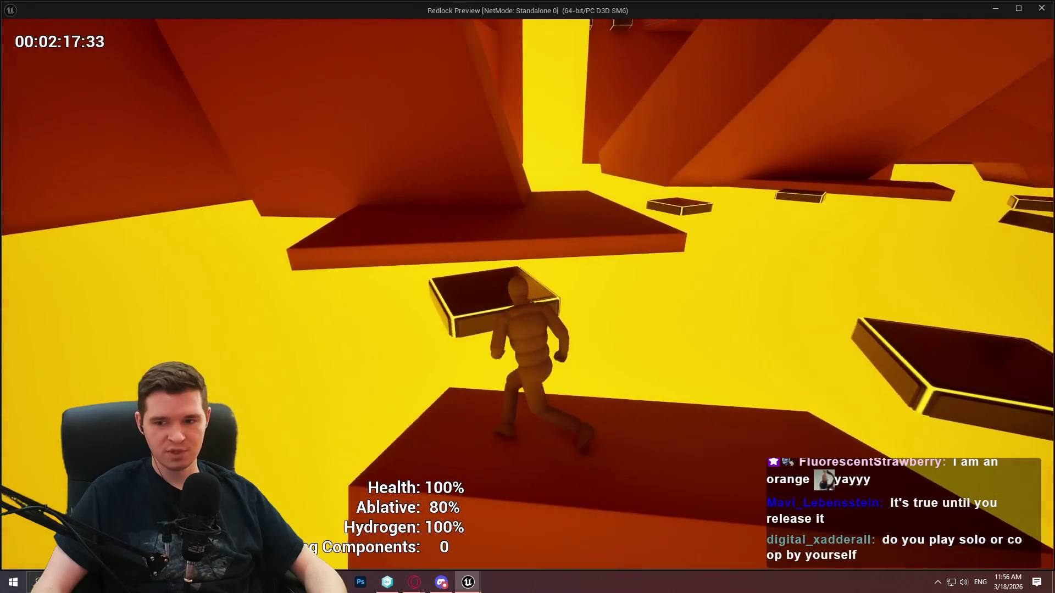
key("space")
key("space")
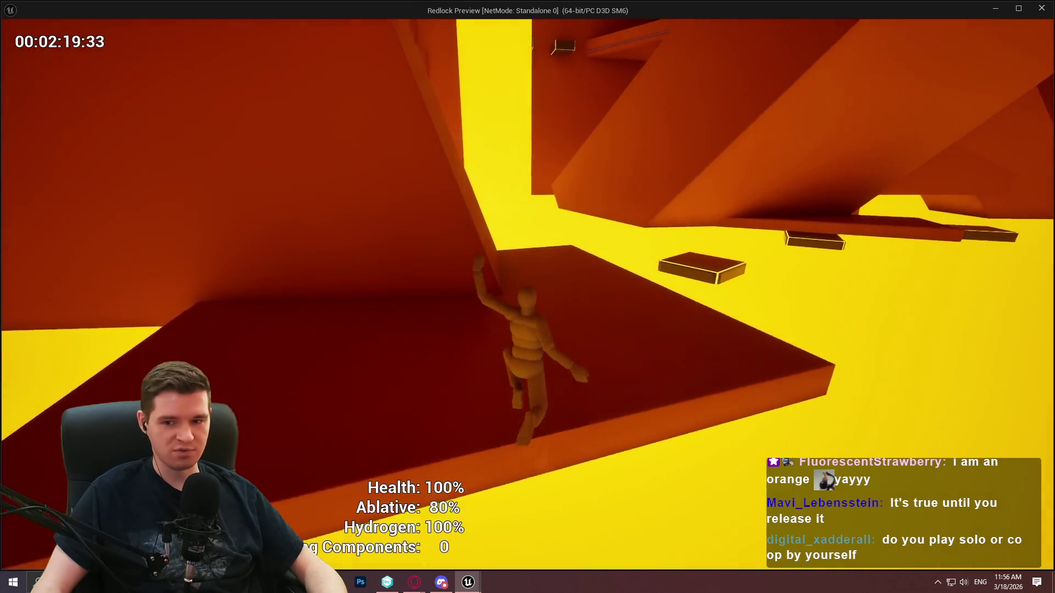
key("space")
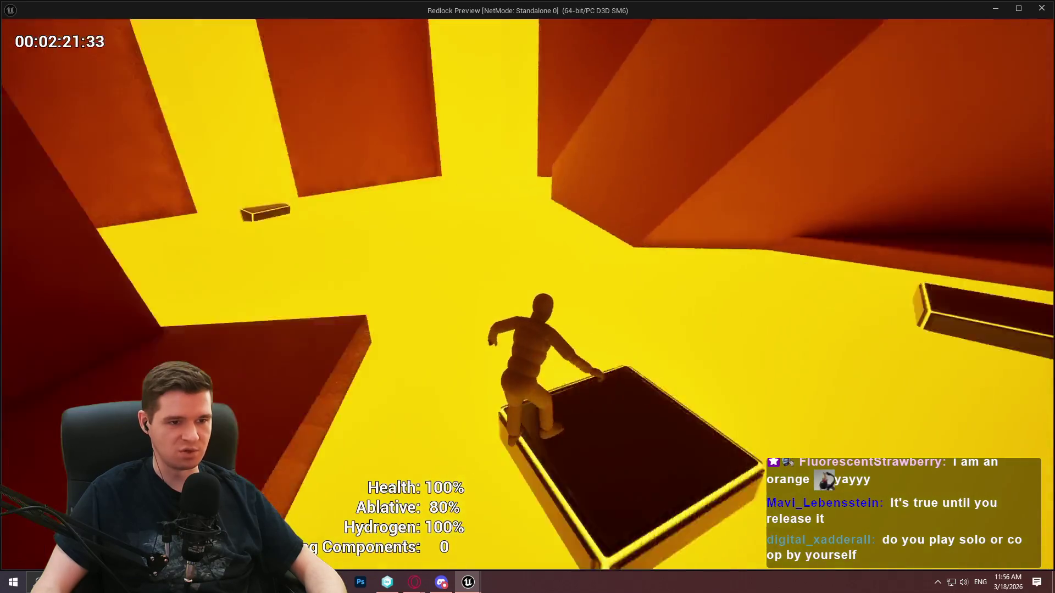
key("space")
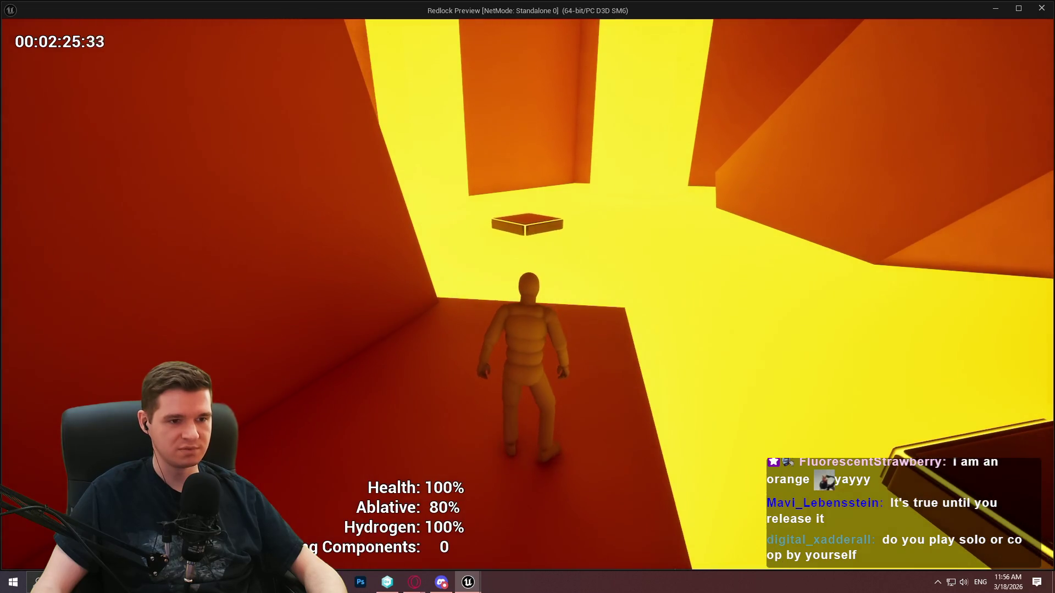
- Run to the floating platforms and jump across them onto the glowing dark platform
key("w")
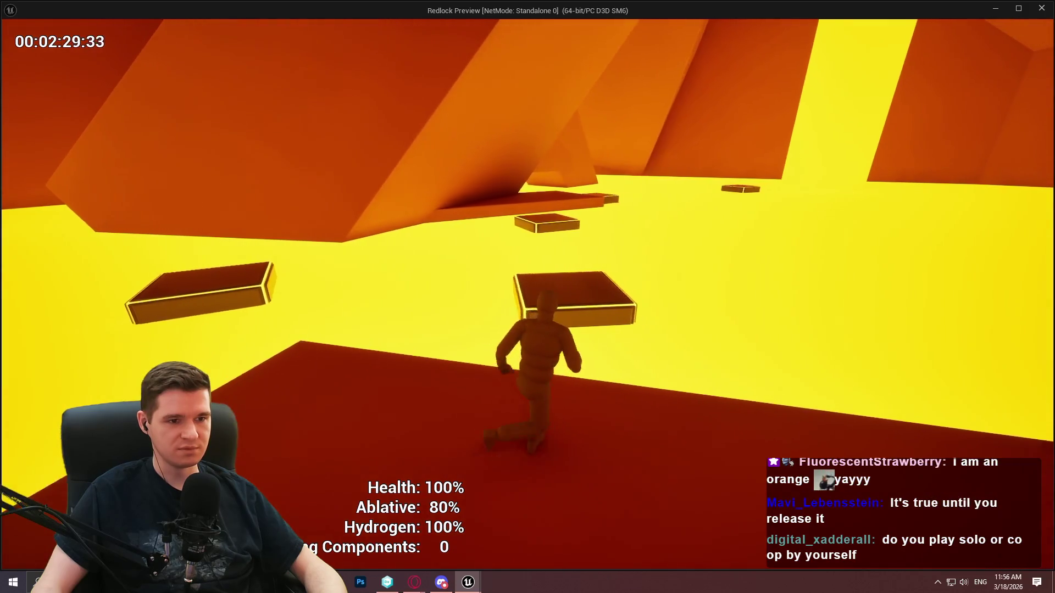
key("w")
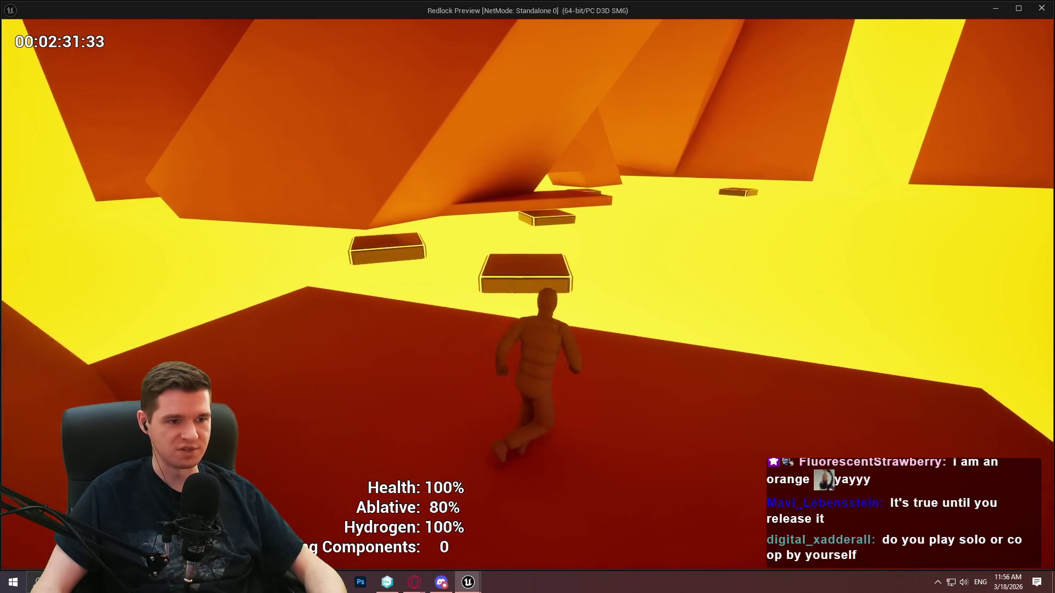
key("space")
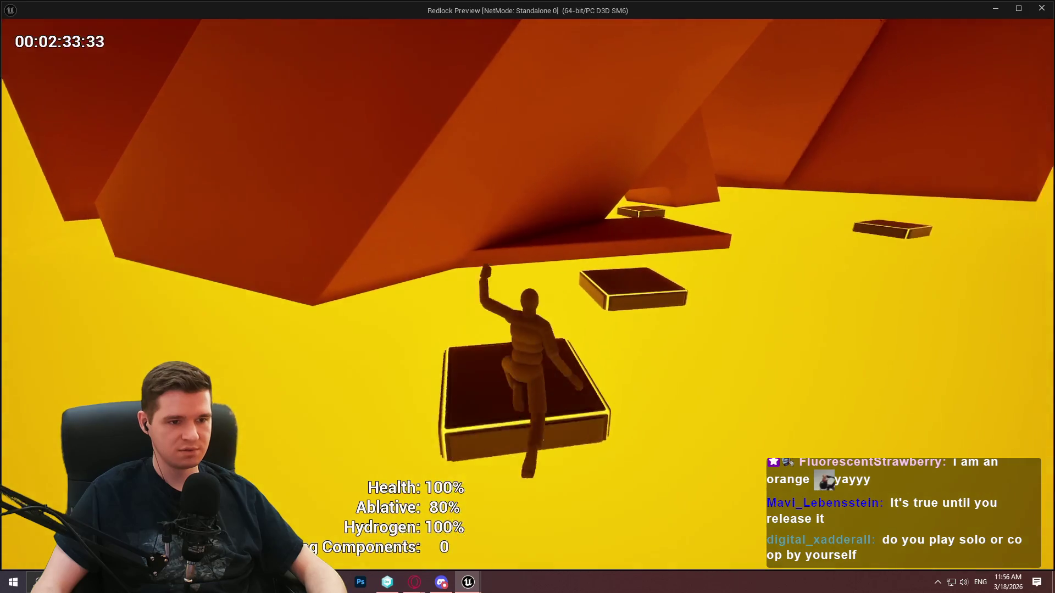
key("space")
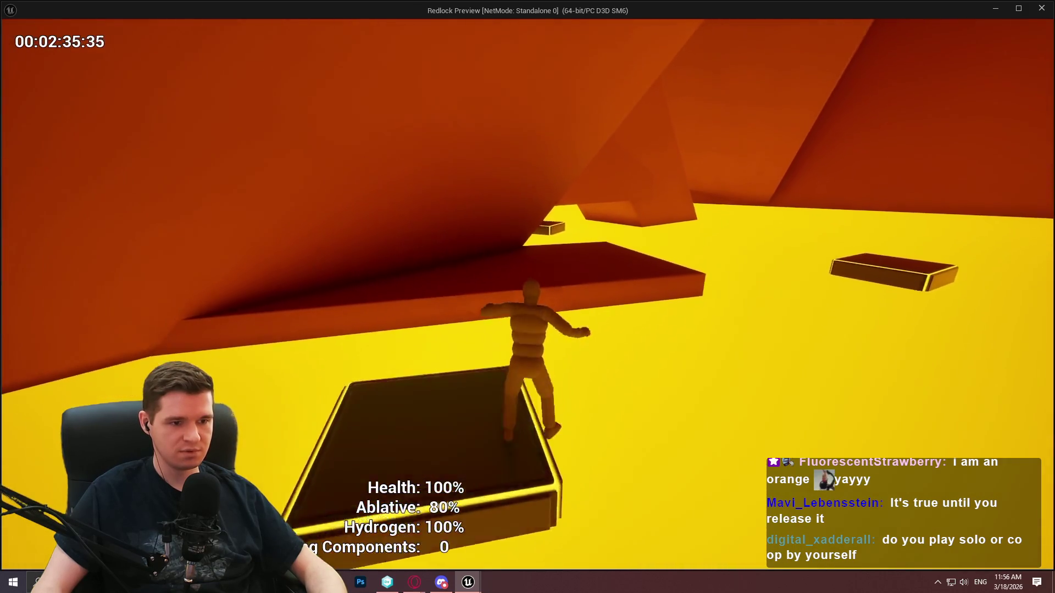
key("w")
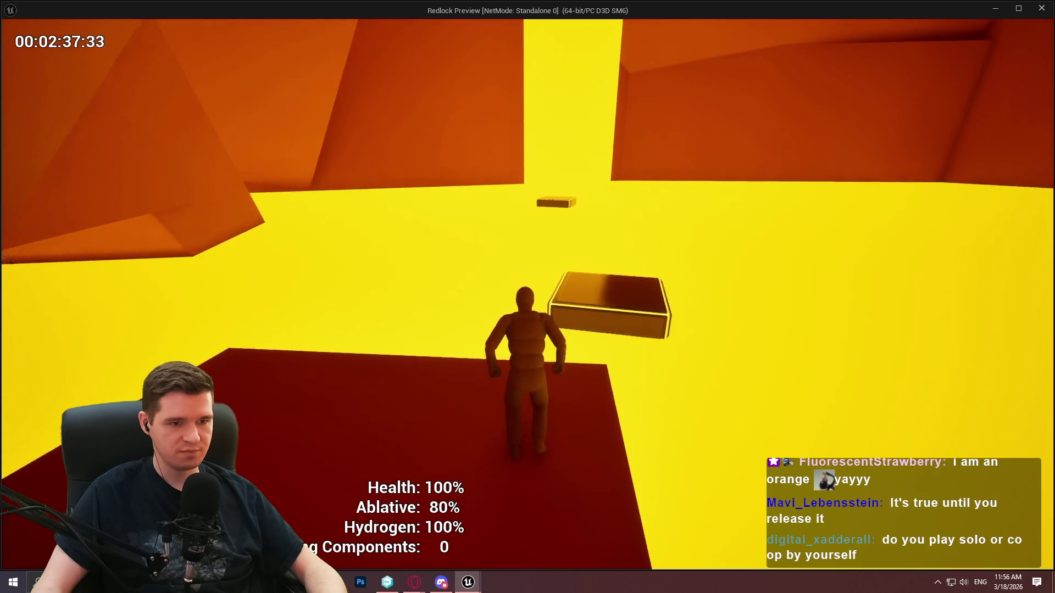
key("space")
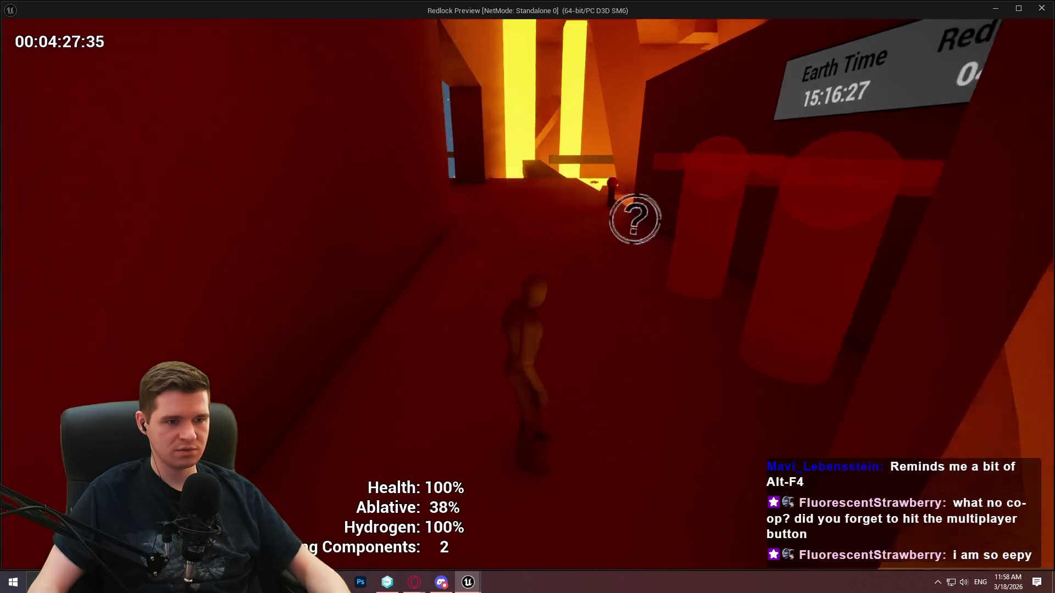
- Close the Standalone preview with Alt+F4 after reaching the red corridor
key("alt+F4")
scroll(584, 261, "up", 3)
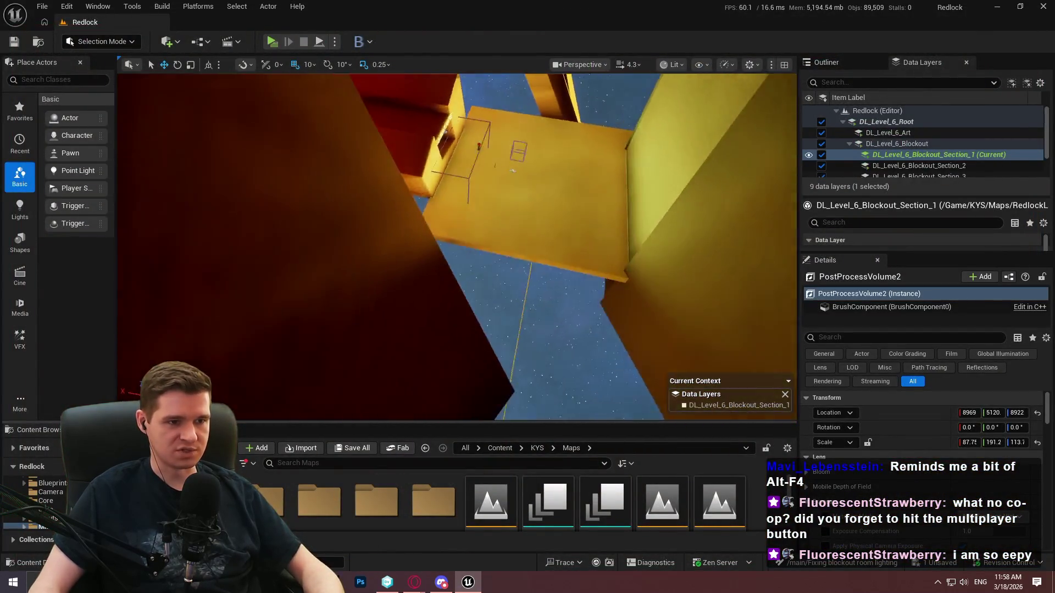
scroll(457, 246, "up", 2)
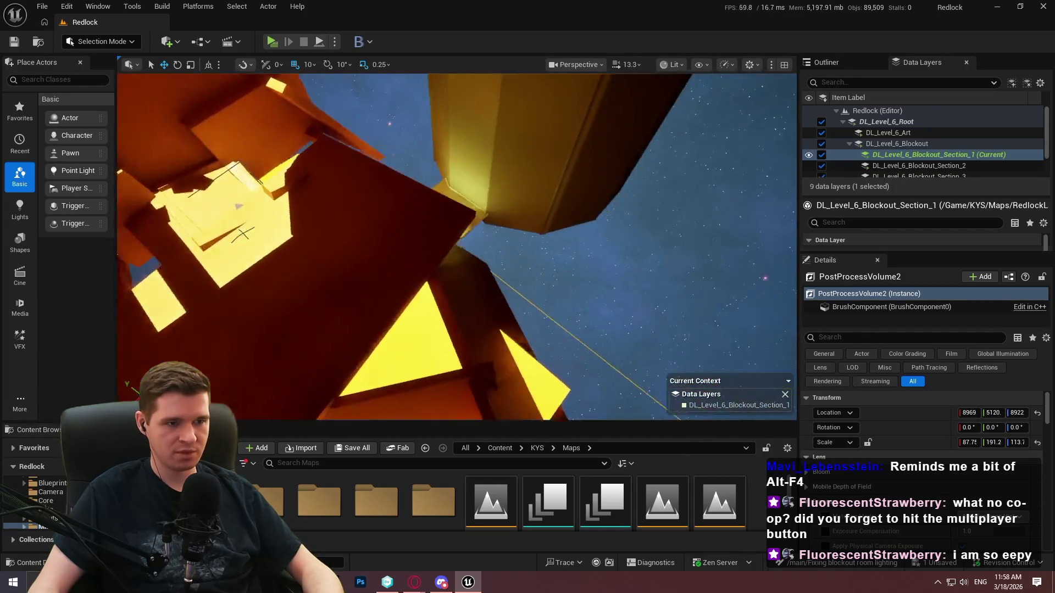
left_click_drag(457, 246, 417, 258)
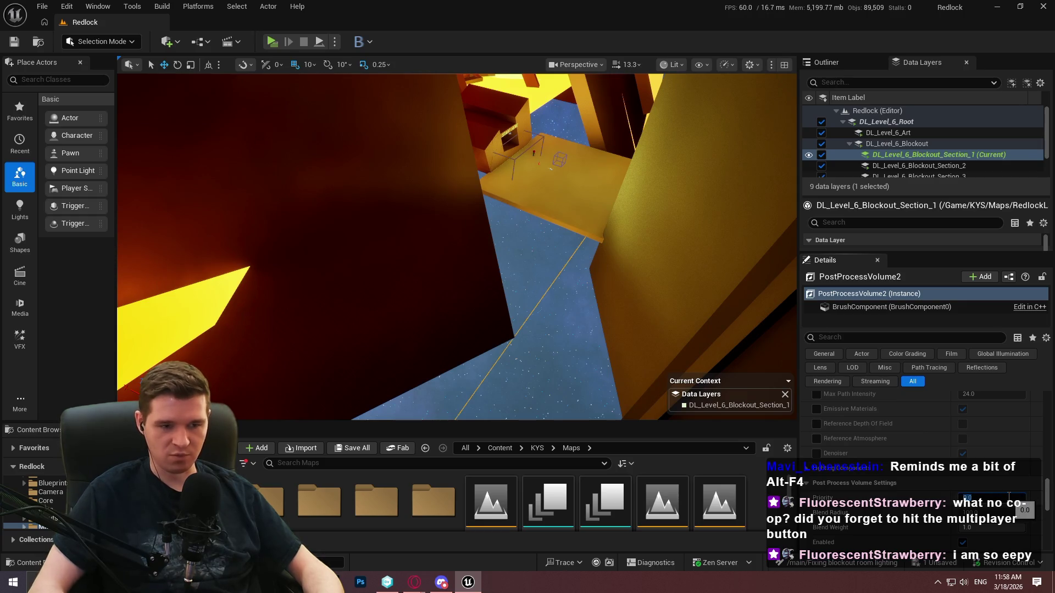
mouse_move(417, 258)
left_mouse_down()
mouse_move(401, 223)
mouse_move(313, 134)
left_mouse_up()
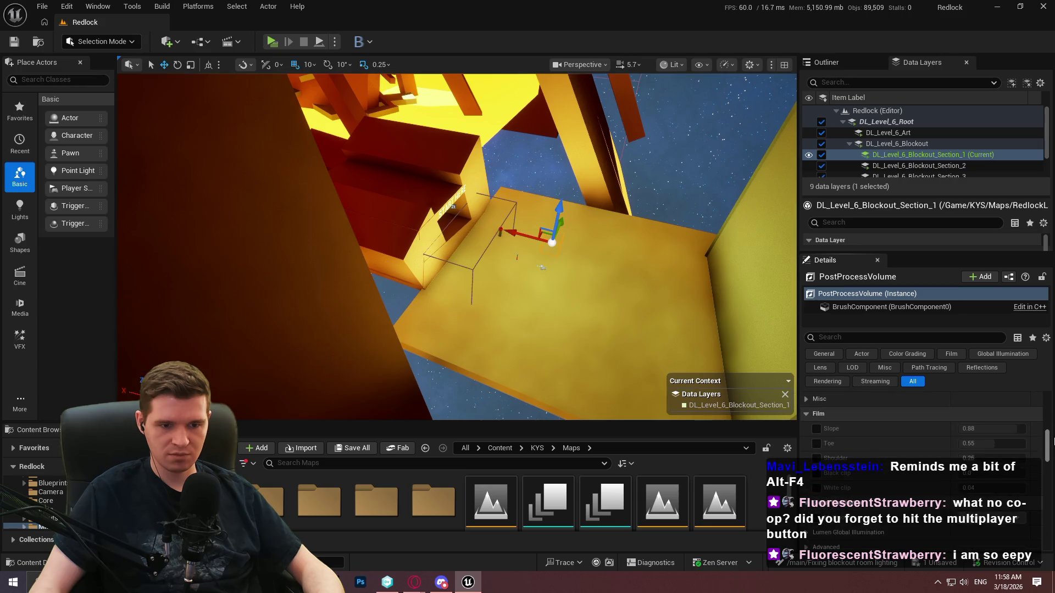
scroll(1052, 412, "up", 1)
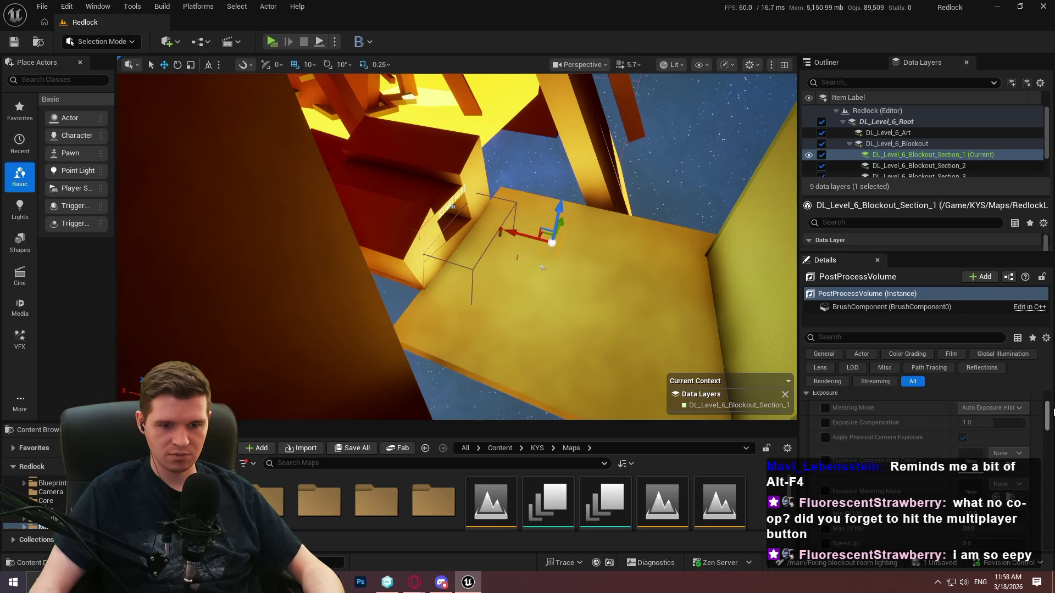
mouse_move(582, 258)
left_mouse_down()
mouse_move(528, 244)
mouse_move(505, 225)
left_mouse_up()
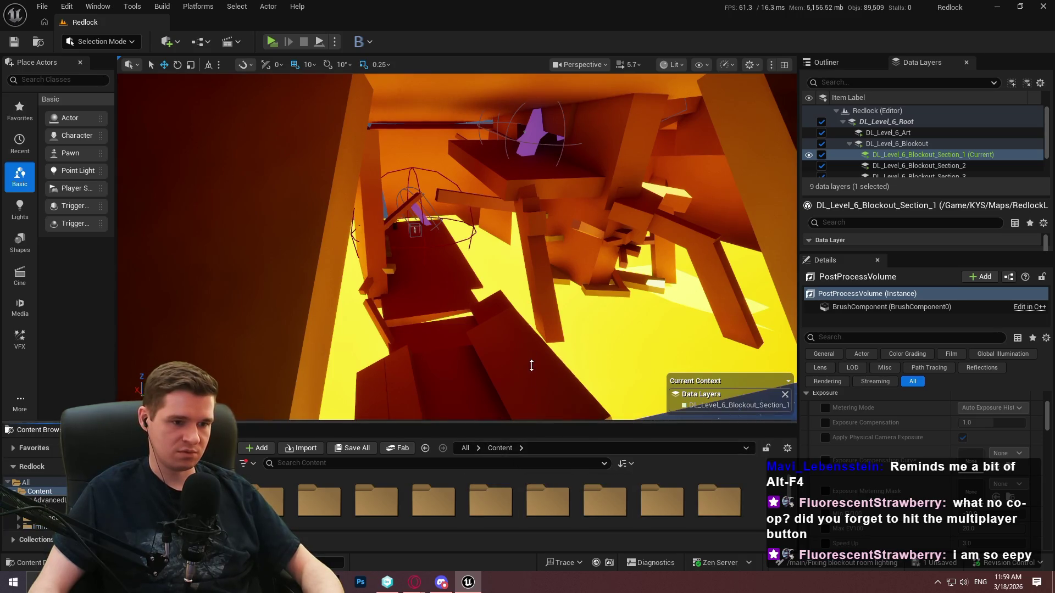
- Open MI_ProtoOrangeGlow from the KYS/Materials/Prototyping folder and dock its editor
left_click_drag(530, 376, 530, 355)
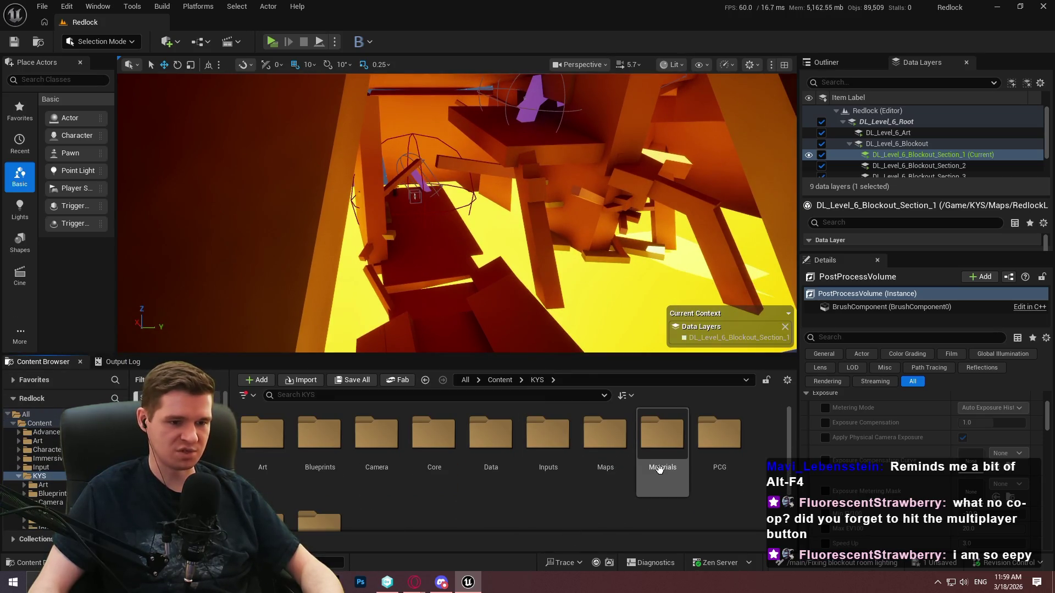
double_click(473, 454)
scroll(383, 486, "down", 5)
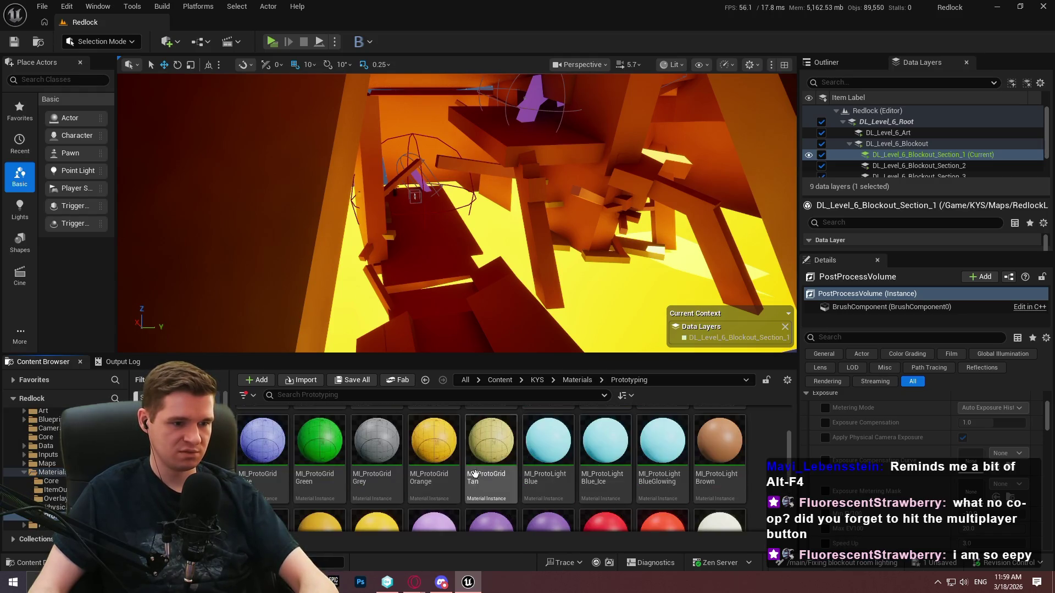
double_click(390, 489)
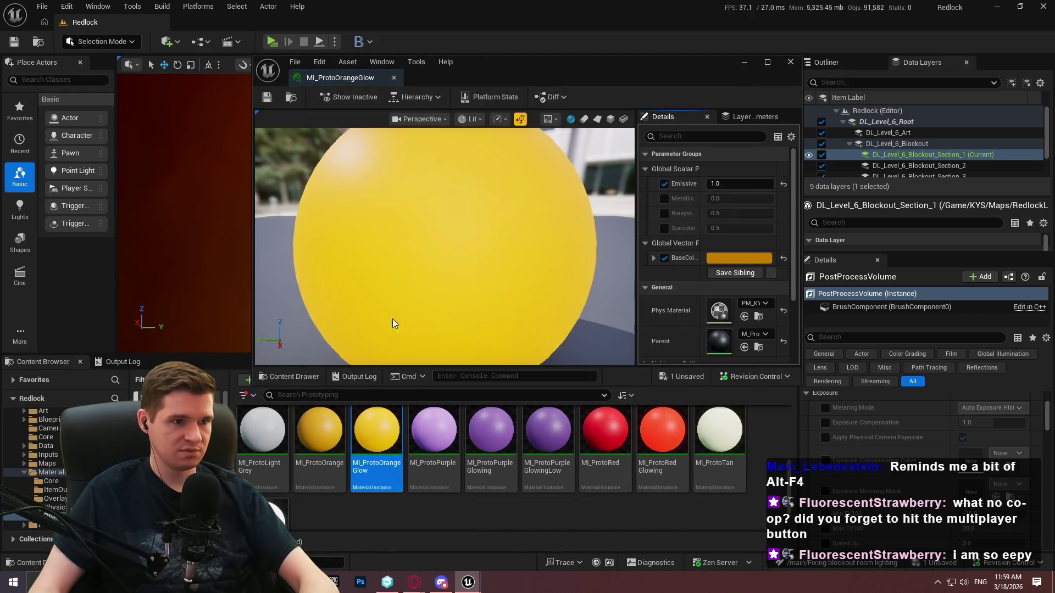
left_click_drag(356, 86, 318, 20)
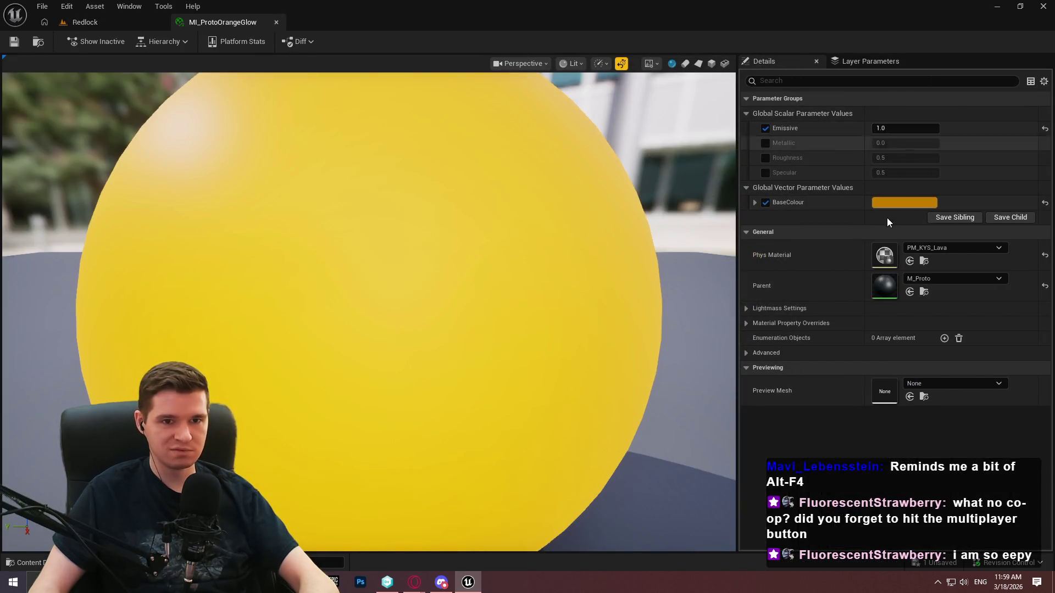
- Darken MI_ProtoOrangeGlow's BaseColour to a deeper orange, then save and check out the asset
left_click(883, 203)
left_click_drag(798, 290, 795, 314)
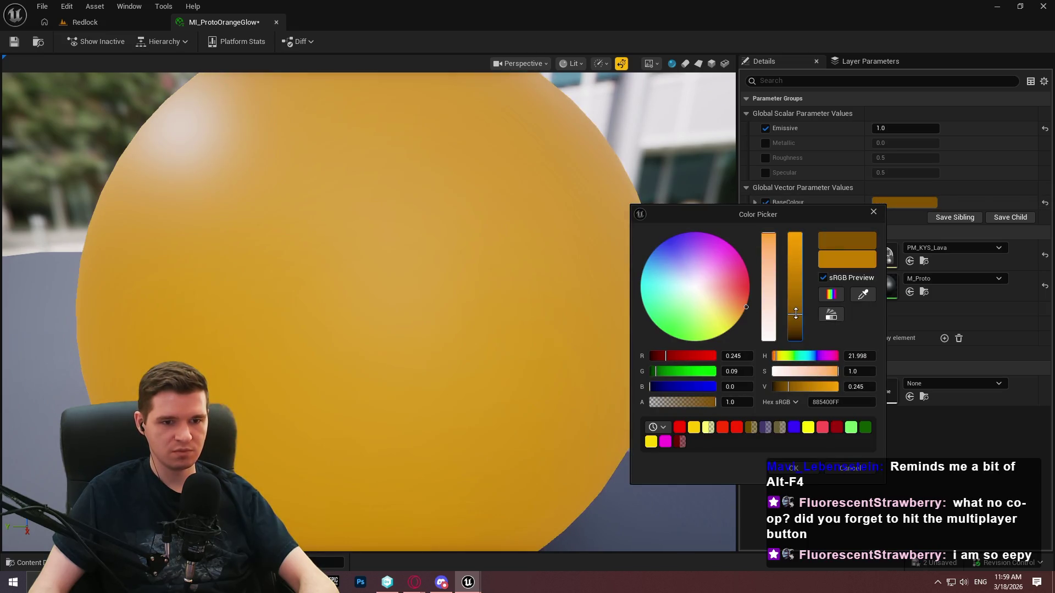
left_click(791, 469)
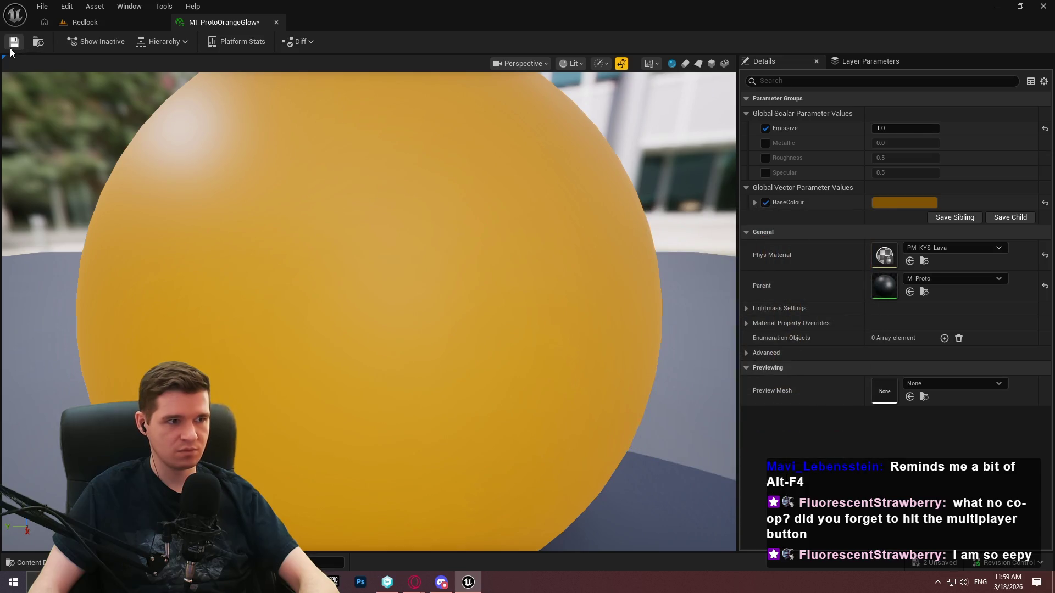
left_click(12, 46)
left_click(554, 417)
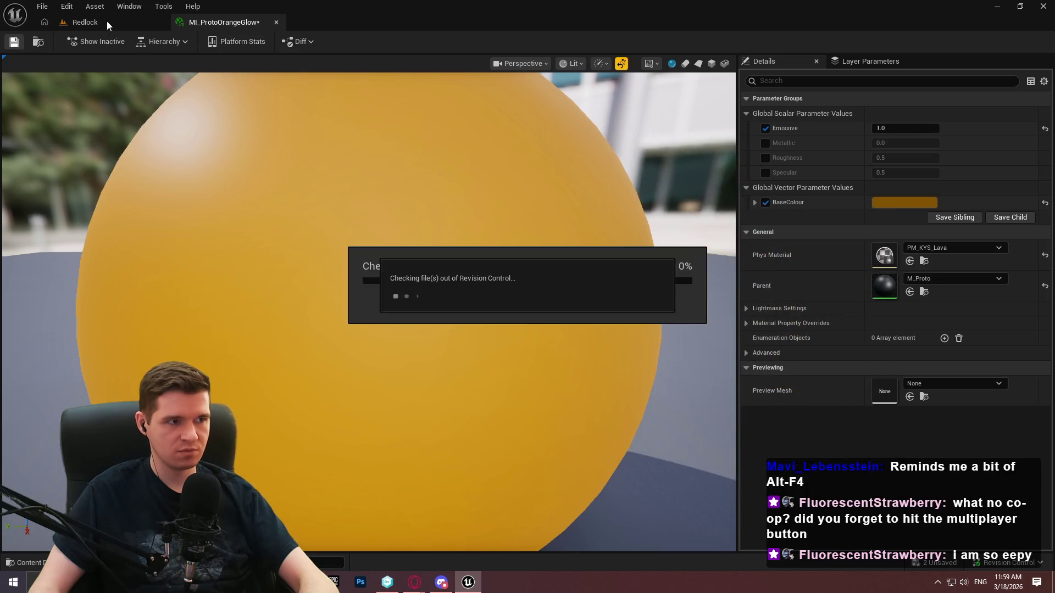
left_click(105, 22)
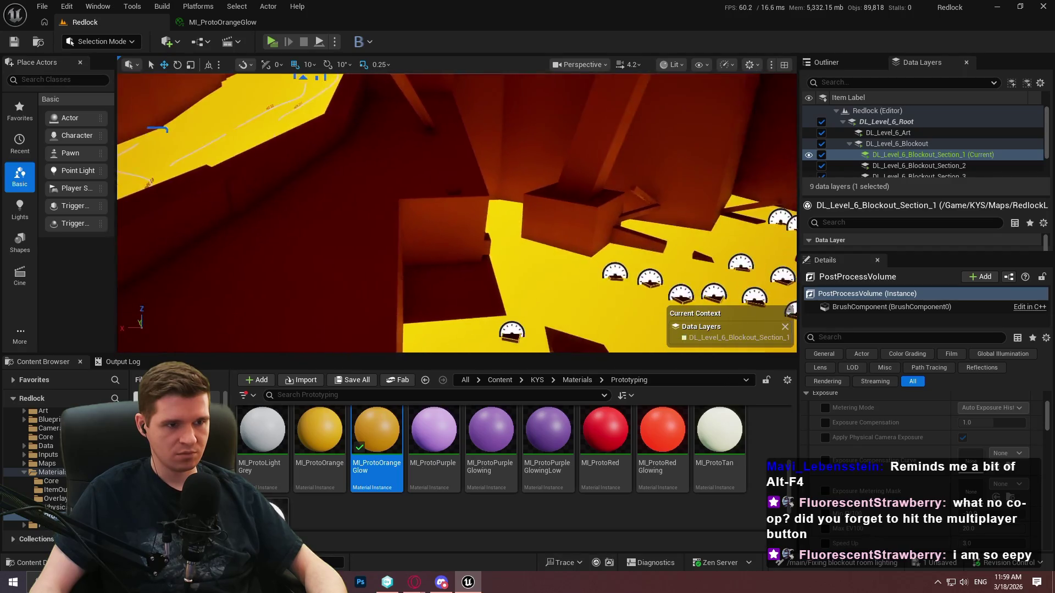
- Zoom the Redlock viewport in toward the yellow-lit platform inside PostProcessVolume3
scroll(457, 213, "up", 3)
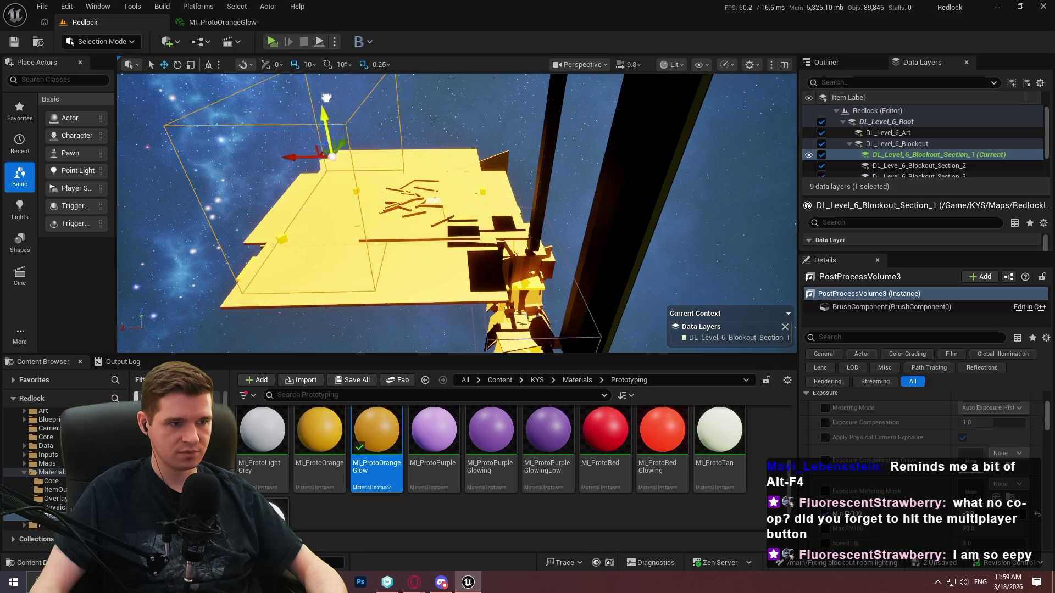
- Add the selected PostProcessVolume3 to DL_Level_6_Blockout_Section_2 via the Data Layers context menu
left_click(929, 166)
right_click(928, 168)
mouse_move(949, 240)
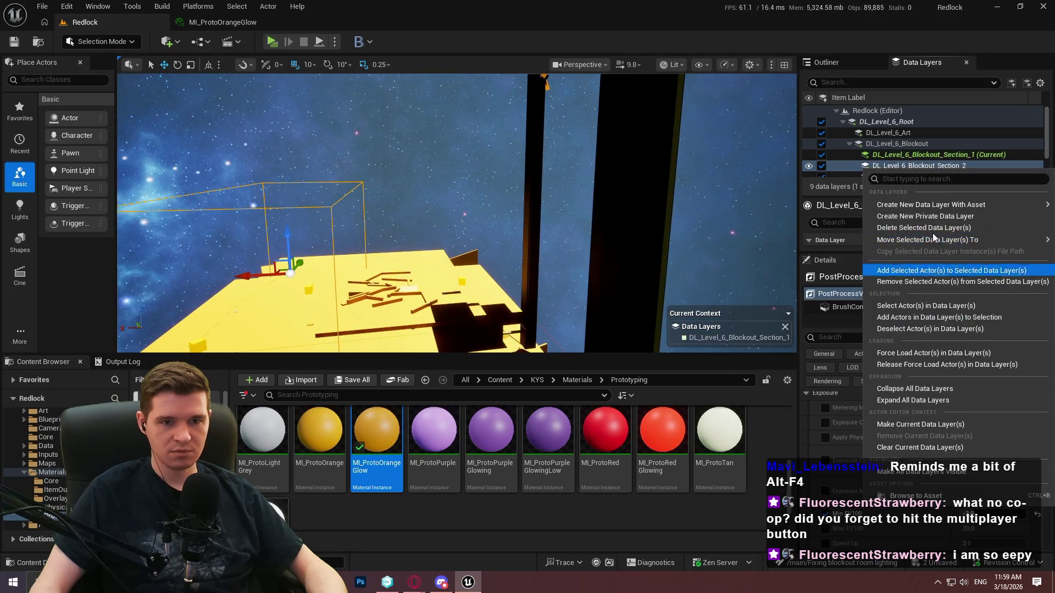
left_click(934, 270)
right_click(929, 154)
left_click(943, 275)
- Orbit the viewport up toward the platform's yellow ceiling
left_click_drag(456, 219, 456, 197)
scroll(456, 198, "up", 1)
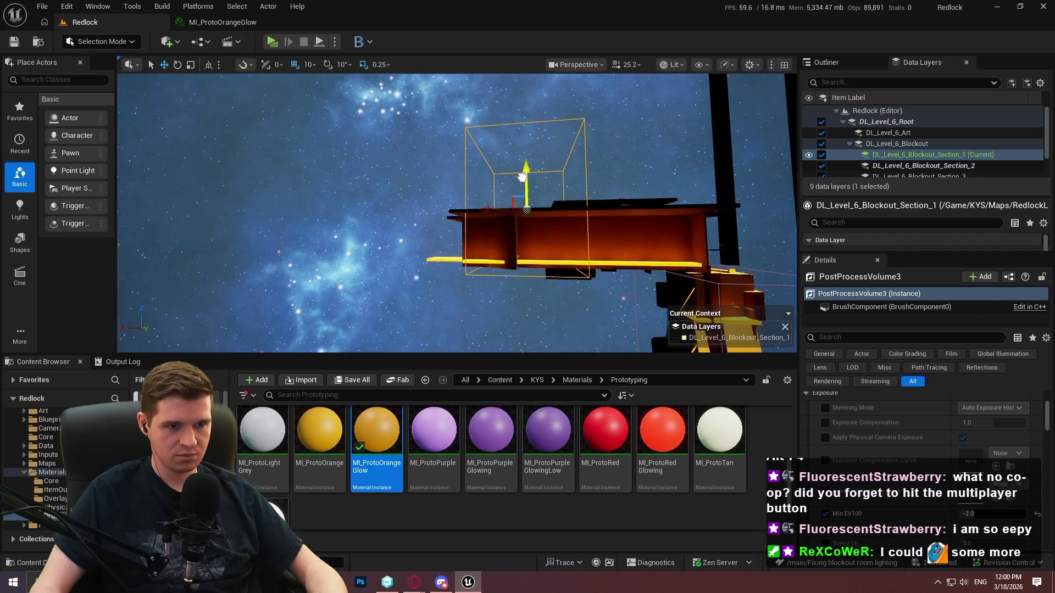
left_click_drag(521, 176, 521, 187)
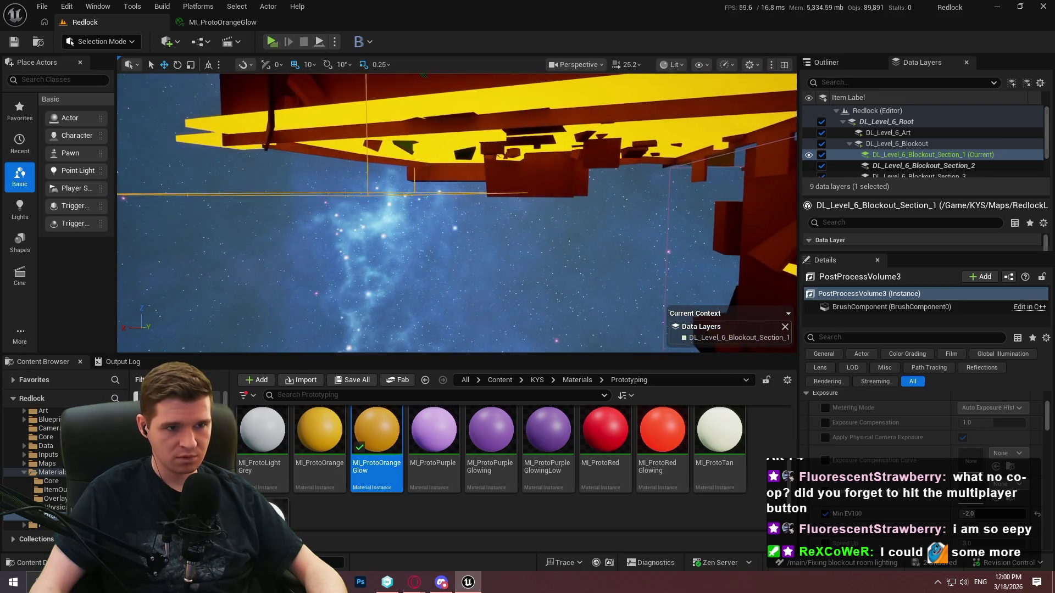
mouse_move(522, 187)
left_mouse_down()
mouse_move(522, 141)
mouse_move(522, 198)
mouse_move(505, 159)
mouse_move(509, 176)
mouse_move(508, 134)
mouse_move(385, 93)
left_mouse_up()
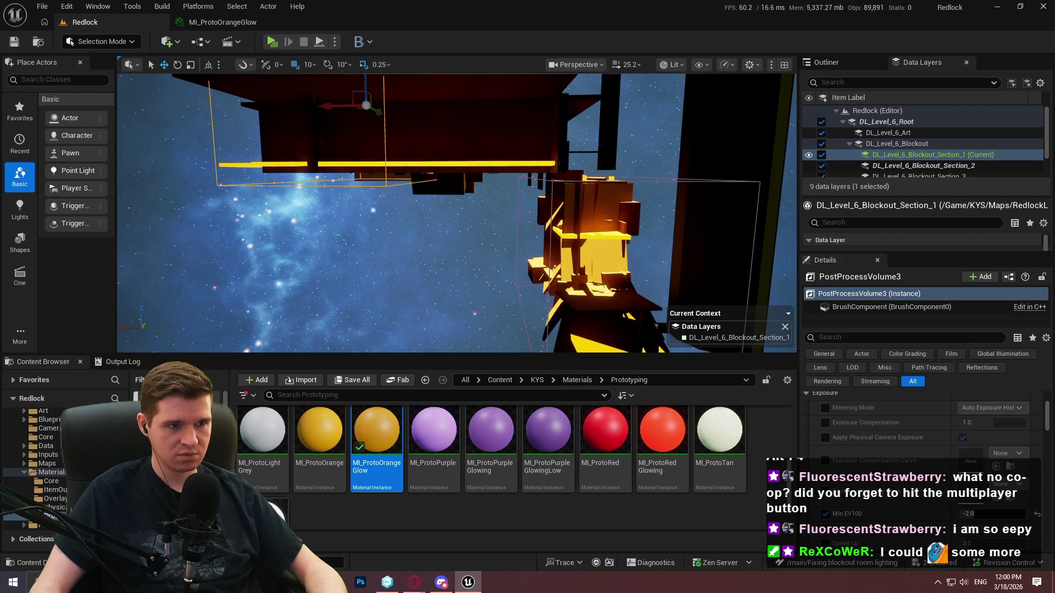
- Frame the cube under the platform and undo the accidental Cube213 scale change
right_click(377, 95)
key("Escape")
key("f")
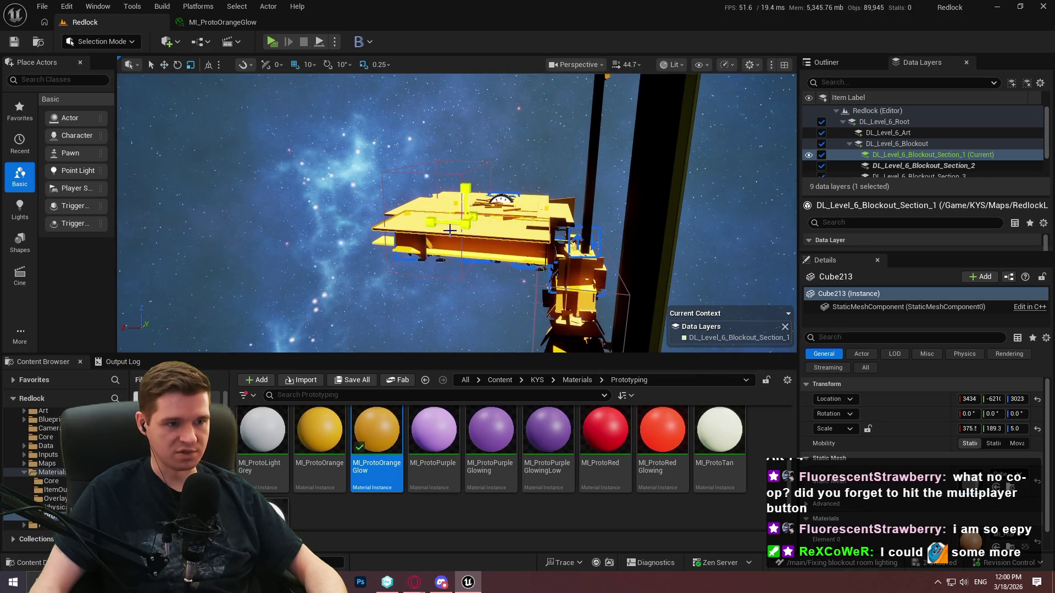
left_click_drag(451, 230, 453, 230)
key("ctrl+z")
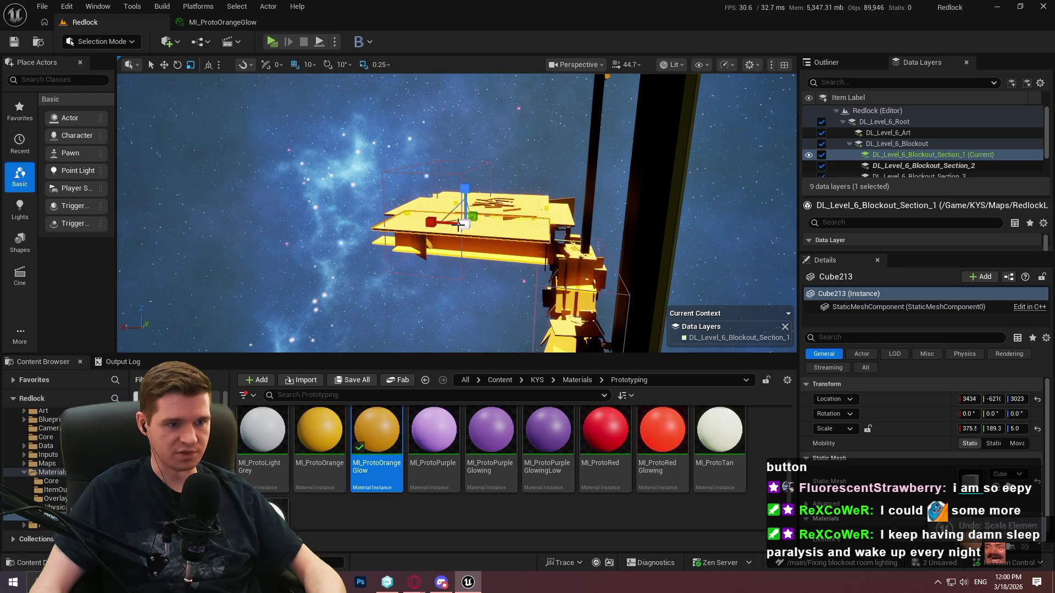
- Widen PostProcessVolume3 along X and flatten it vertically around the orange platform
left_click(438, 163)
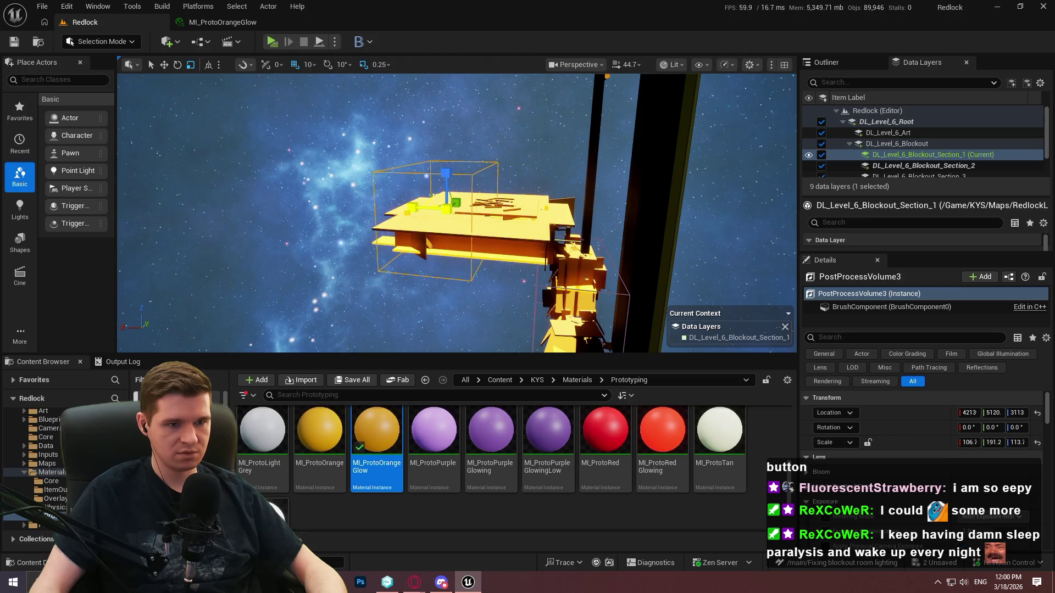
mouse_move(411, 208)
left_mouse_down()
mouse_move(392, 210)
mouse_move(426, 205)
mouse_move(381, 179)
mouse_move(413, 183)
mouse_move(388, 180)
left_mouse_up()
left_click_drag(423, 130, 423, 140)
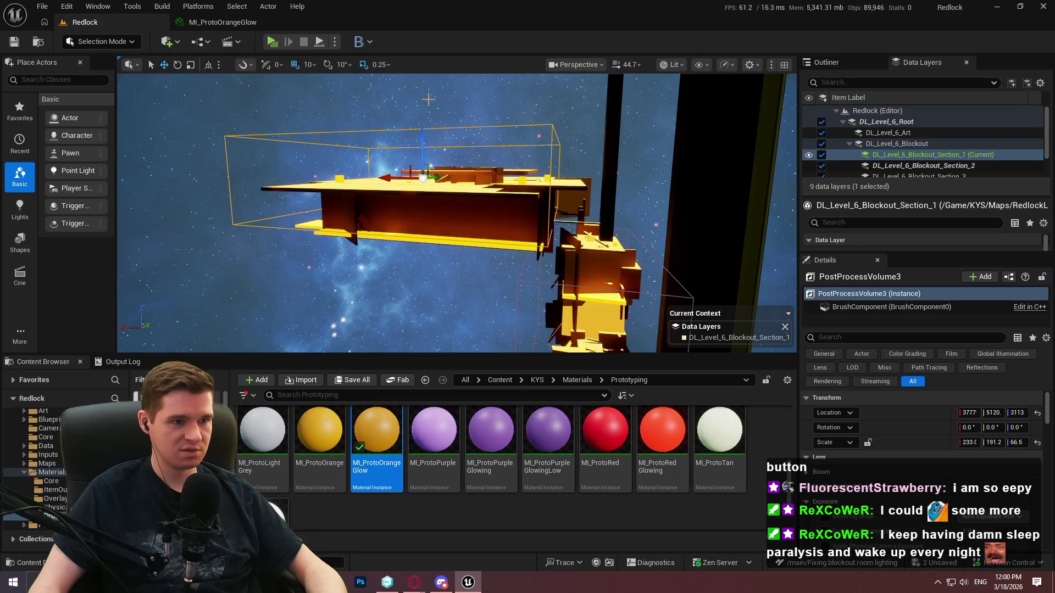
scroll(422, 167, "up", 5)
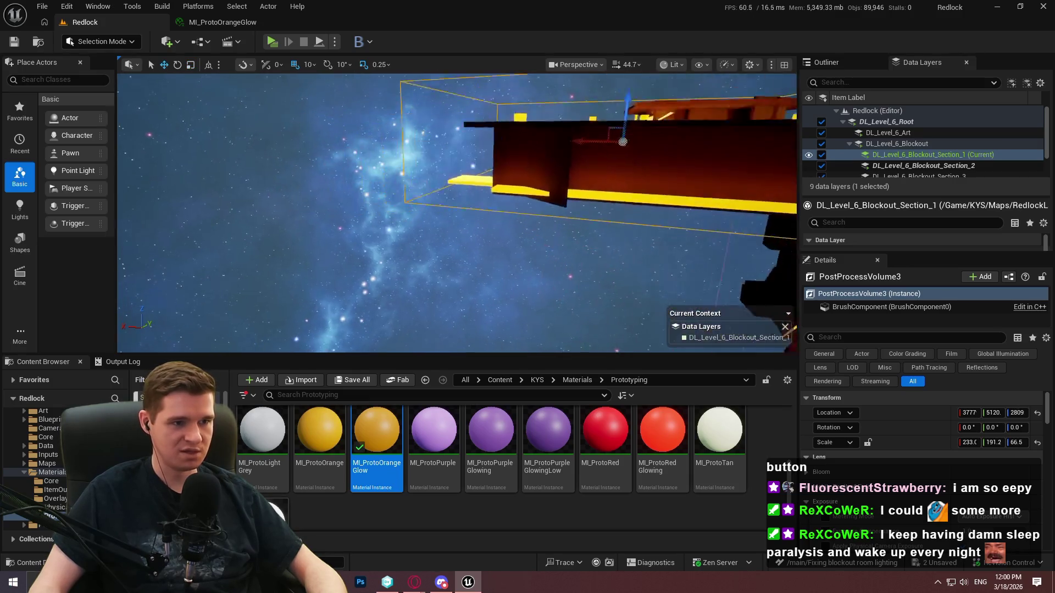
- Inspect the volume around the yellow-lit structure, then Alt-drag a duplicate upward
left_click_drag(489, 160, 501, 171)
left_click_drag(608, 127, 598, 120)
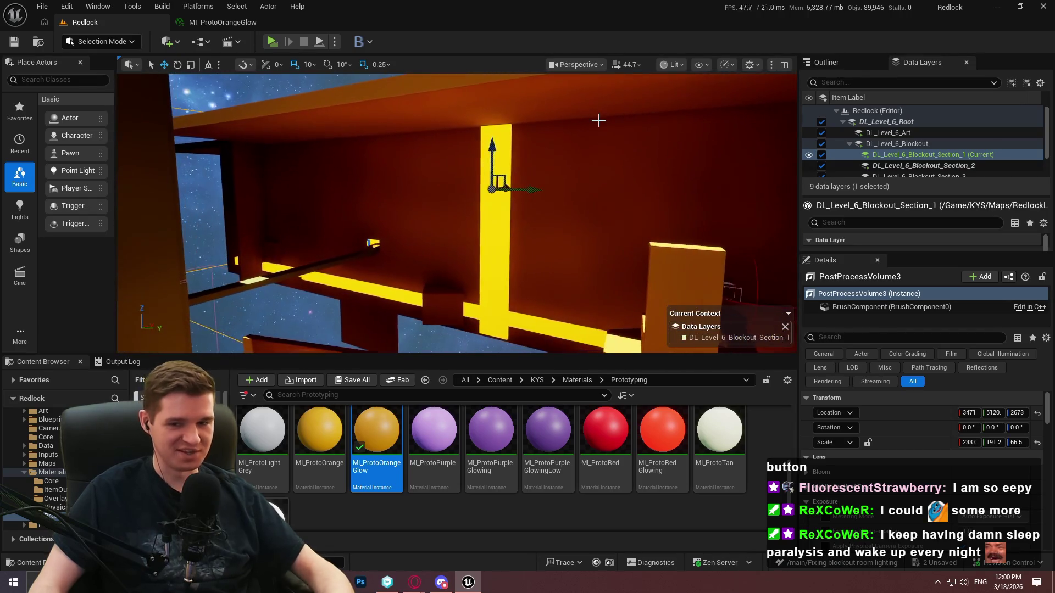
left_click_drag(456, 214, 456, 214)
left_click_drag(714, 170, 714, 170)
left_click_drag(471, 240, 472, 151)
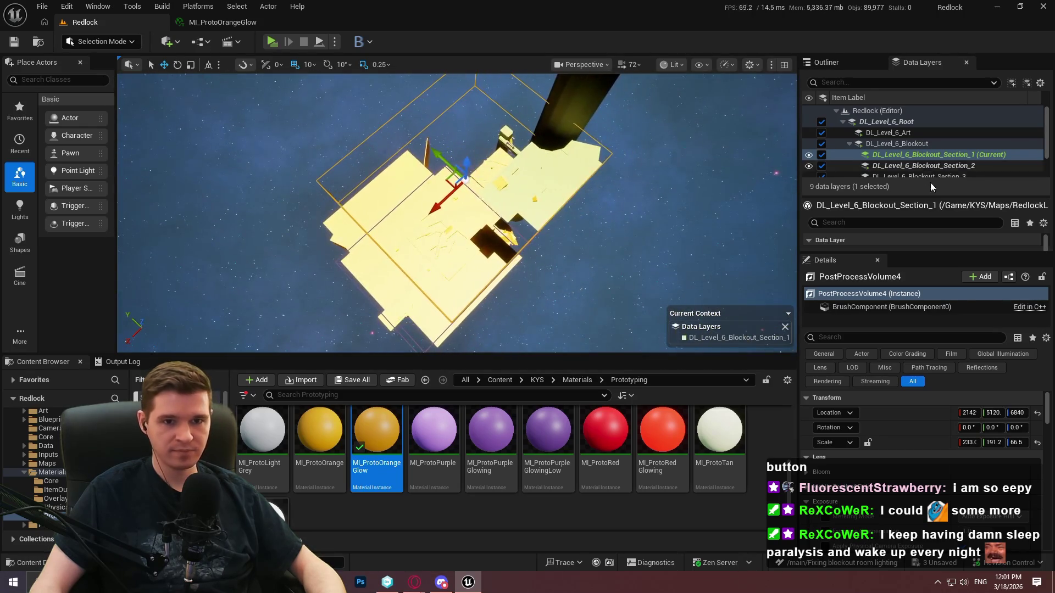
- Add PostProcessVolume4 to Blockout_Section_3 and remove it from Section_2 and Section_1
left_click(941, 175)
right_click(941, 176)
left_click(920, 280)
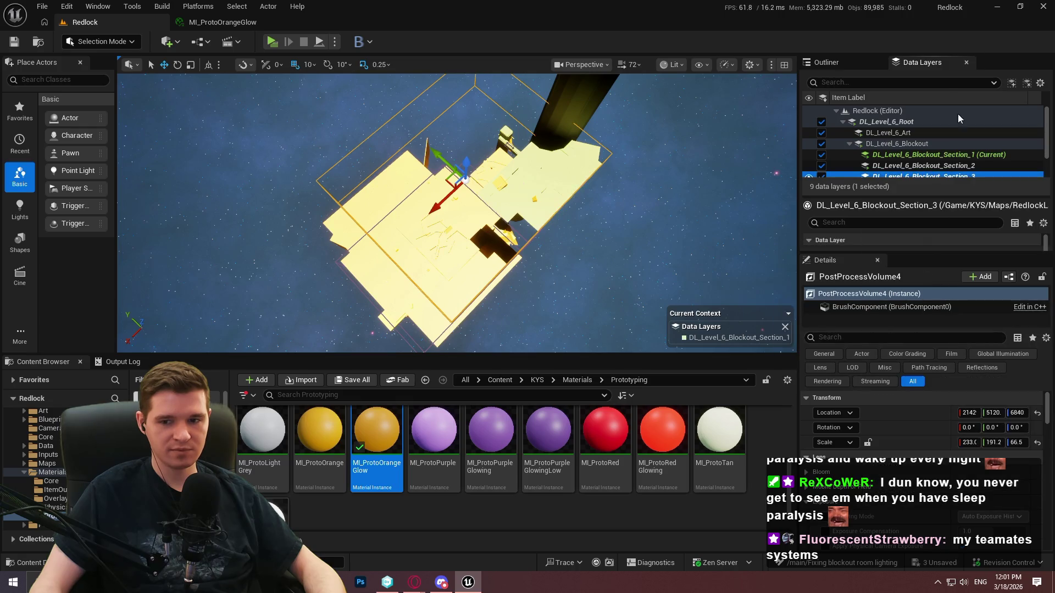
right_click(931, 163)
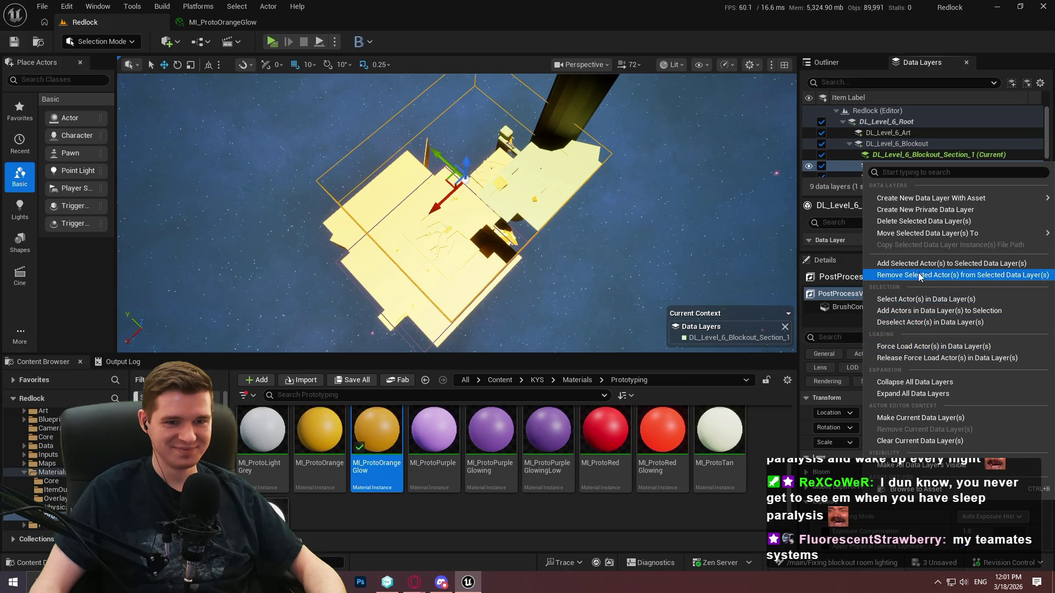
left_click(921, 274)
left_click(950, 157)
right_click(948, 157)
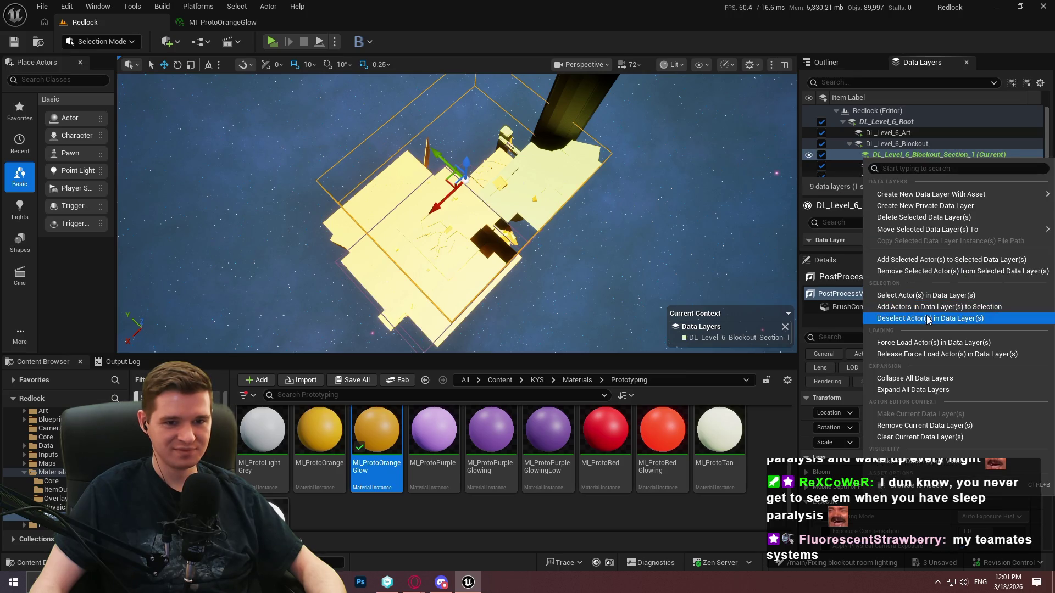
left_click(925, 271)
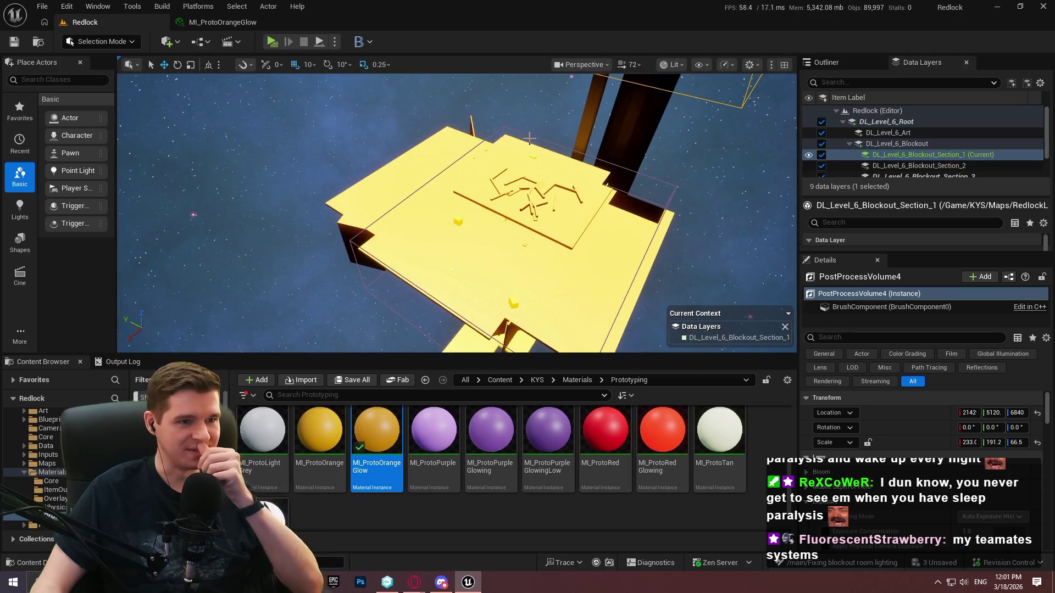
- Select PostProcessVolume4 and frame it with the upper platform beside the black pillar
left_click(529, 134)
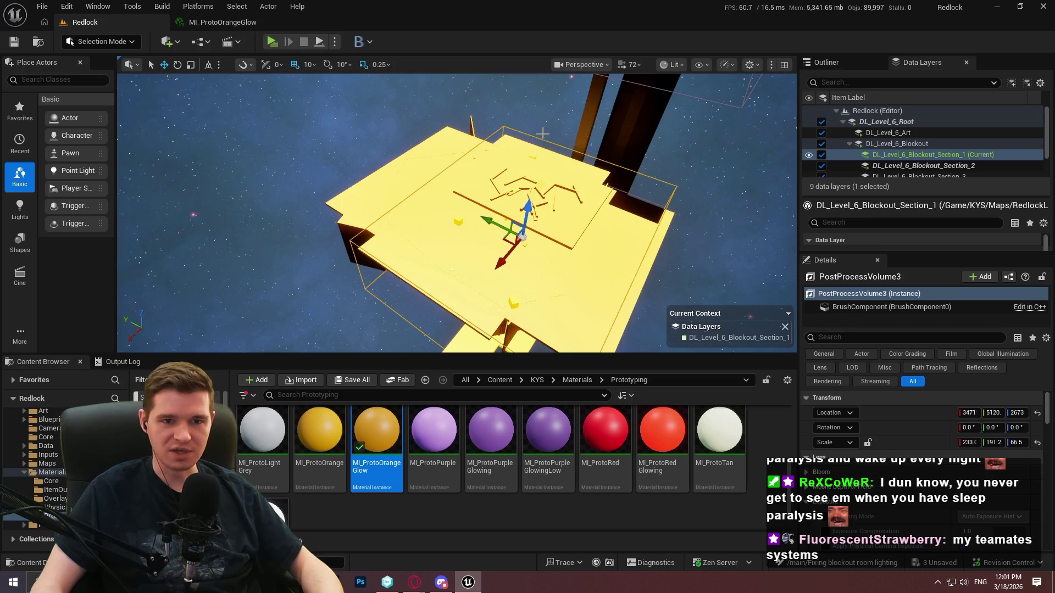
left_click(739, 106)
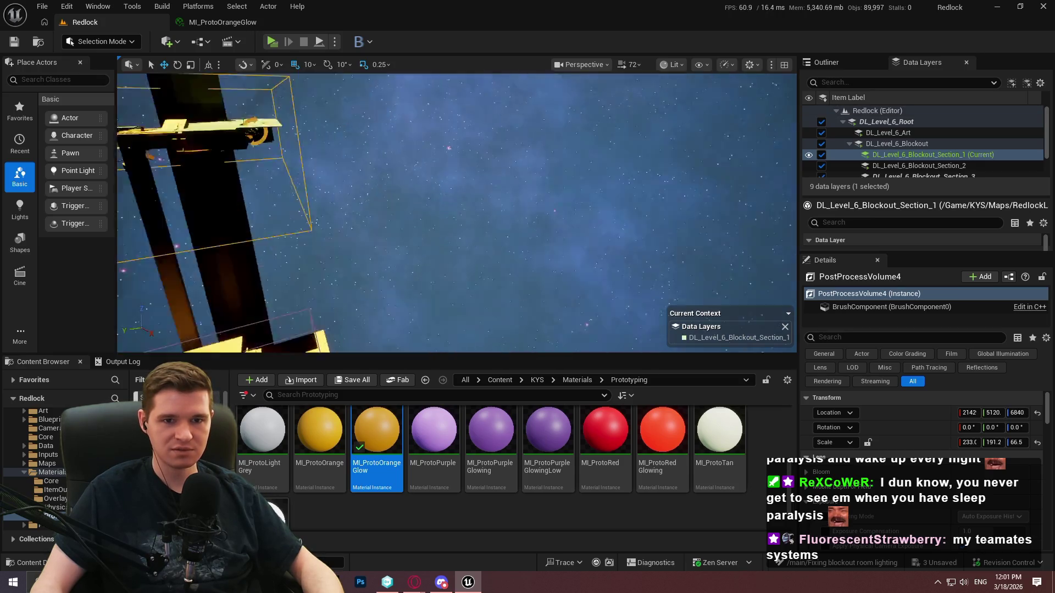
left_click(530, 243)
left_click_drag(530, 242, 520, 308)
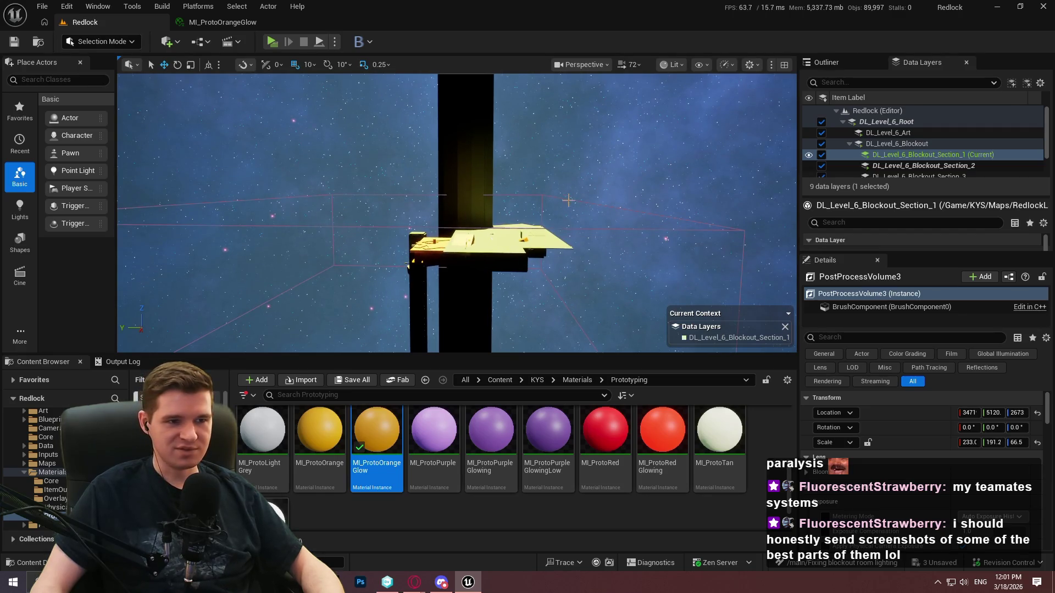
mouse_move(395, 235)
left_mouse_down()
mouse_move(412, 188)
mouse_move(394, 184)
mouse_move(425, 187)
mouse_move(424, 198)
mouse_move(445, 173)
left_mouse_up()
left_click_drag(528, 289, 406, 156)
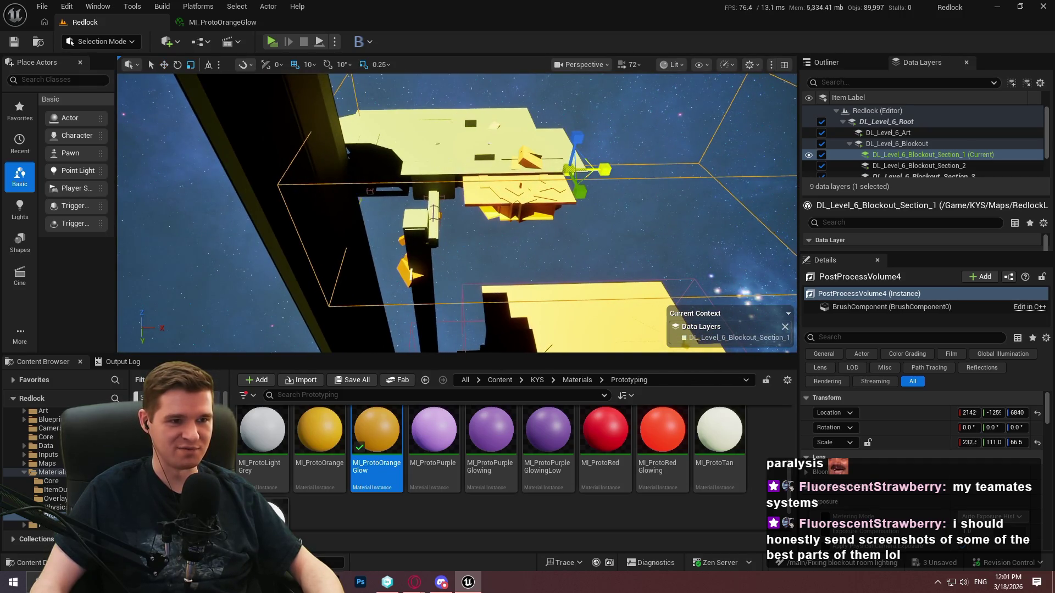
- Shrink PostProcessVolume4 along X and in height to about 128.2 × 111.0 × 35.5
mouse_move(604, 170)
left_mouse_down()
mouse_move(498, 169)
mouse_move(509, 171)
left_mouse_up()
key("w")
key("f")
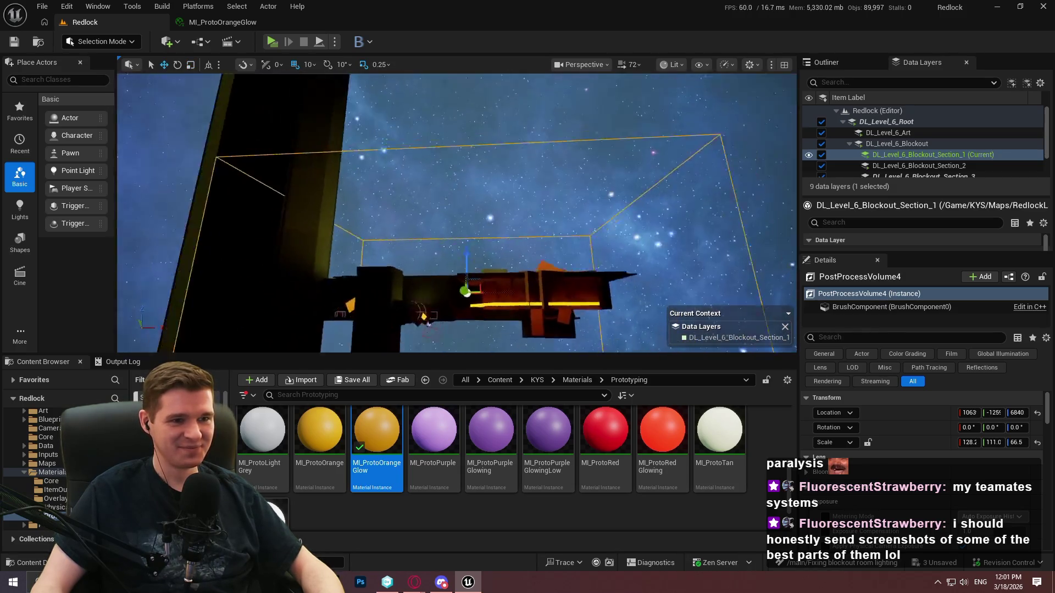
key("r")
mouse_move(500, 182)
left_mouse_down()
mouse_move(471, 239)
mouse_move(499, 198)
mouse_move(497, 212)
left_mouse_up()
- Slide PostProcessVolume4 along Y over the upper yellow platform and check it from above
scroll(456, 214, "down", 3)
key("w")
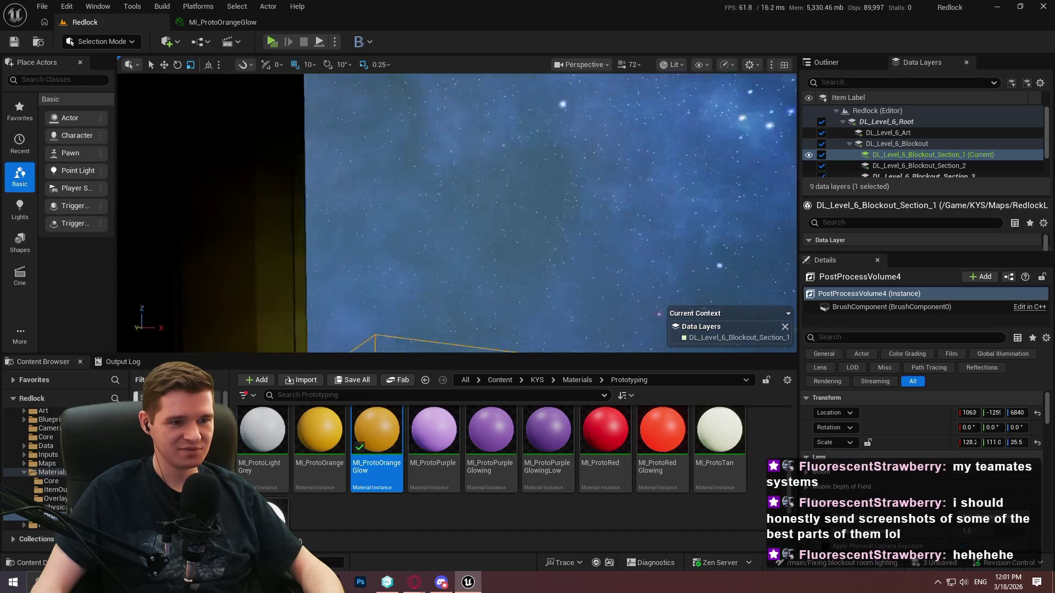
key("w")
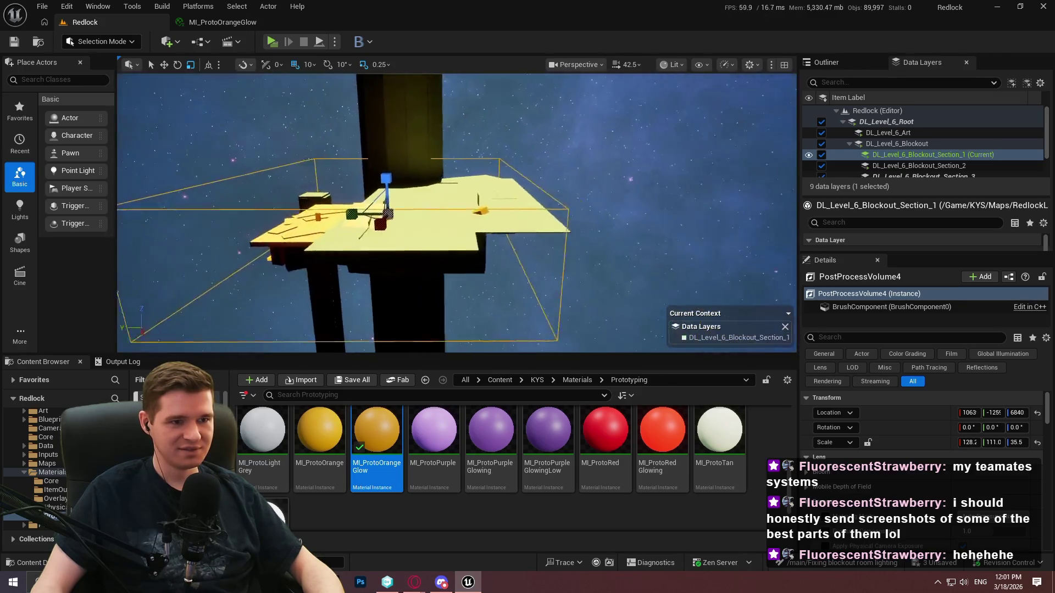
left_click_drag(418, 203, 419, 203)
left_click_drag(501, 193, 511, 205)
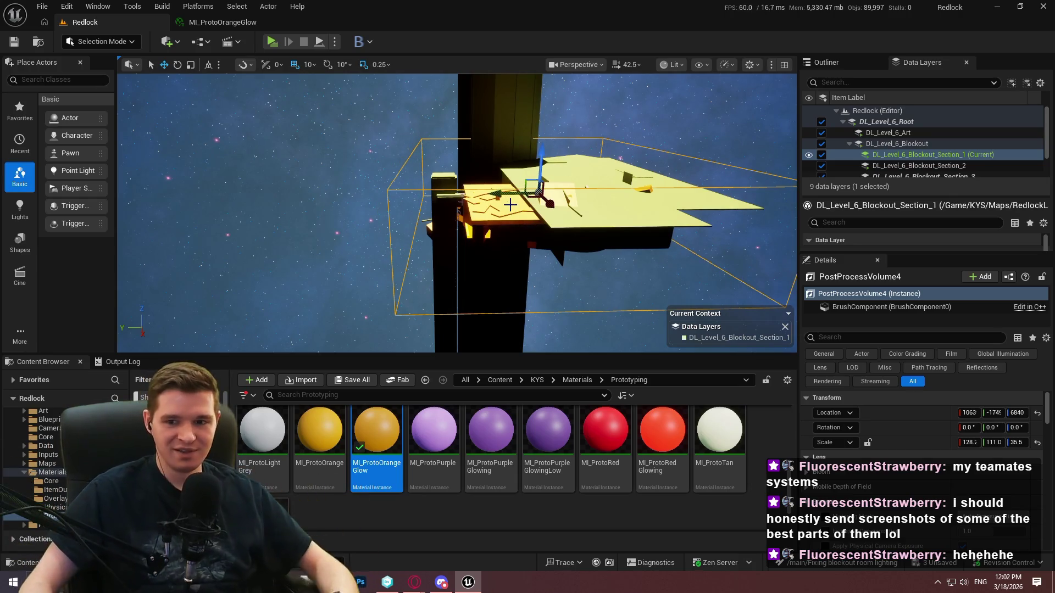
left_click_drag(342, 139, 349, 142)
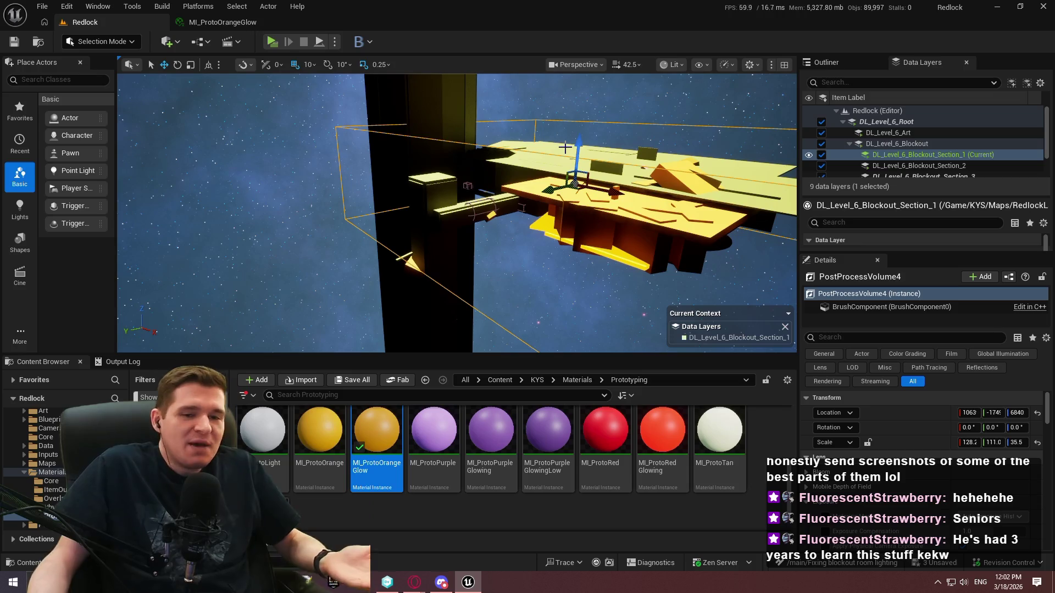
mouse_move(565, 147)
left_mouse_down()
mouse_move(544, 99)
mouse_move(478, 143)
left_mouse_up()
left_click_drag(768, 205, 768, 205)
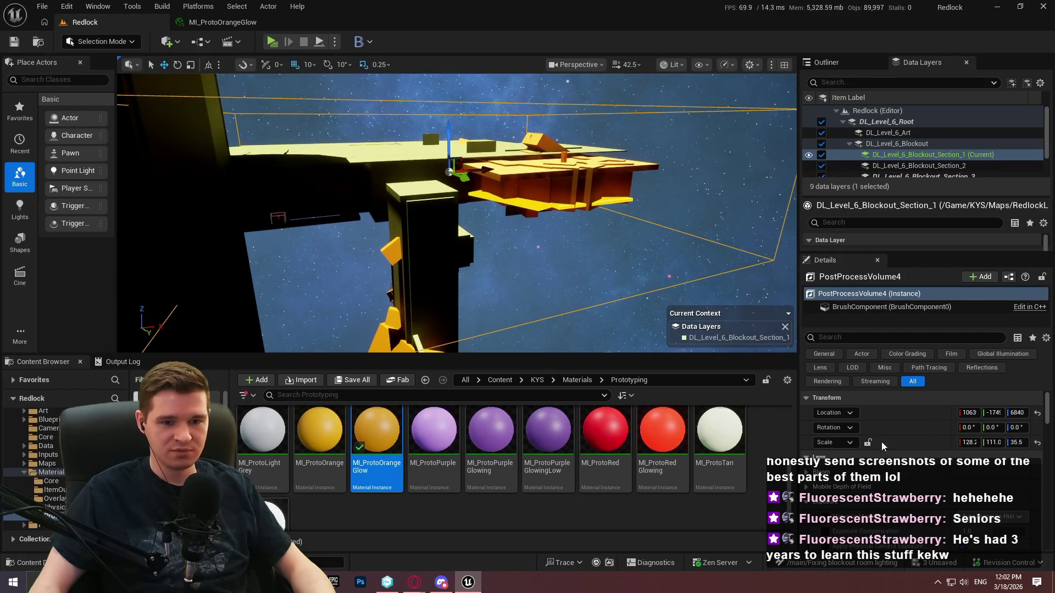
left_click_drag(535, 123, 536, 124)
left_click_drag(509, 274, 509, 274)
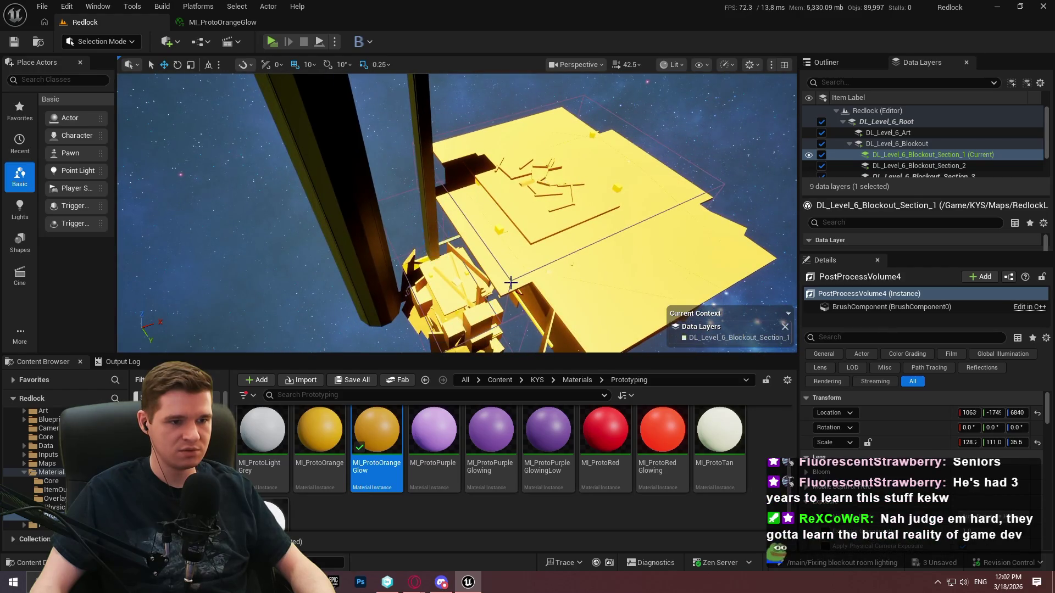
- Reshape PostProcessVolume3 into a tall narrow box, scale 48.5 × 53.0 × 221.0
left_click_drag(647, 152, 647, 152)
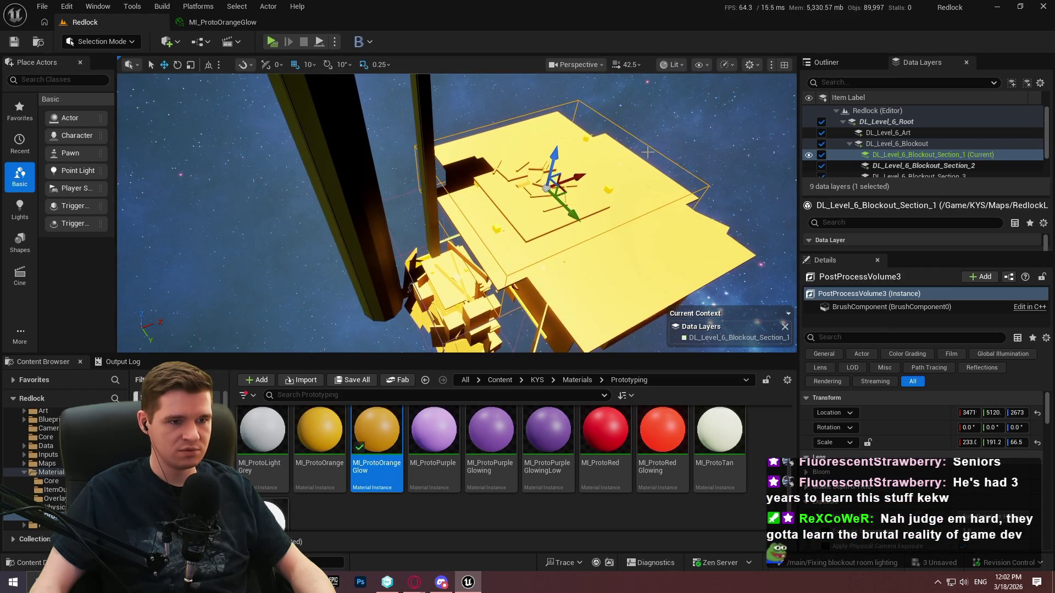
left_click_drag(499, 191, 509, 208)
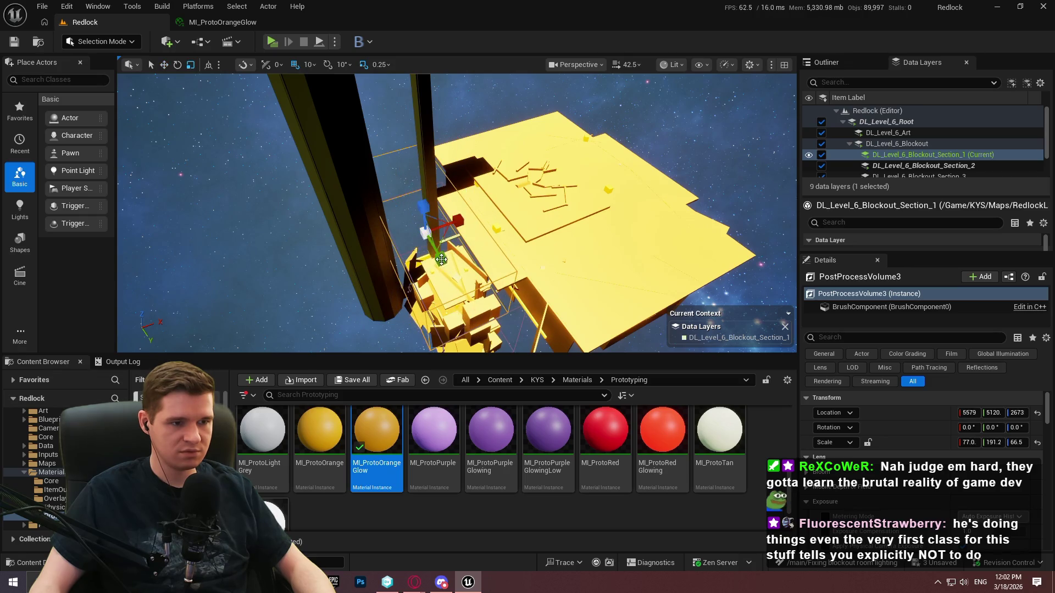
key("ctrl+z")
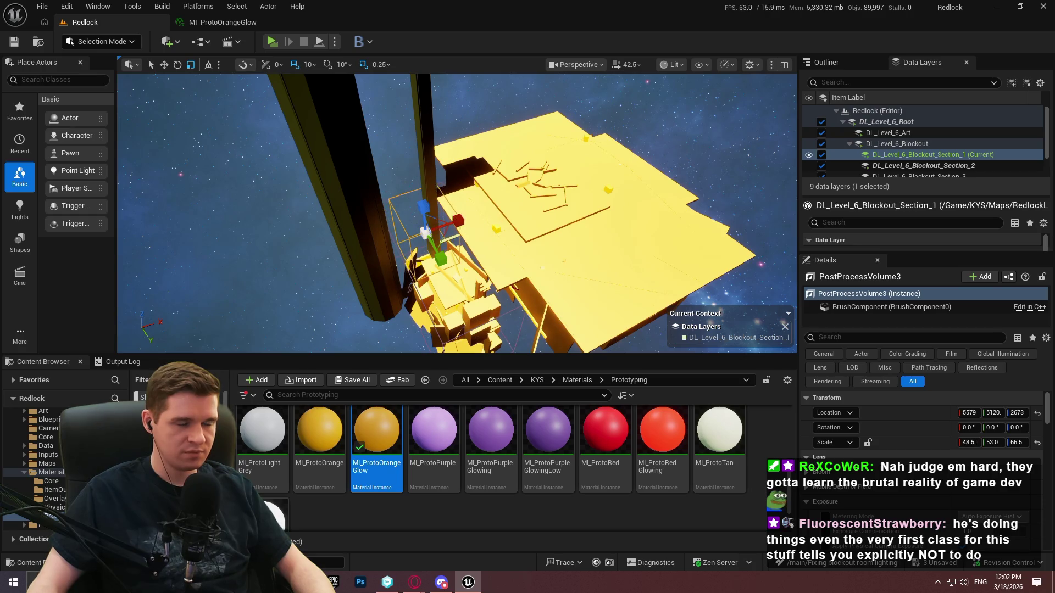
left_click_drag(486, 225, 486, 198)
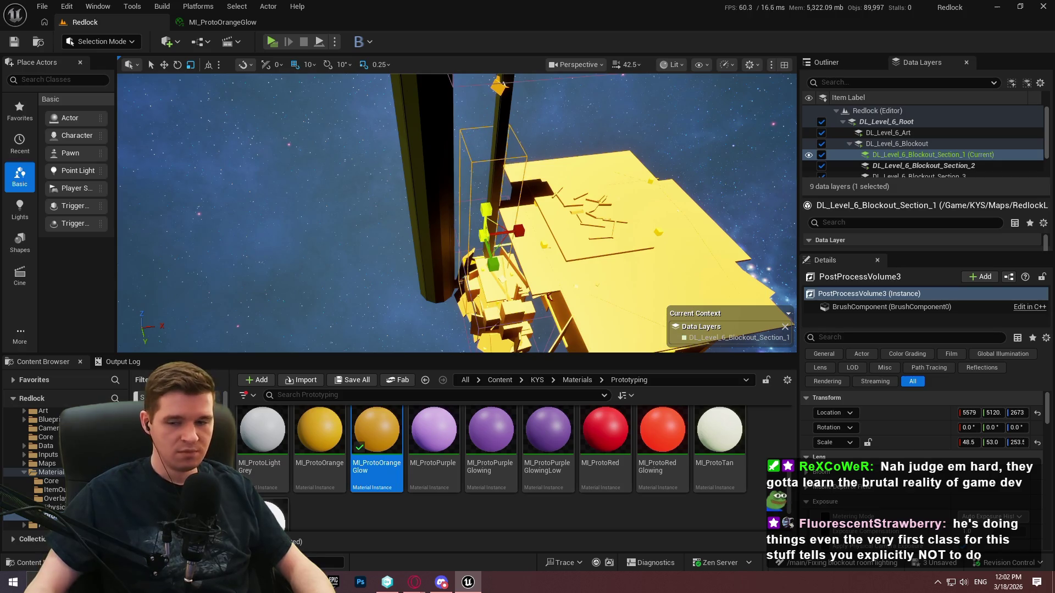
- Lower PostProcessVolume3 to about 6189, 5860, 4357 around the stacked blocks beside the pillar
left_click_drag(499, 237, 499, 236)
left_click_drag(538, 288, 538, 288)
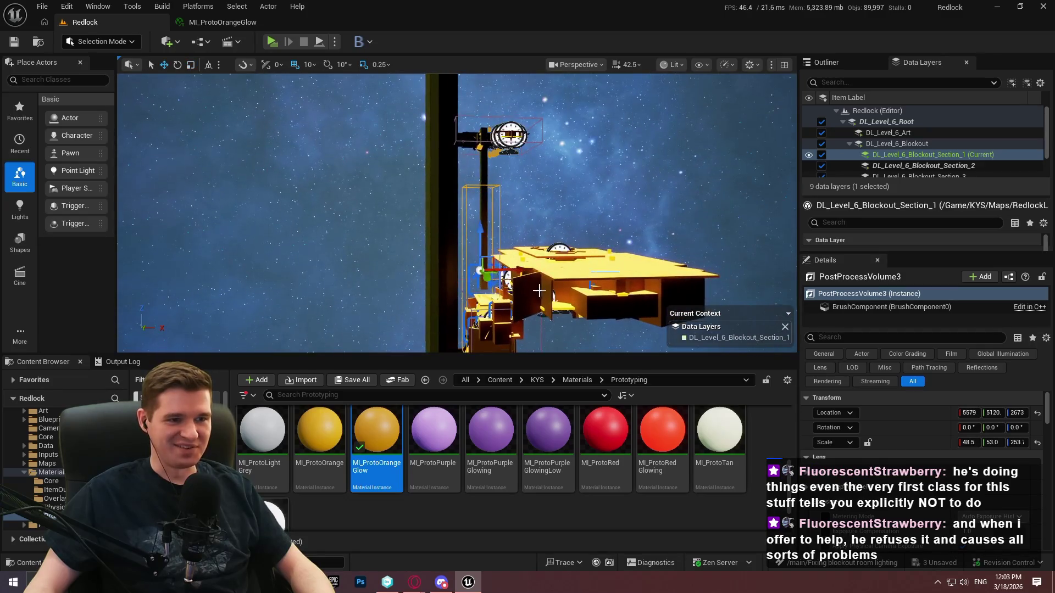
left_click_drag(482, 156, 482, 158)
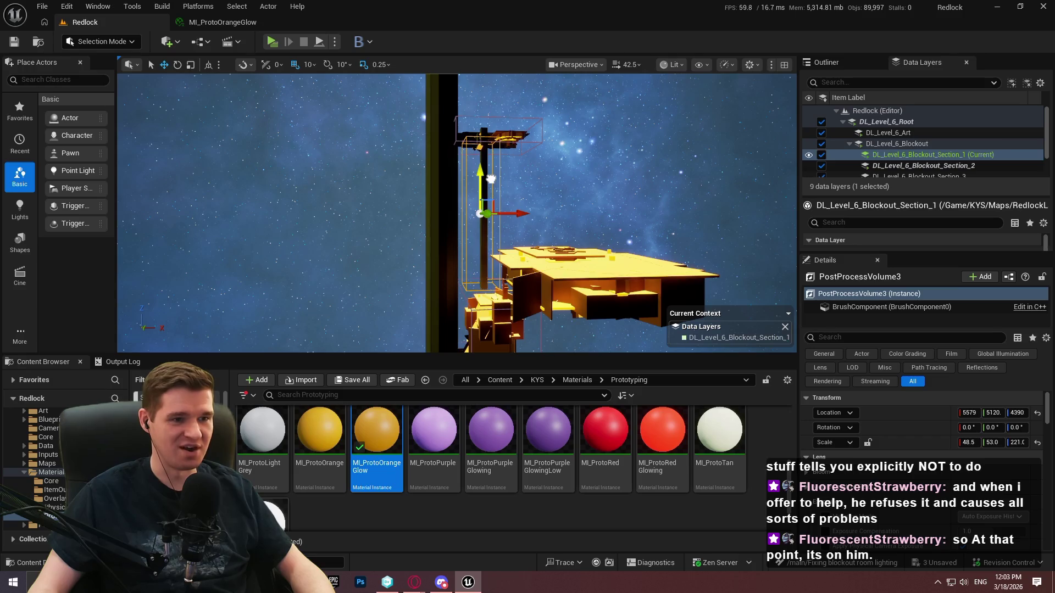
mouse_move(489, 180)
left_mouse_down()
mouse_move(478, 165)
mouse_move(478, 199)
left_mouse_up()
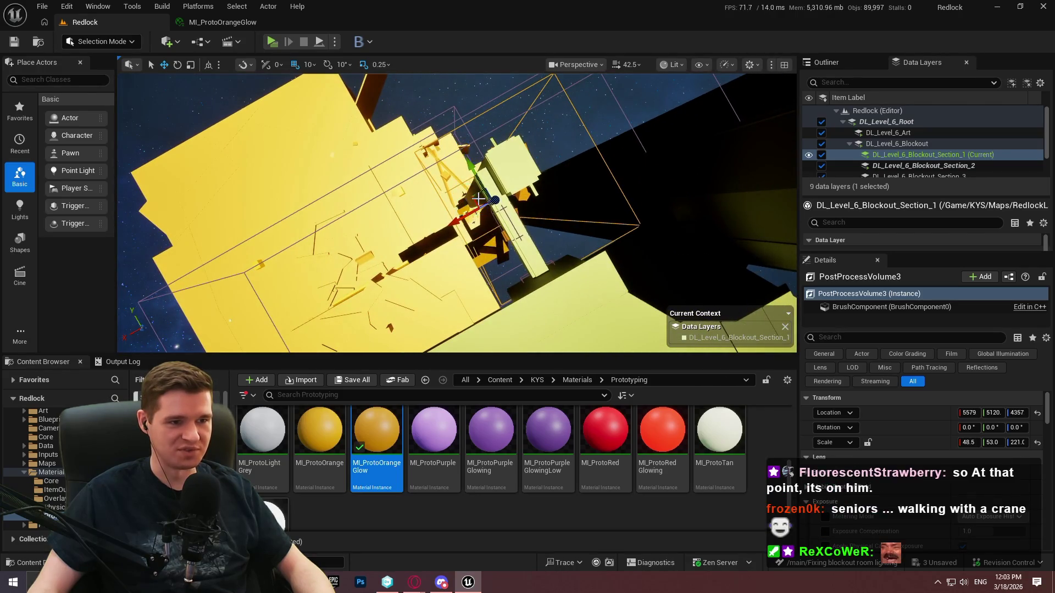
mouse_move(489, 202)
left_mouse_down()
mouse_move(467, 186)
mouse_move(454, 197)
left_mouse_up()
left_click(42, 7)
- Save all changed levels and assets, then move the view down onto the yellow floor
left_click(79, 163)
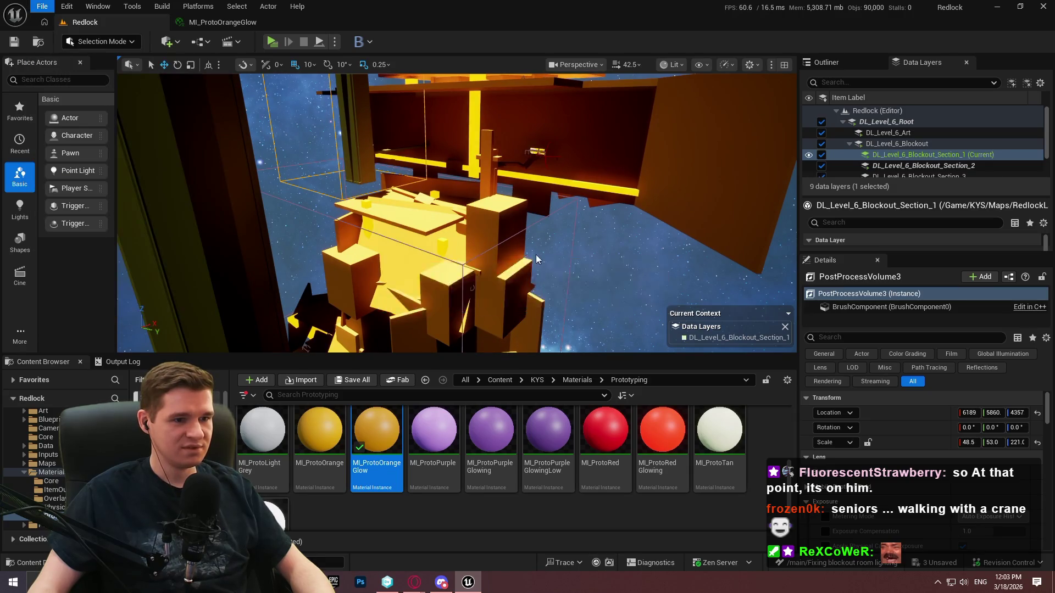
left_click_drag(202, 315, 220, 300)
left_click_drag(429, 165, 428, 164)
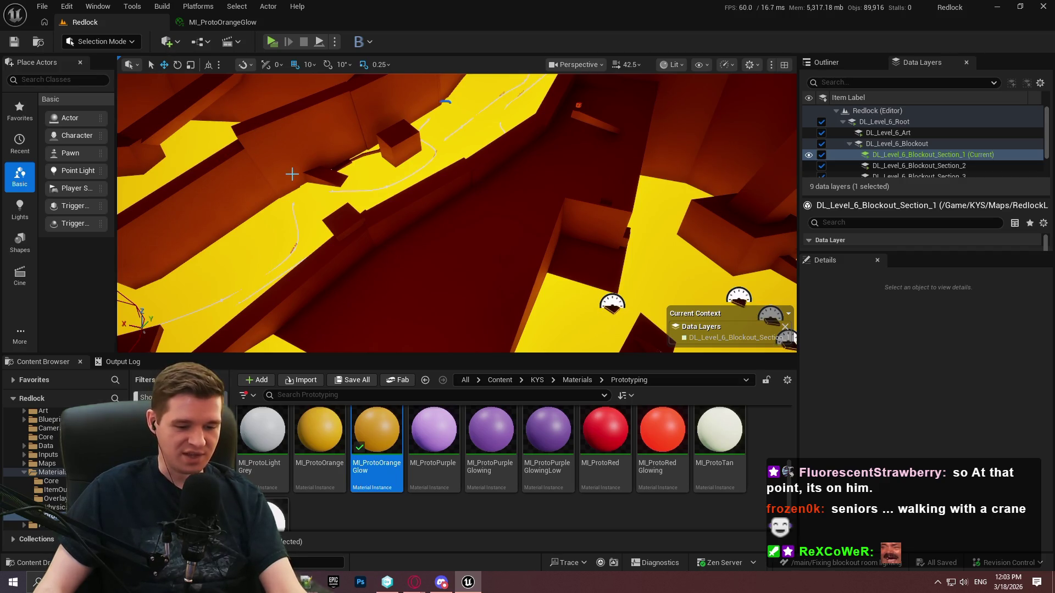
- Fly through the level in the fullscreen viewport, viewing the sky and orange blocks
key("F11")
left_click_drag(482, 229, 483, 229)
scroll(483, 229, "down", 4)
scroll(483, 229, "down", 3)
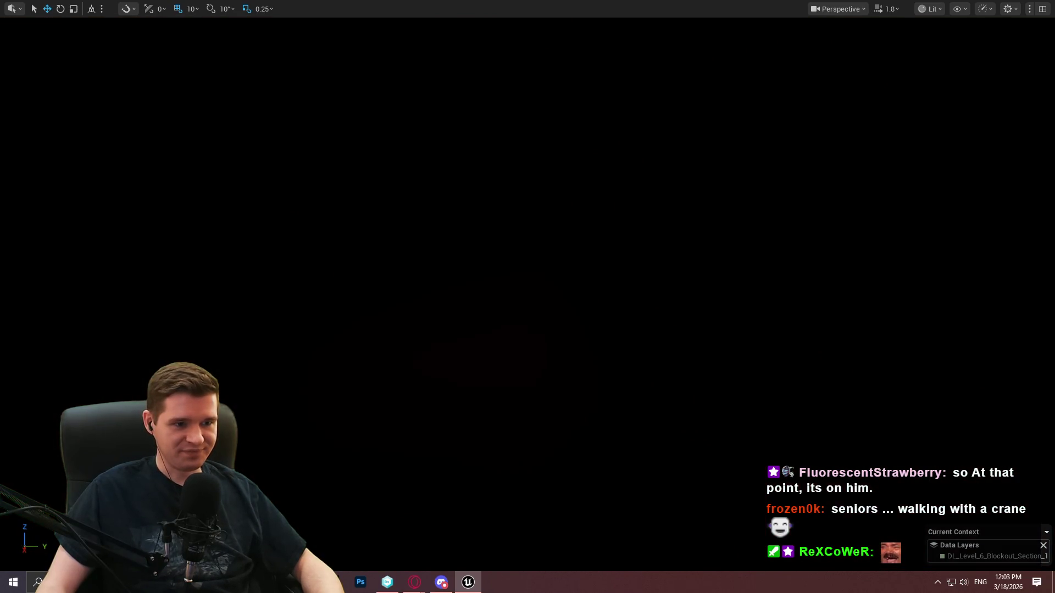
left_click_drag(483, 229, 483, 229)
scroll(483, 230, "up", 1)
scroll(483, 230, "up", 1)
left_click_drag(572, 232, 572, 233)
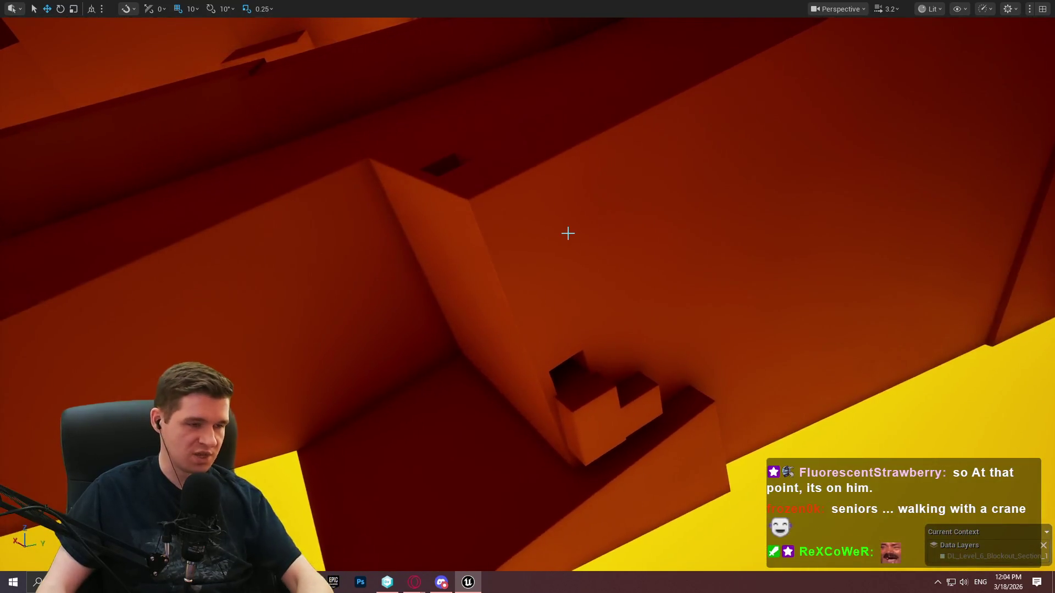
- Back in the full layout, place a trial Post Process Volume from the 'post pr' search, then undo it
key("F11")
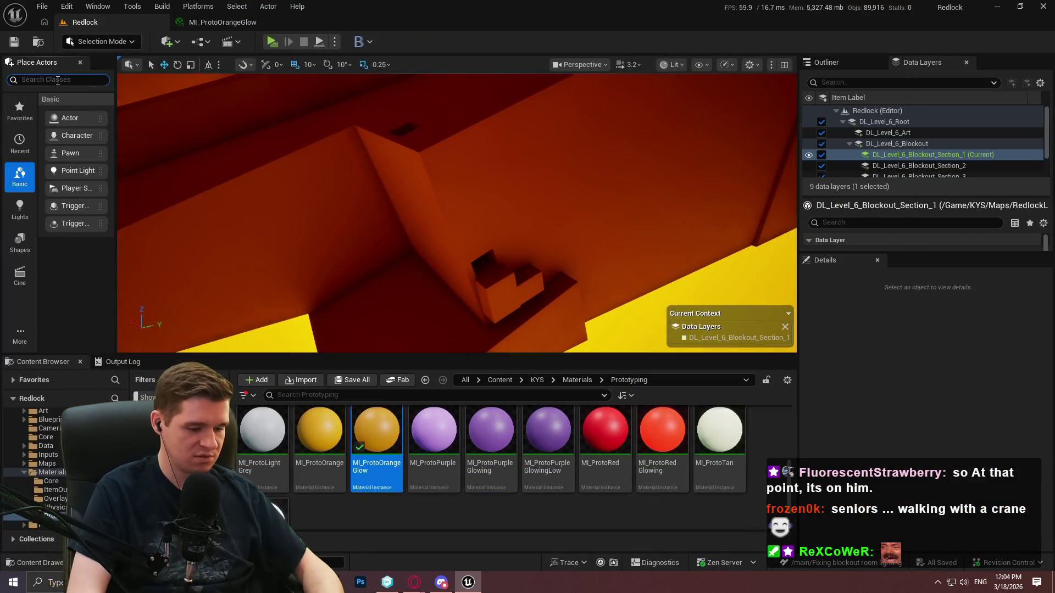
type("post pr")
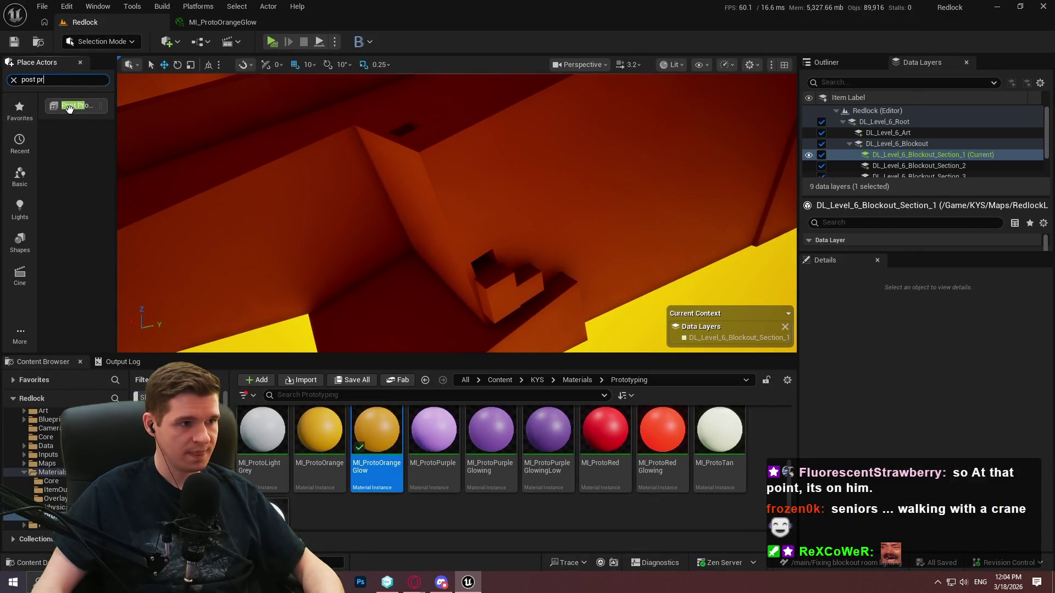
left_click_drag(485, 253, 485, 252)
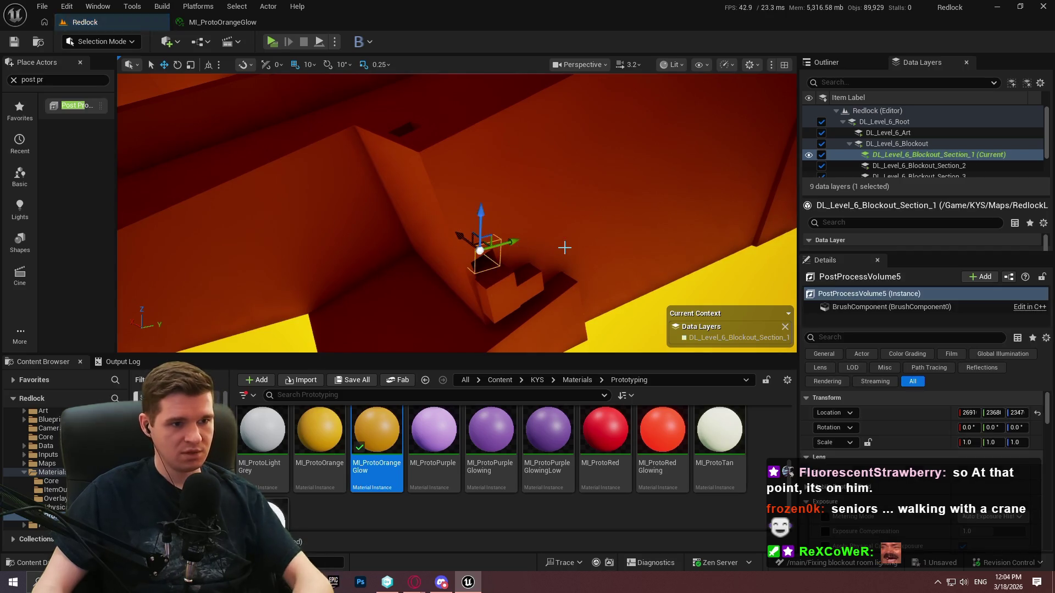
key("ctrl+z")
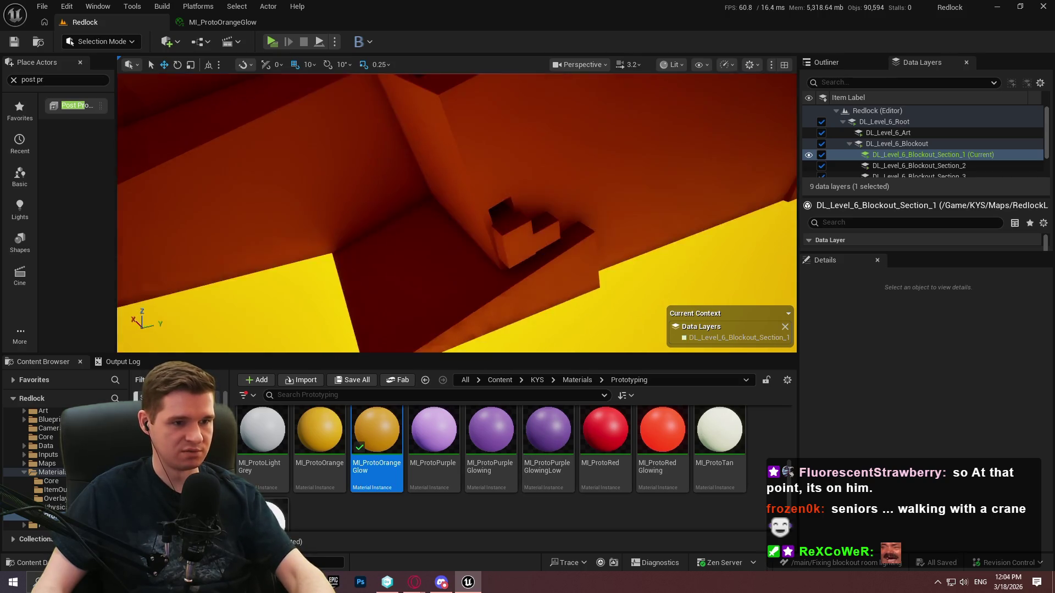
left_click_drag(456, 214, 458, 225)
mouse_move(553, 237)
left_mouse_down()
mouse_move(494, 252)
mouse_move(554, 203)
left_mouse_up()
- Test a point light in the dark corridor, delete it, and return to the full editor layout
key("F11")
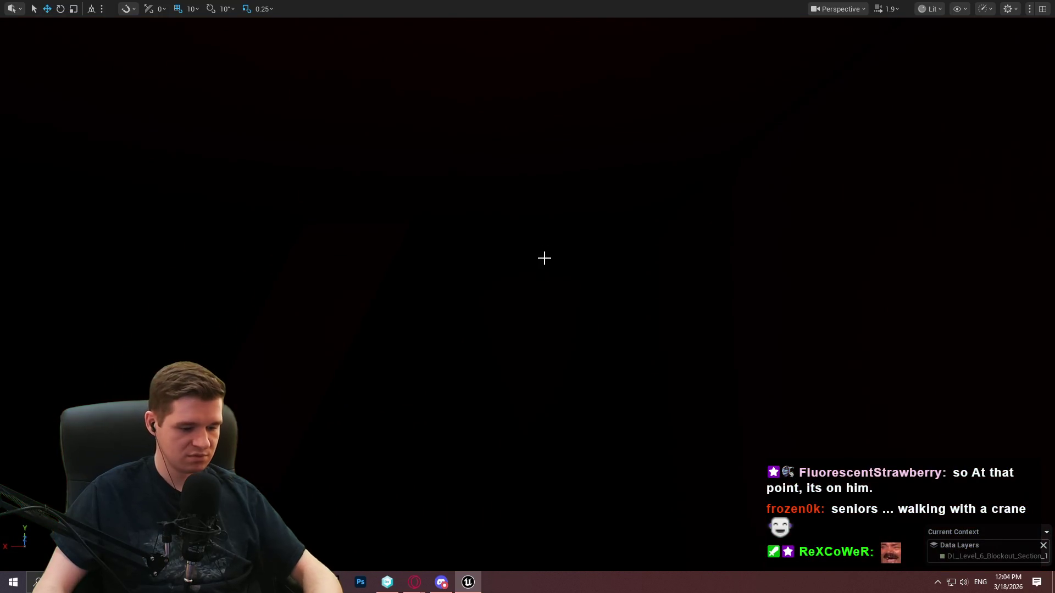
left_click(519, 291)
mouse_move(511, 278)
left_mouse_down()
mouse_move(441, 350)
mouse_move(420, 319)
left_mouse_up()
key("f")
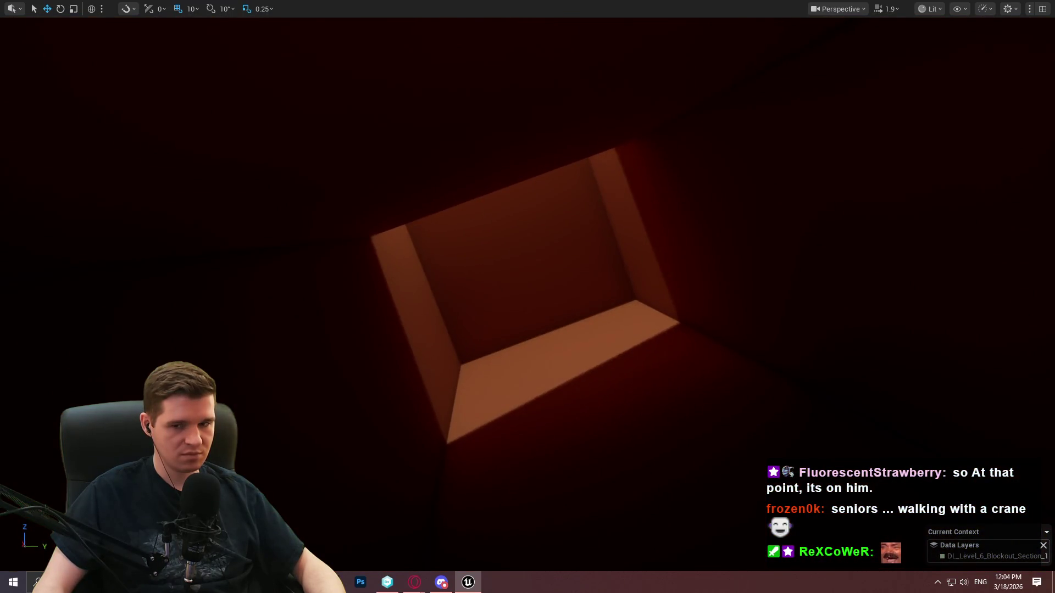
scroll(528, 297, "down", 3)
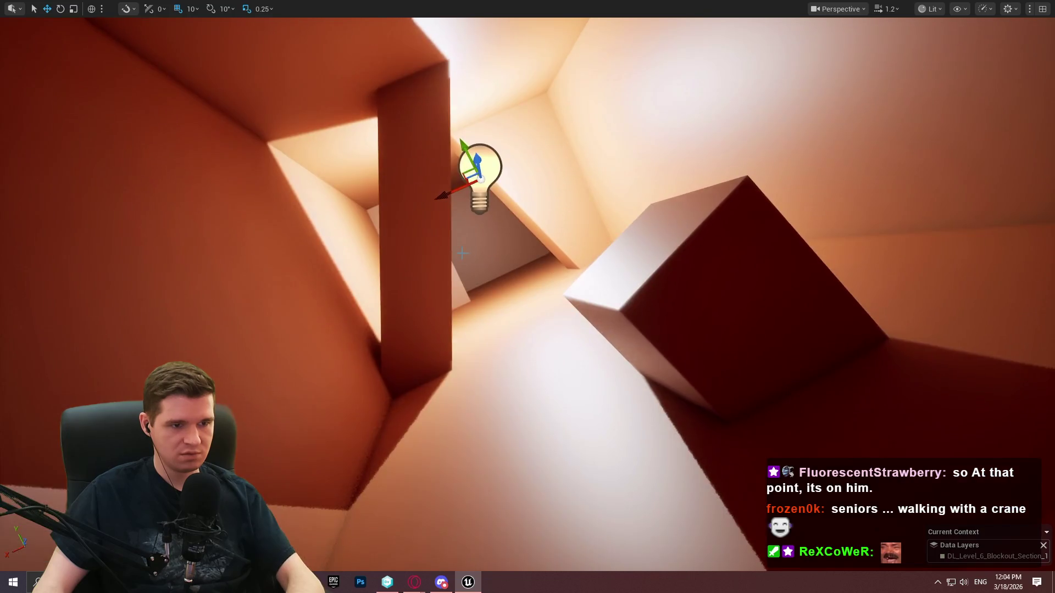
key("Delete")
left_click(657, 273)
key("F11")
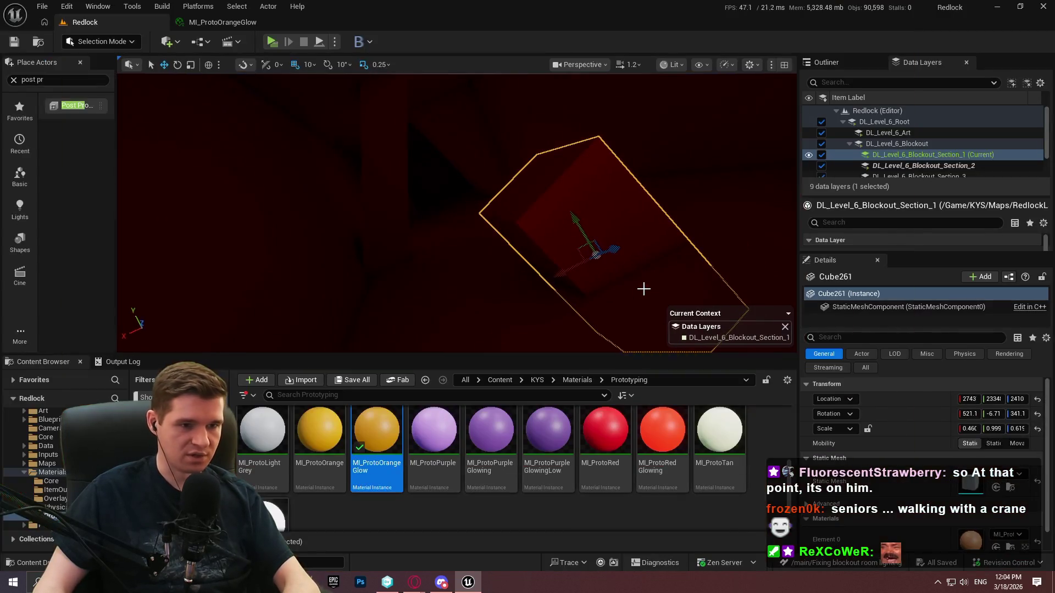
- Apply MI_ProtoPurpleGlowing to the cube, left pillar and diagonal shape, undoing a misplaced drop
left_click_drag(444, 455, 534, 235)
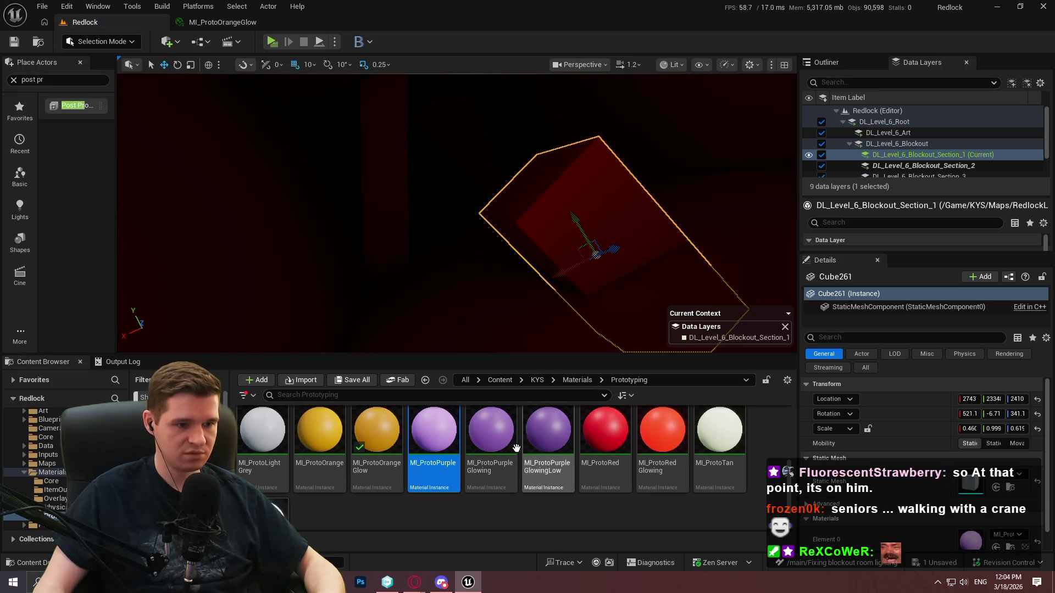
mouse_move(519, 457)
left_mouse_down()
mouse_move(539, 214)
mouse_move(555, 308)
left_mouse_up()
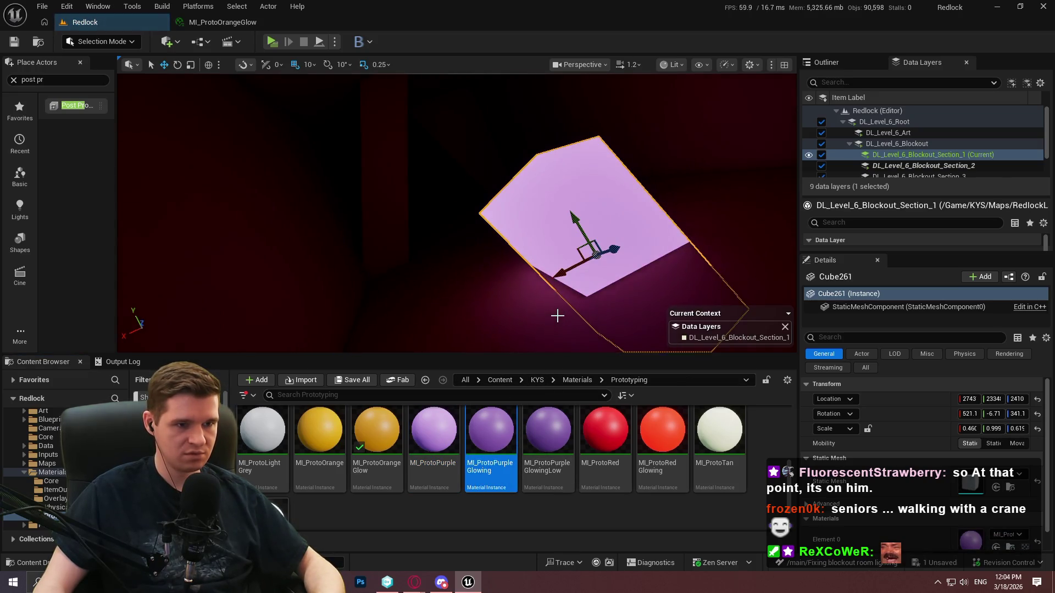
left_click_drag(427, 289, 404, 242)
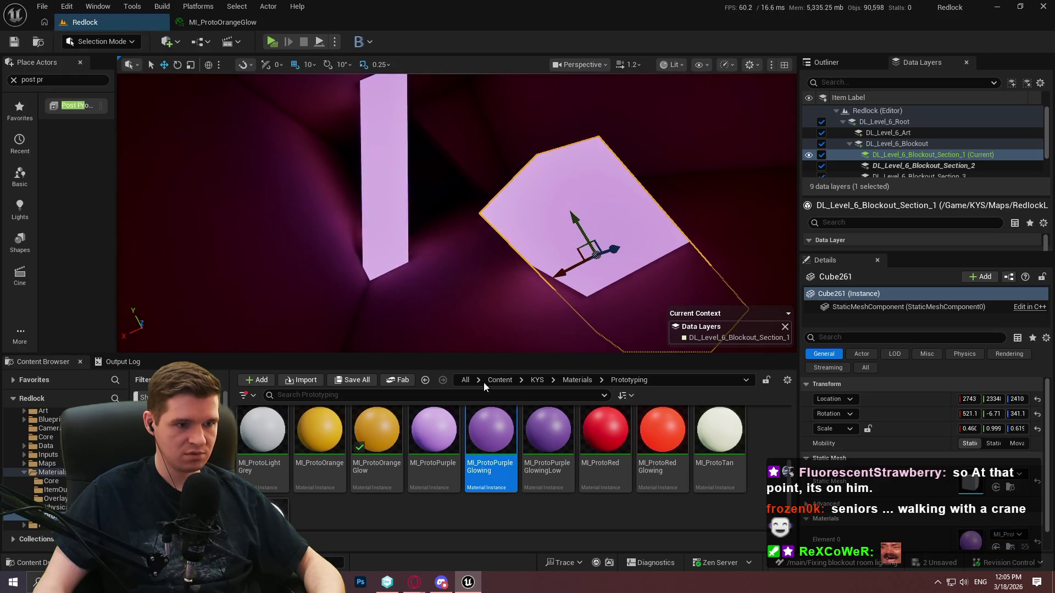
left_click_drag(447, 156, 447, 158)
key("ctrl+z")
mouse_move(491, 440)
left_mouse_down()
mouse_move(487, 334)
mouse_move(431, 239)
mouse_move(456, 140)
left_mouse_up()
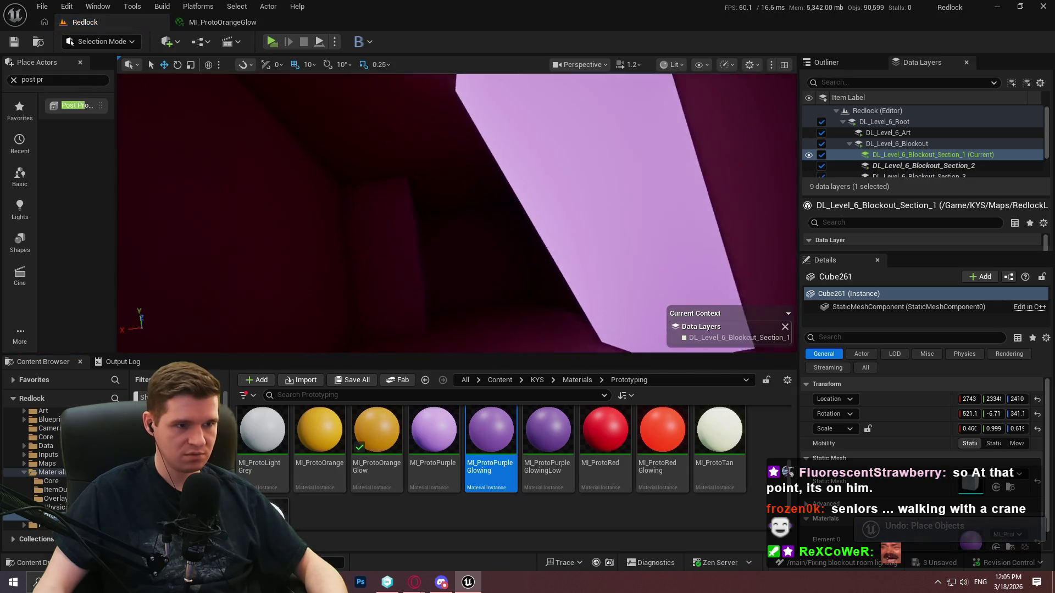
mouse_move(491, 440)
left_mouse_down()
mouse_move(365, 222)
mouse_move(374, 241)
left_mouse_up()
- Fly around the glowing pink pillar pieces and undo the last material placement
mouse_move(456, 214)
left_mouse_down()
mouse_move(434, 226)
mouse_move(478, 214)
left_mouse_up()
key("w")
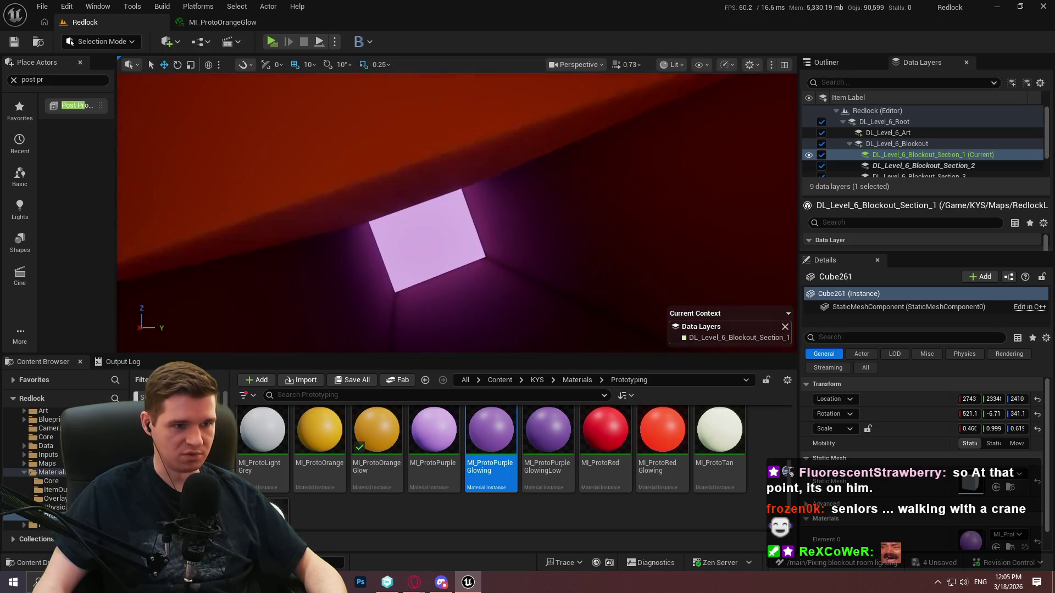
key("w")
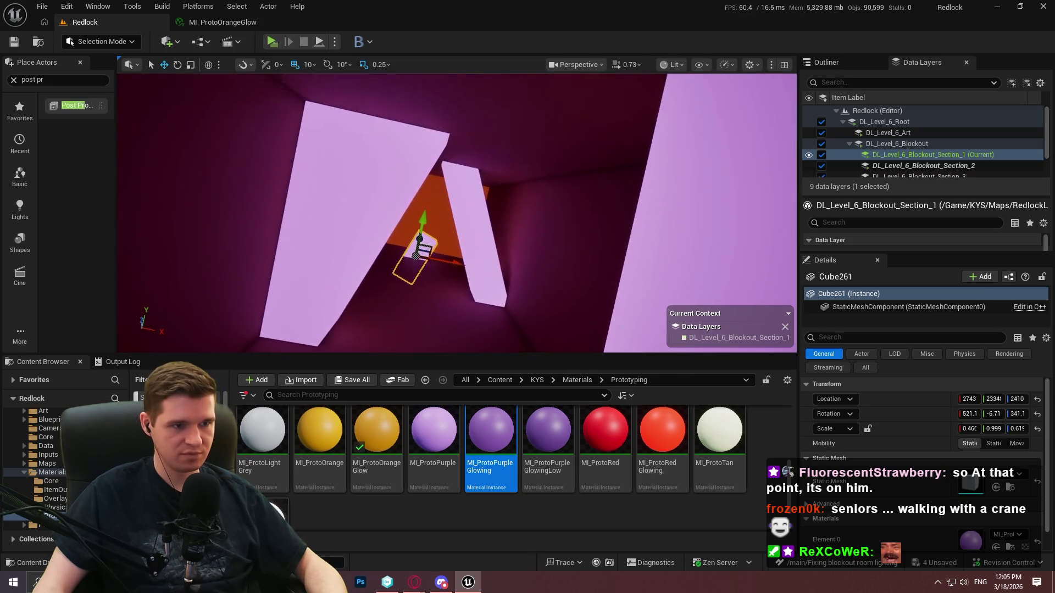
key("w")
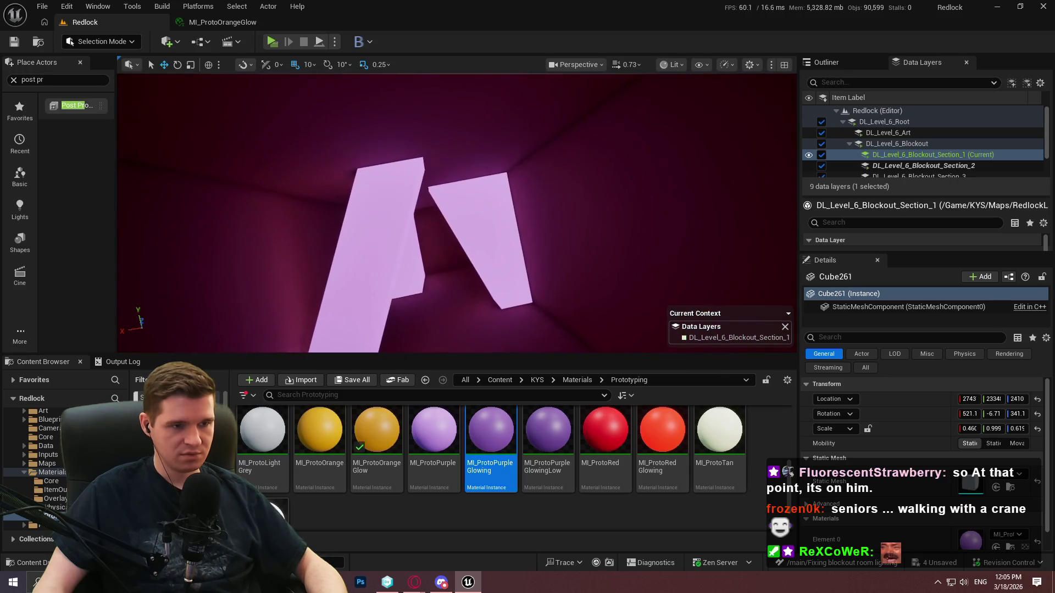
key("ctrl+z")
- Fly back through the red room to Cube261 and give it MI_ProtoLightBrown
scroll(482, 455, "up", 5)
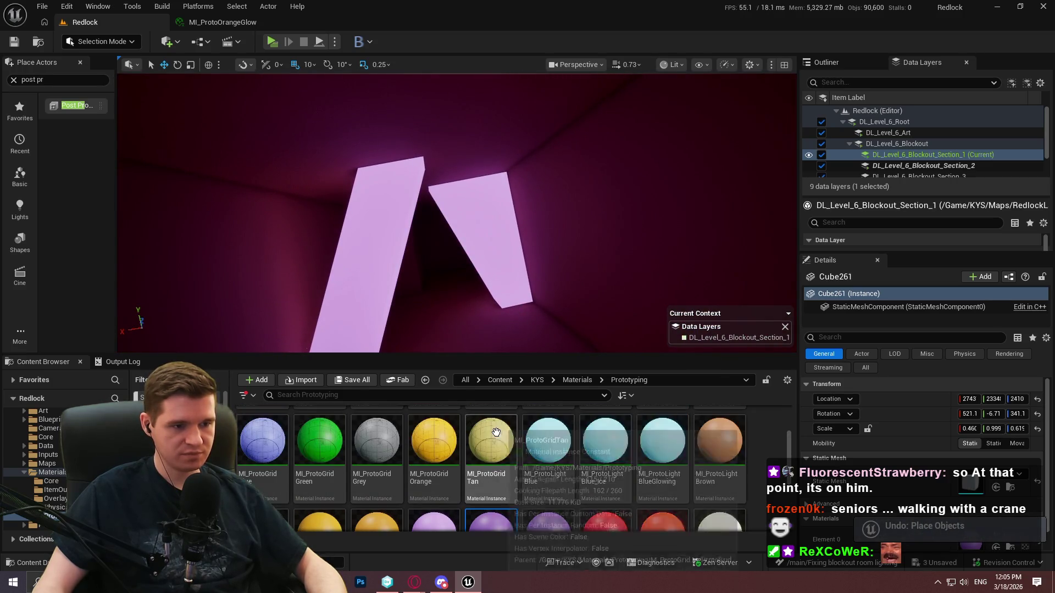
left_click_drag(719, 508, 489, 228)
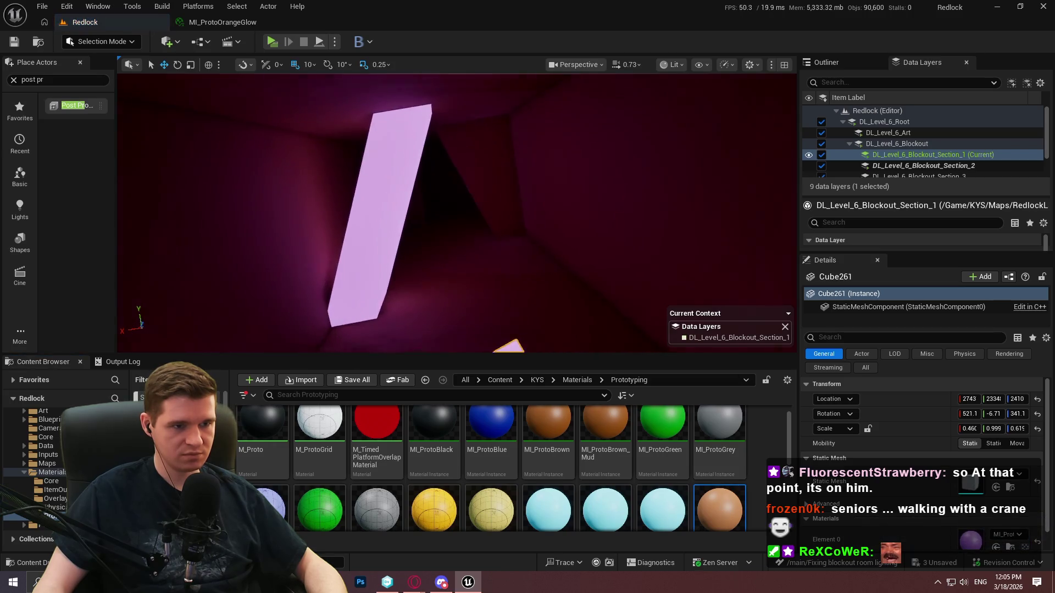
key("w")
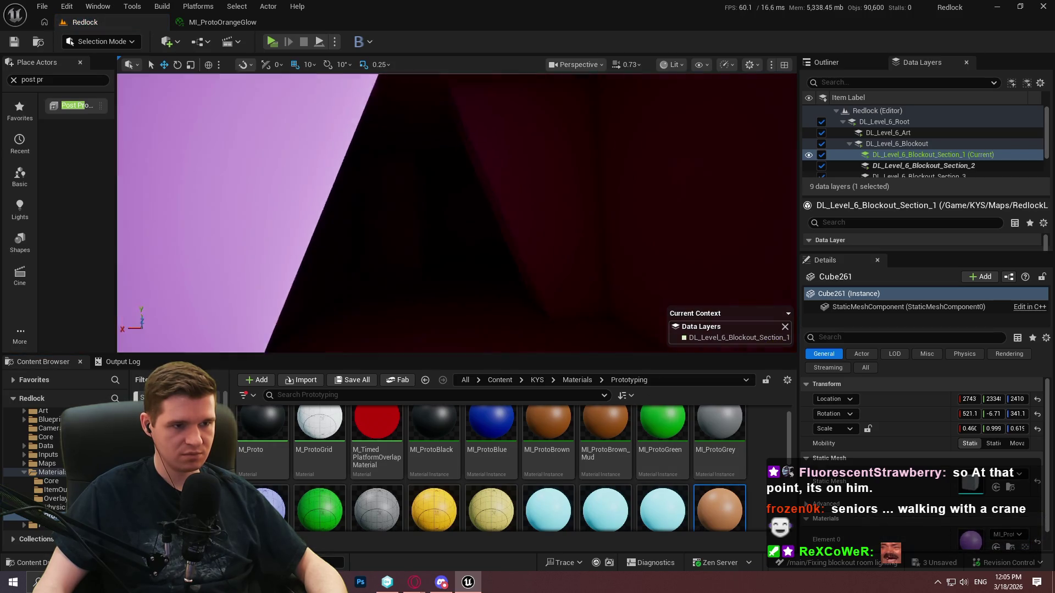
key("w")
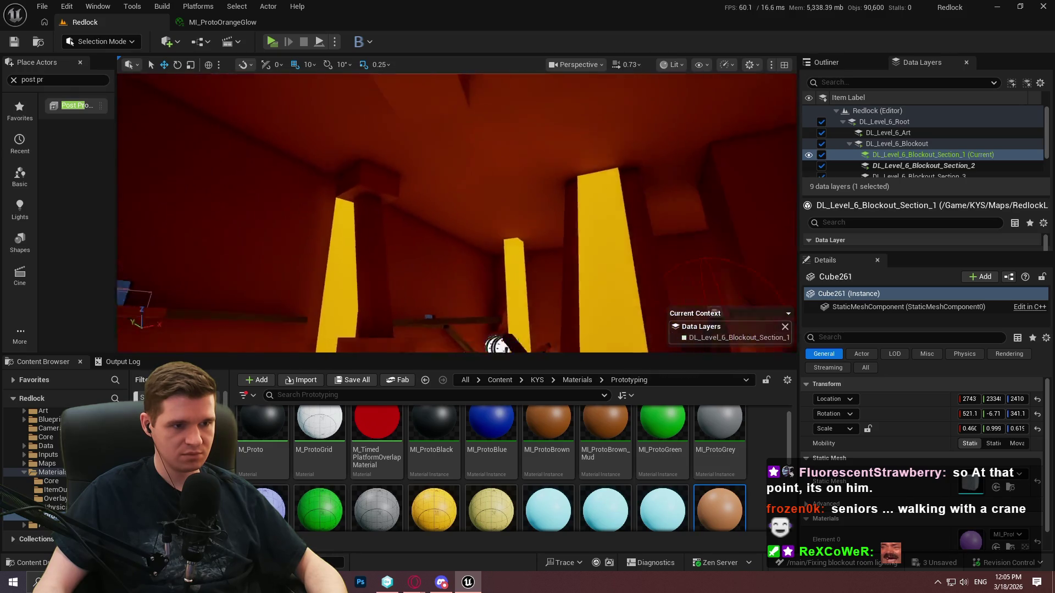
key("w")
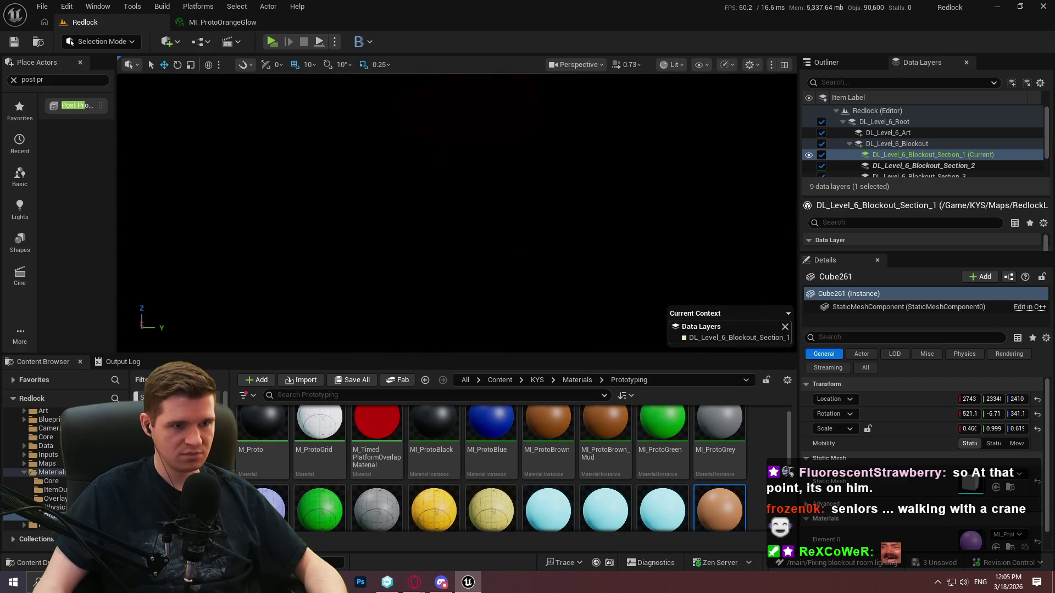
key("w")
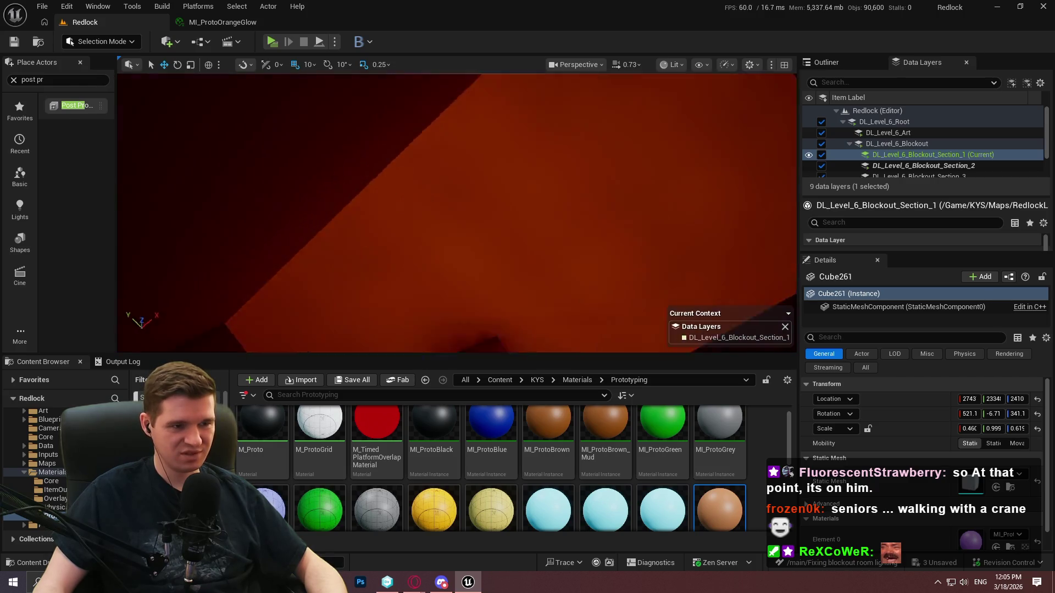
key("w")
scroll(709, 451, "down", 1)
mouse_move(719, 476)
left_mouse_down()
mouse_move(522, 241)
mouse_move(494, 231)
mouse_move(427, 148)
mouse_move(522, 247)
left_mouse_up()
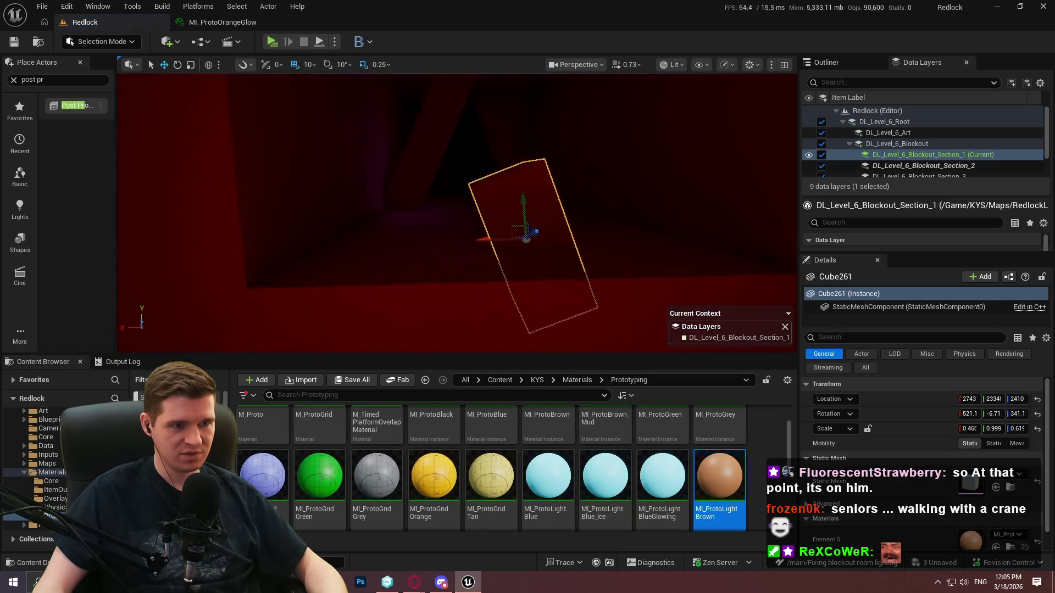
left_click_drag(434, 253, 369, 212)
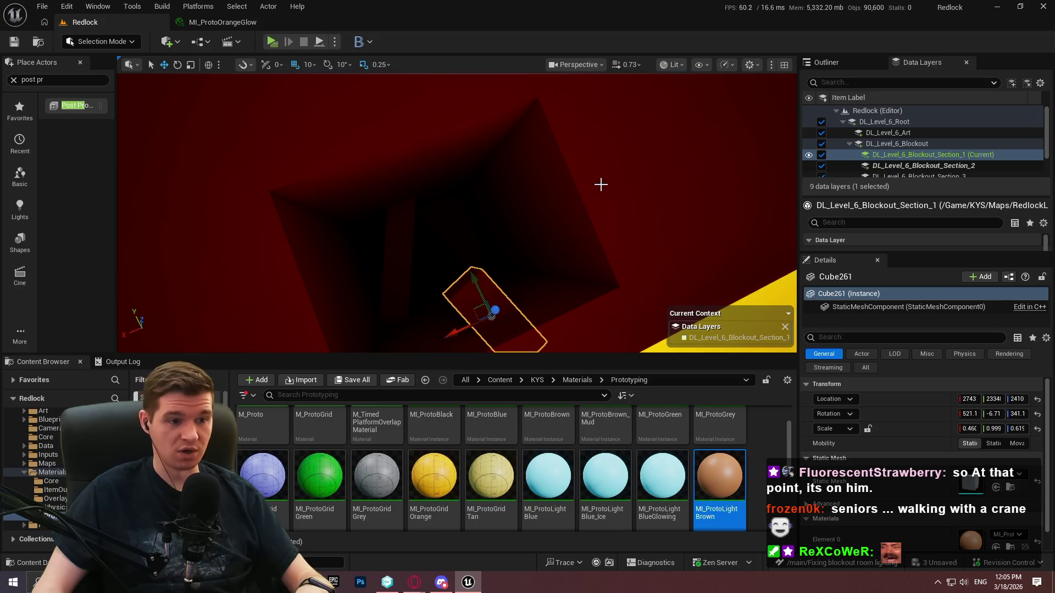
- Clear Section_1 as the current data layer, hide Section_2, and select PostProcessVolume4
double_click(931, 152)
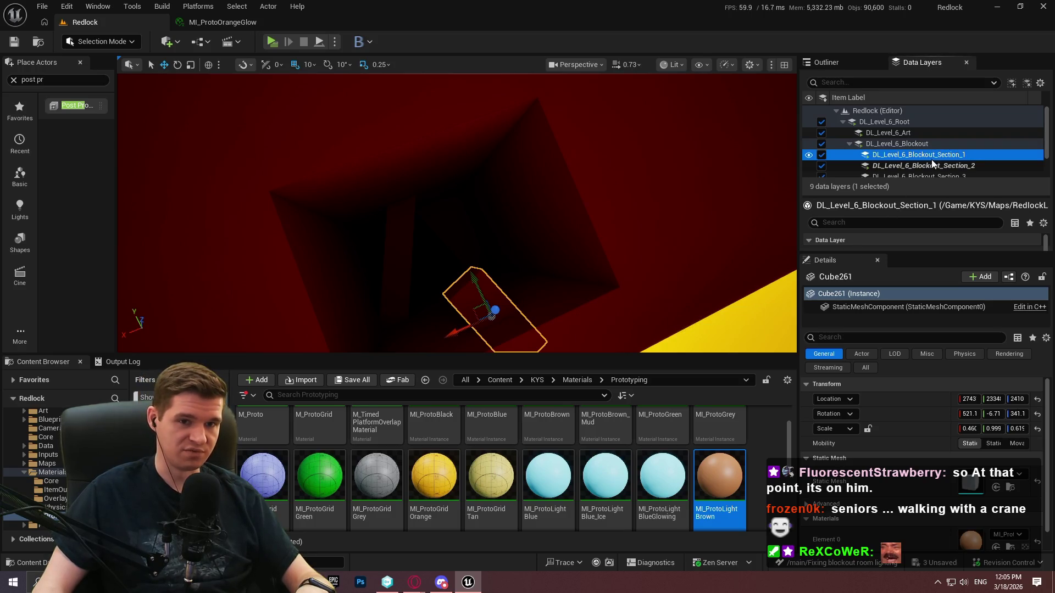
left_click(928, 165)
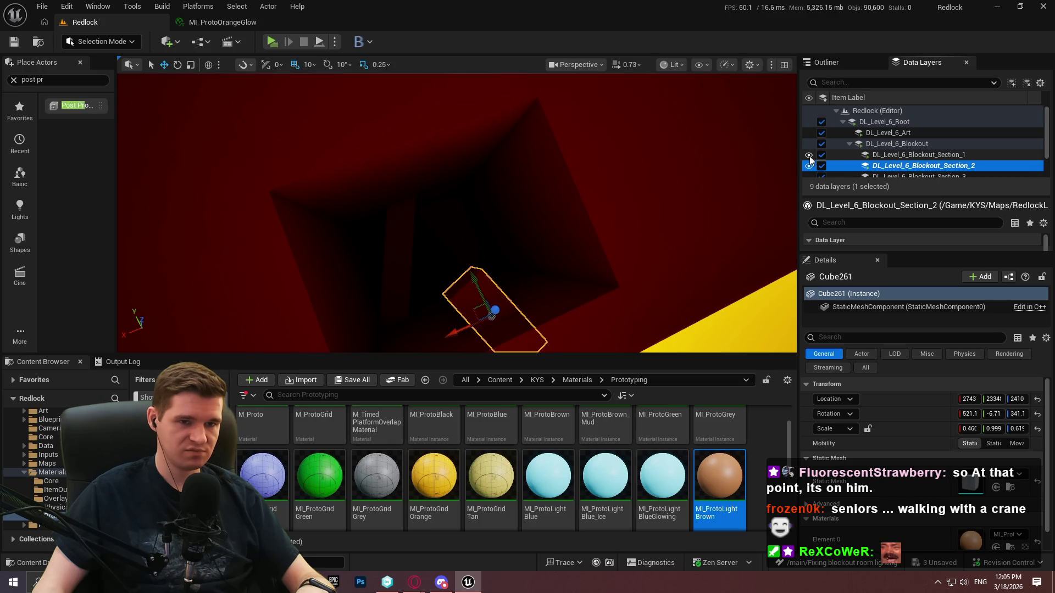
left_click(808, 165)
scroll(456, 213, "up", 3)
scroll(499, 134, "up", 3)
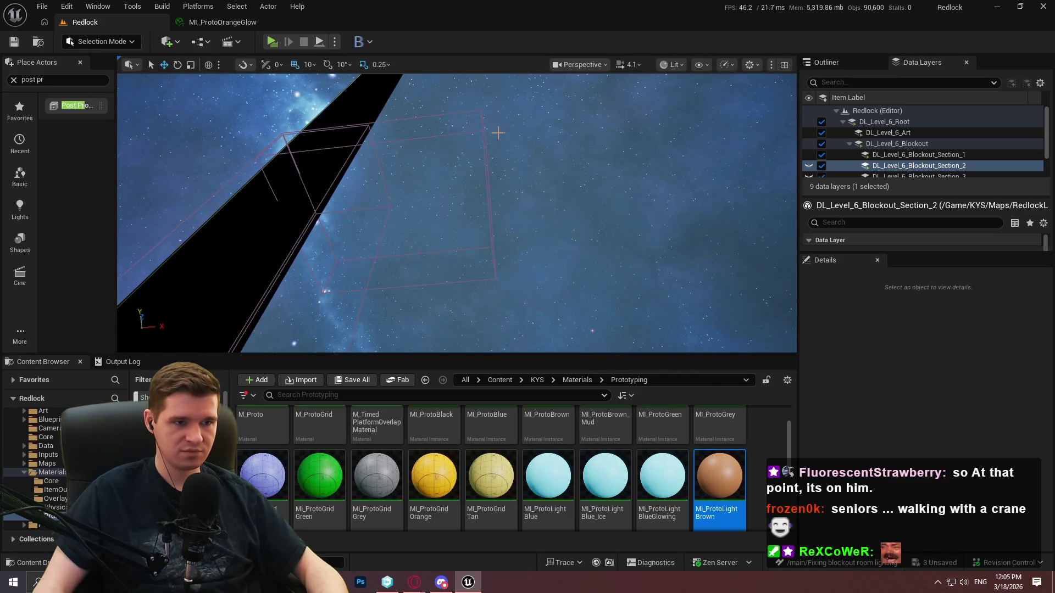
left_click(484, 137)
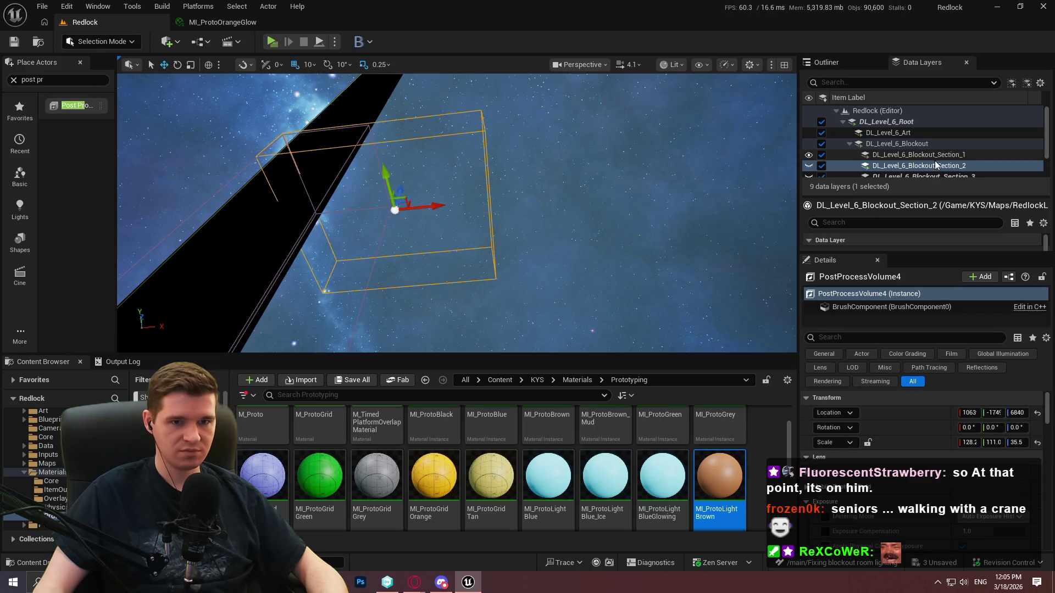
- Bring up Section_1's data-layer actions and dismiss them without changes
scroll(934, 166, "down", 1)
left_click(890, 150)
right_click(896, 151)
mouse_move(927, 224)
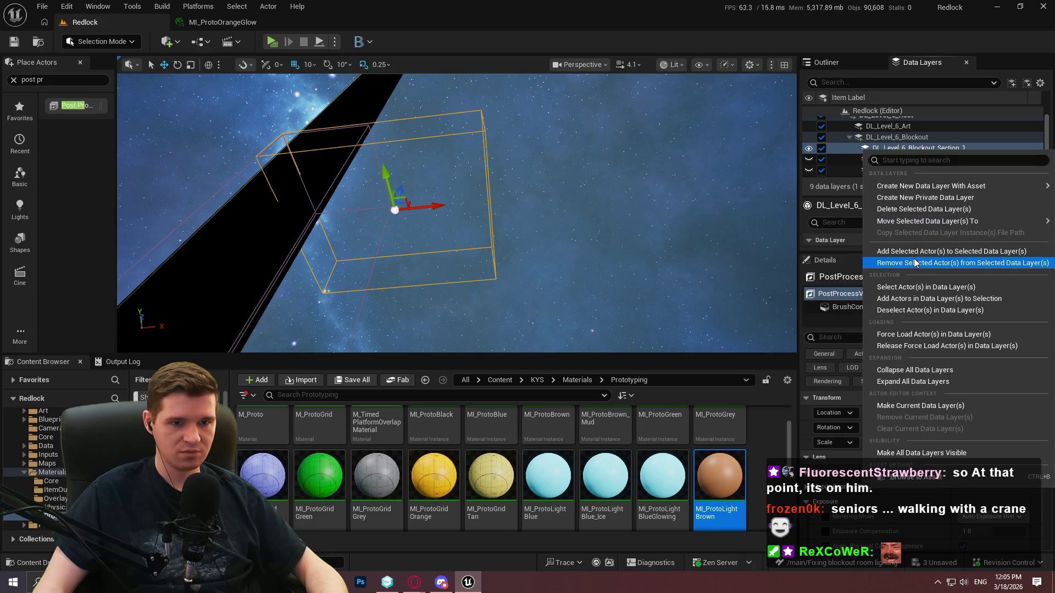
left_click(913, 259)
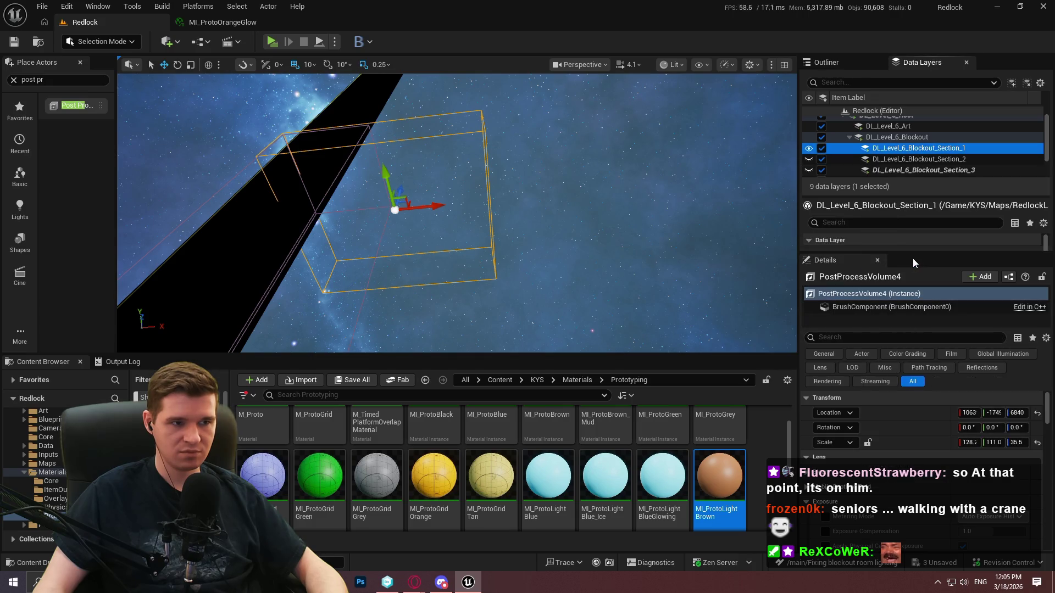
- Toggle Section_3's visibility on and off, then bring up DL_Level_6_Root's data-layer actions
left_click(810, 169)
left_click(810, 168)
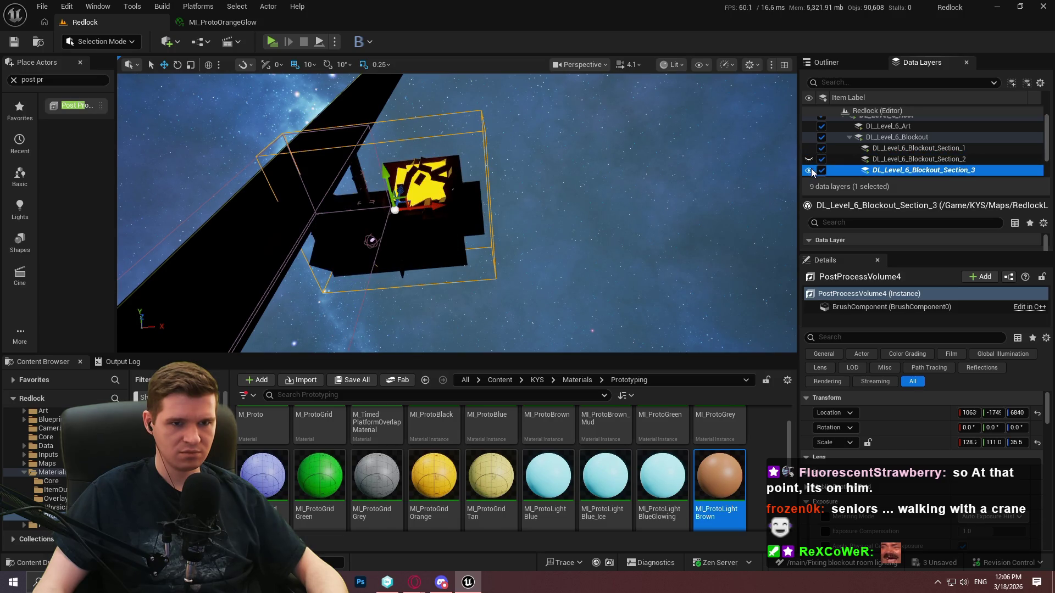
scroll(456, 213, "up", 5)
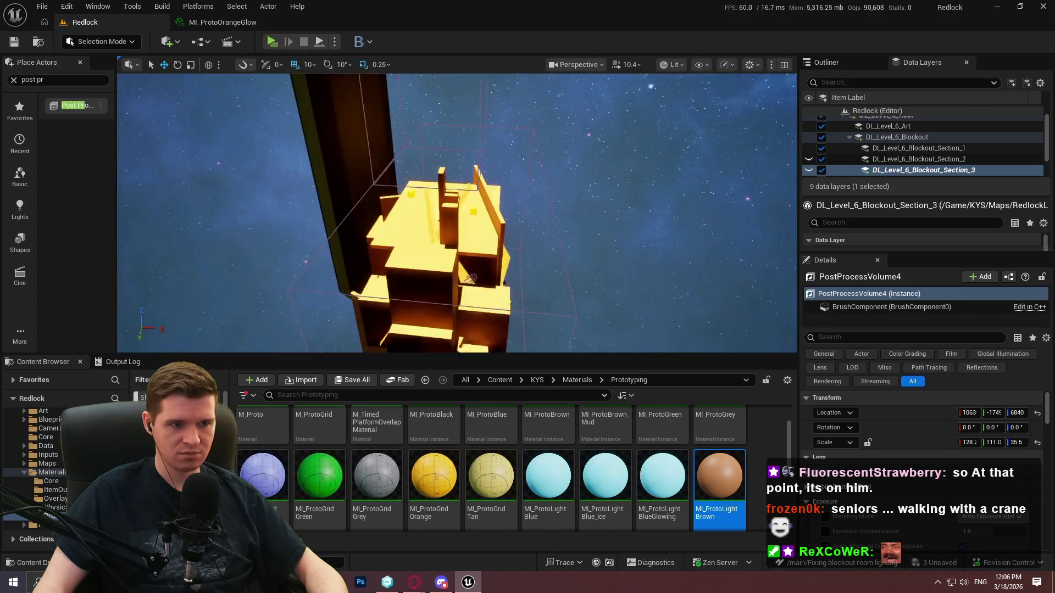
scroll(457, 212, "up", 3)
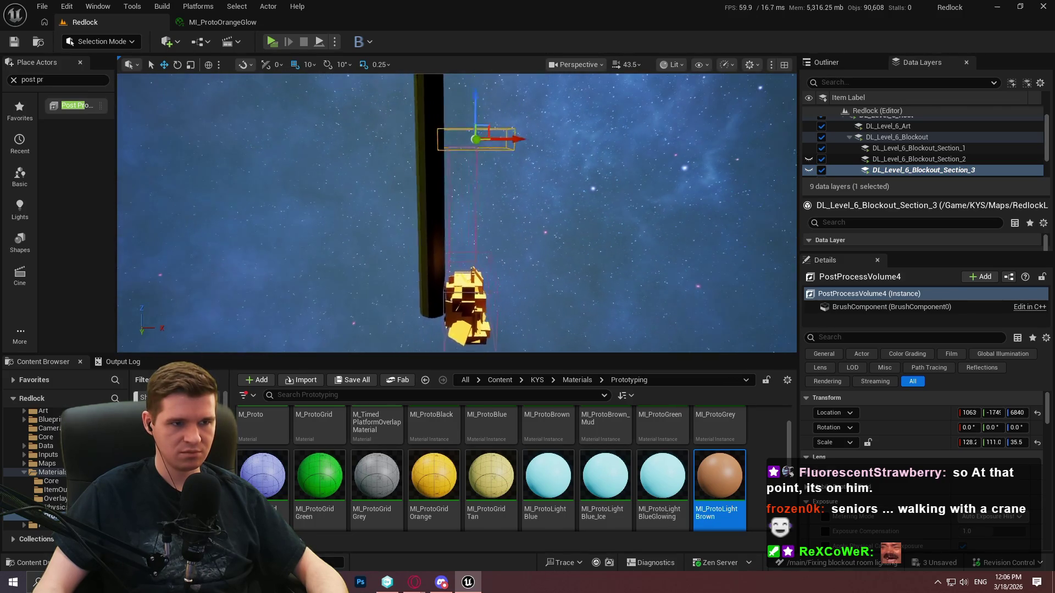
scroll(934, 147, "up", 1)
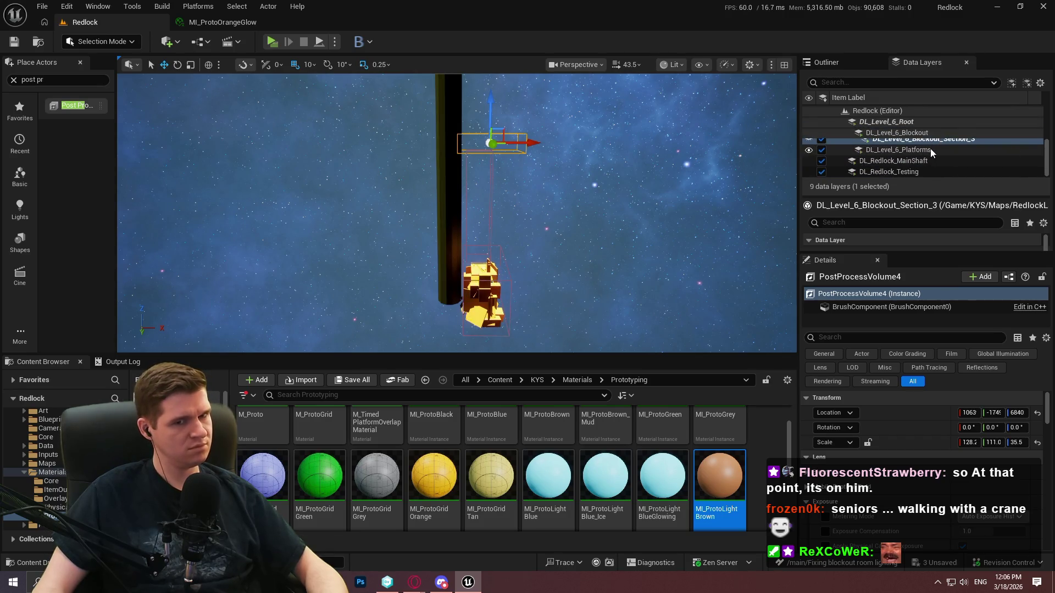
right_click(905, 123)
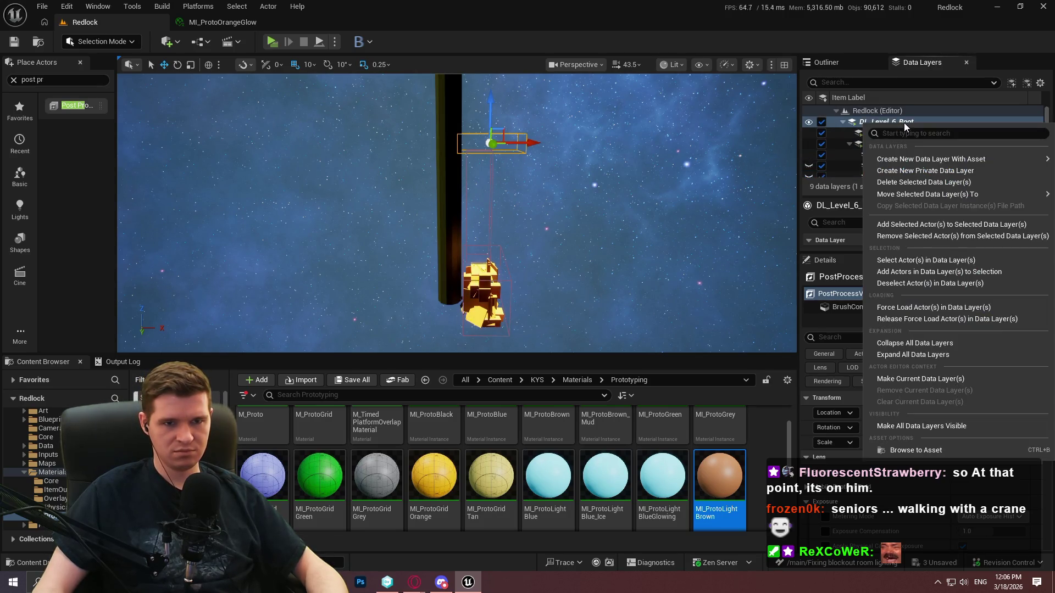
- Remove PostProcessVolume4 and PostProcessVolume3 from the DL_Level_6_Root data layer
left_click(928, 236)
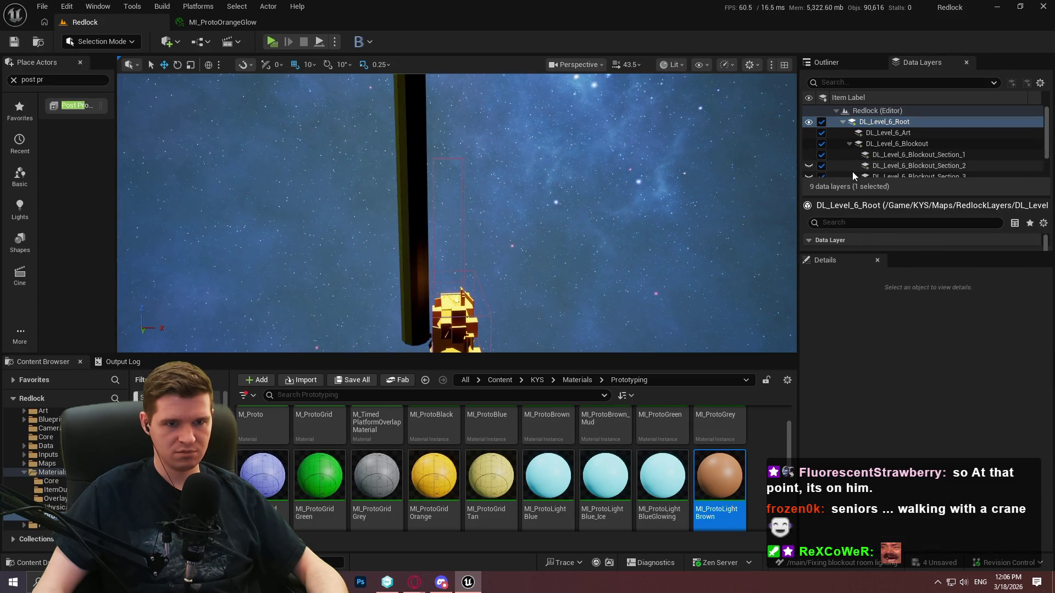
left_click(809, 176)
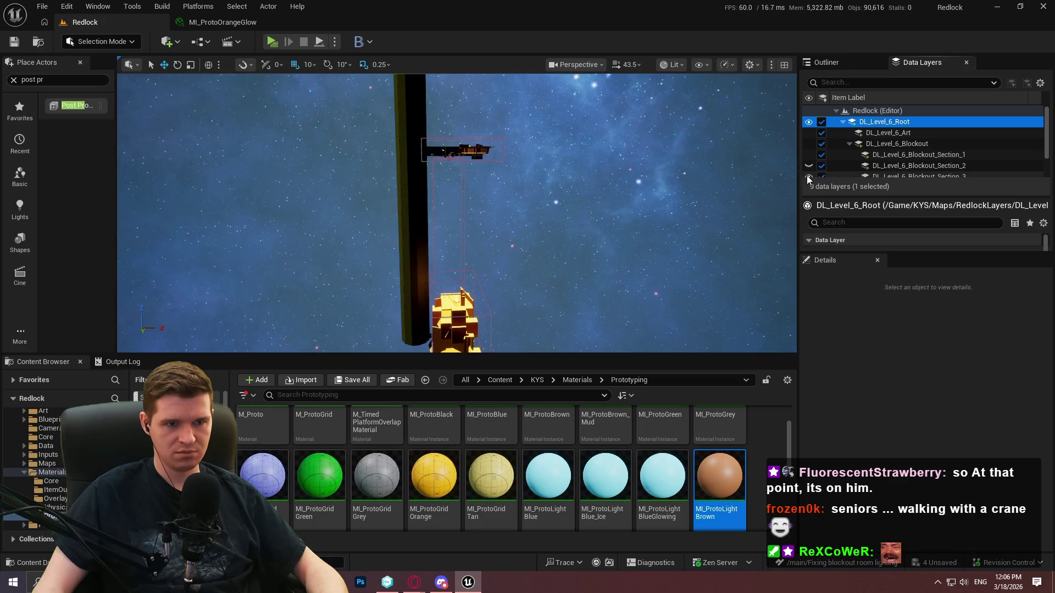
left_click(807, 177)
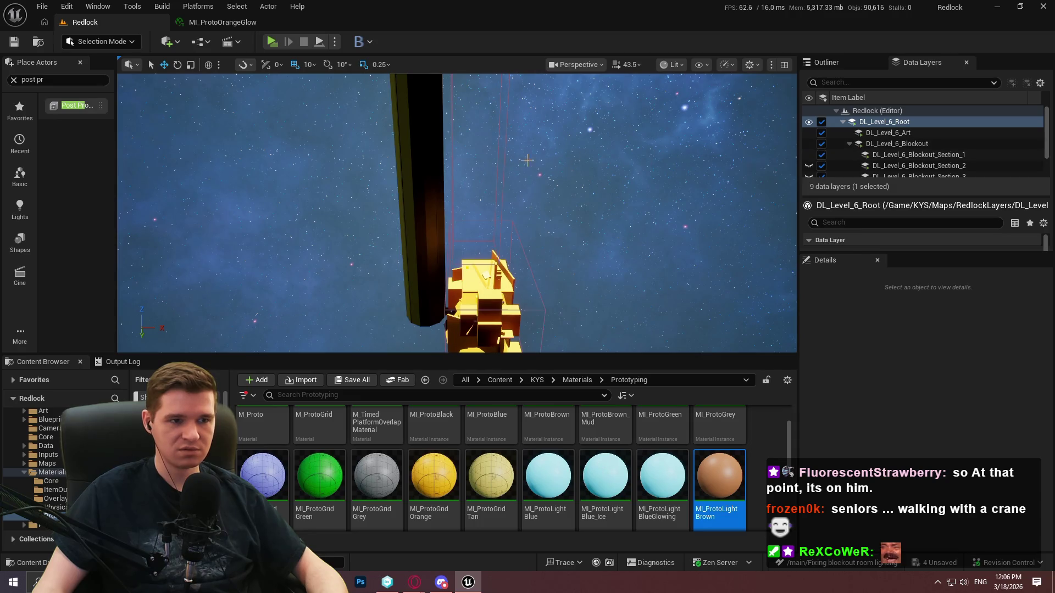
left_click(506, 136)
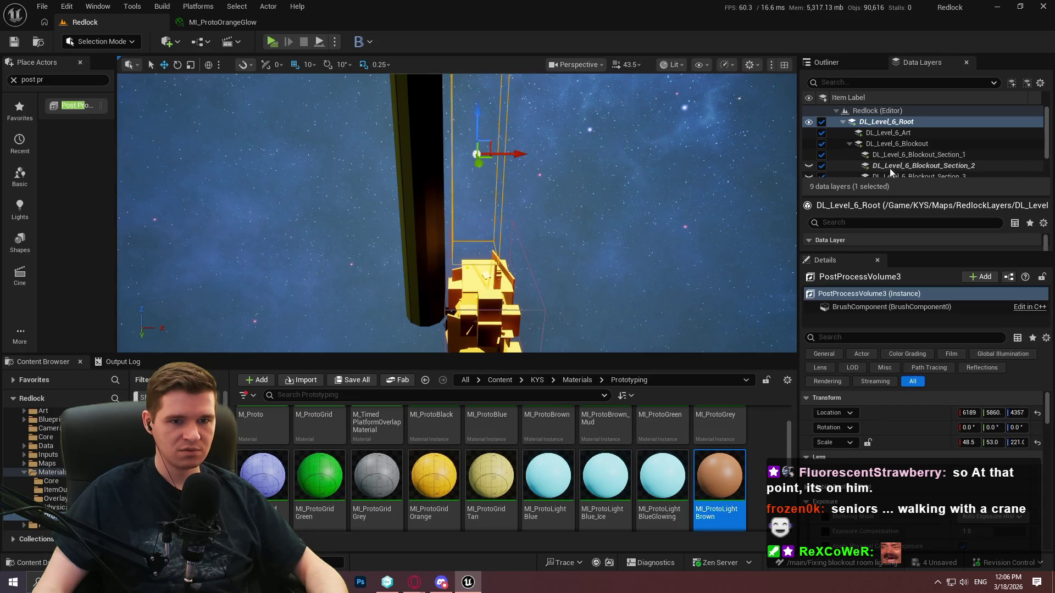
right_click(890, 122)
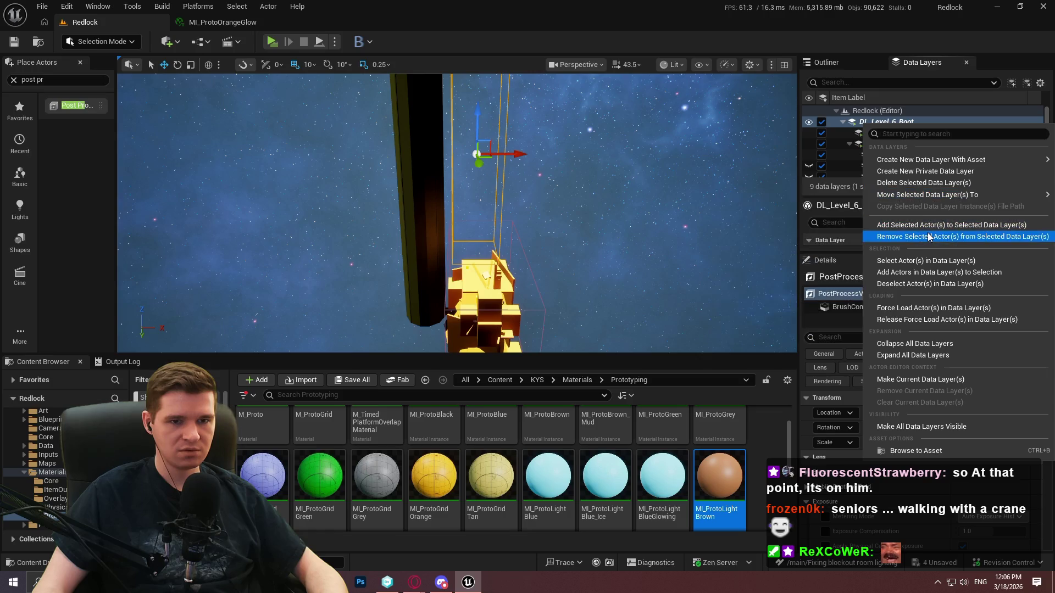
left_click(929, 236)
- Hide Section_1 and remove the remaining post-process volume from DL_Level_6_Root
mouse_move(523, 234)
left_mouse_down()
mouse_move(477, 198)
mouse_move(500, 215)
left_mouse_up()
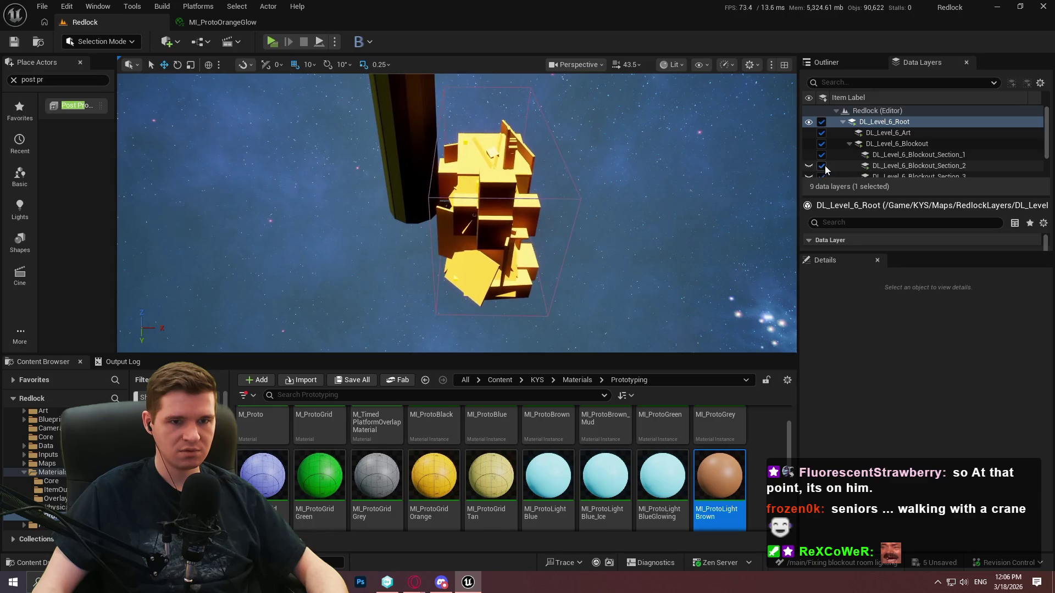
left_click(809, 154)
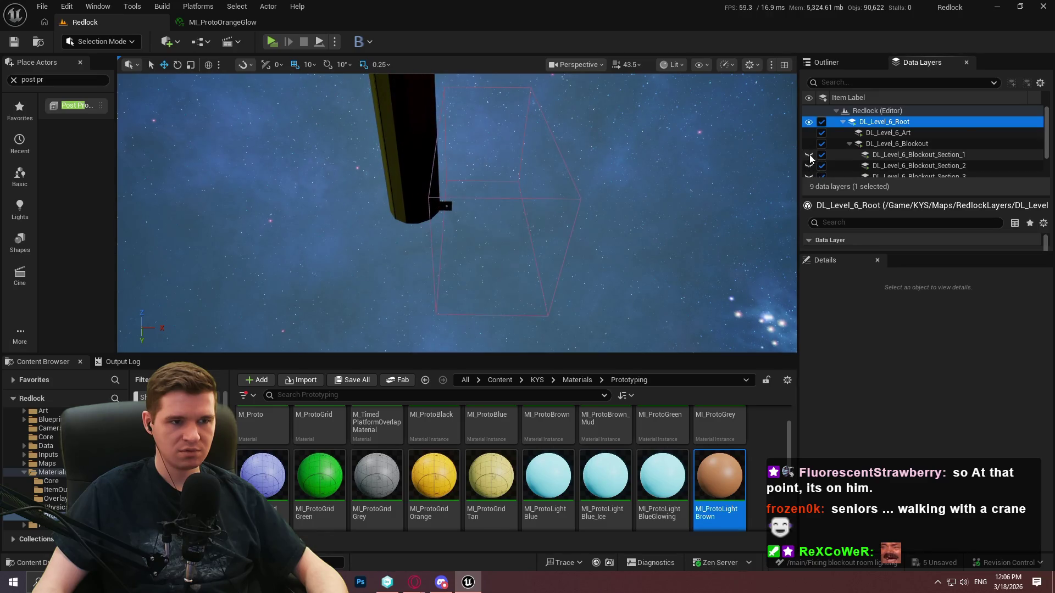
left_click(552, 136)
right_click(867, 122)
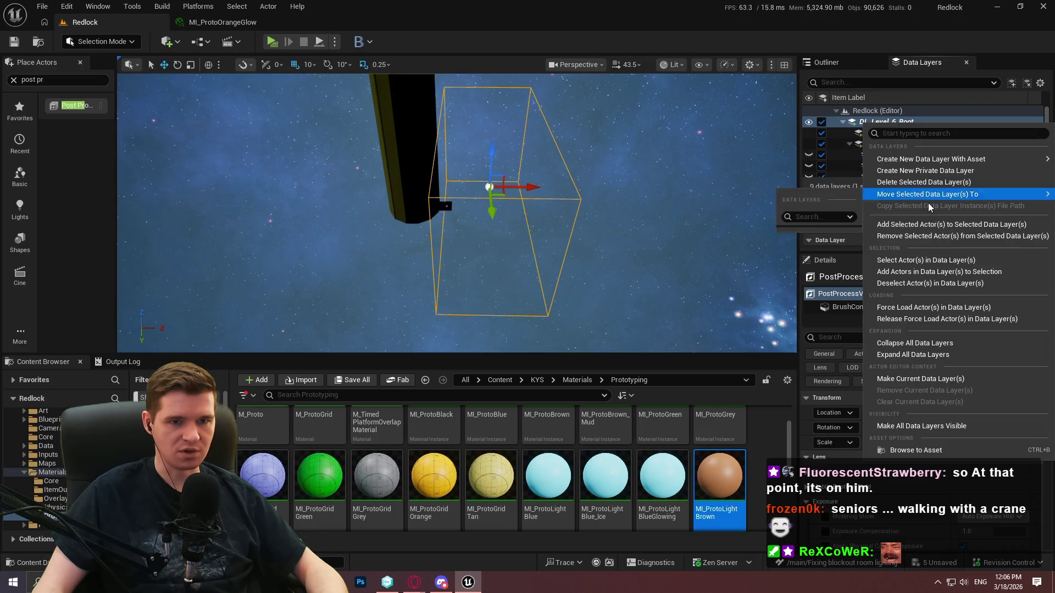
left_click(934, 236)
- Hide Section_1 again and reveal Section_2's yellow platform beside the black pillar
left_click(808, 155)
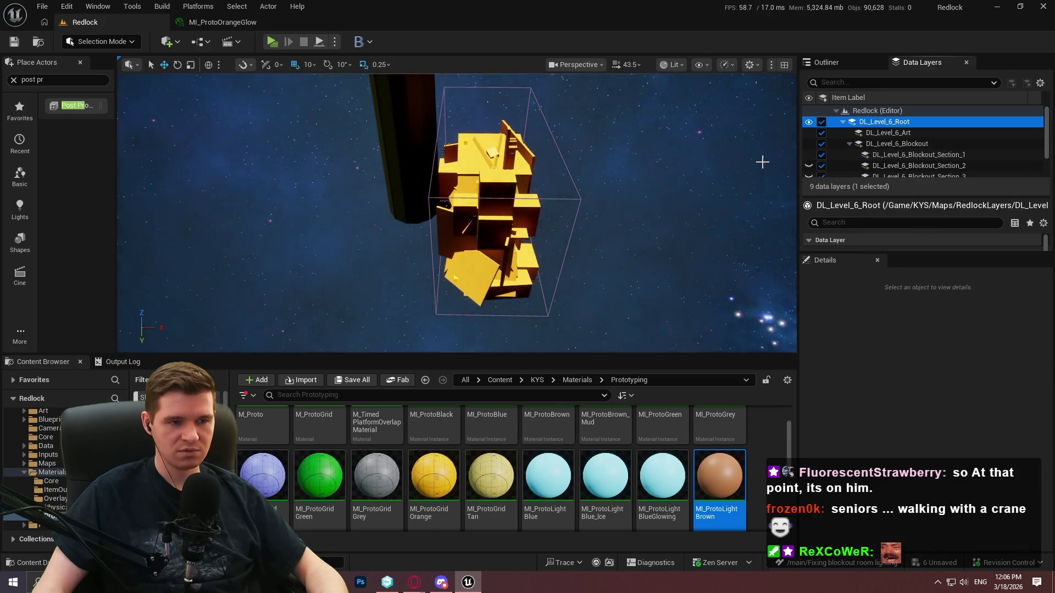
left_click_drag(761, 162, 764, 219)
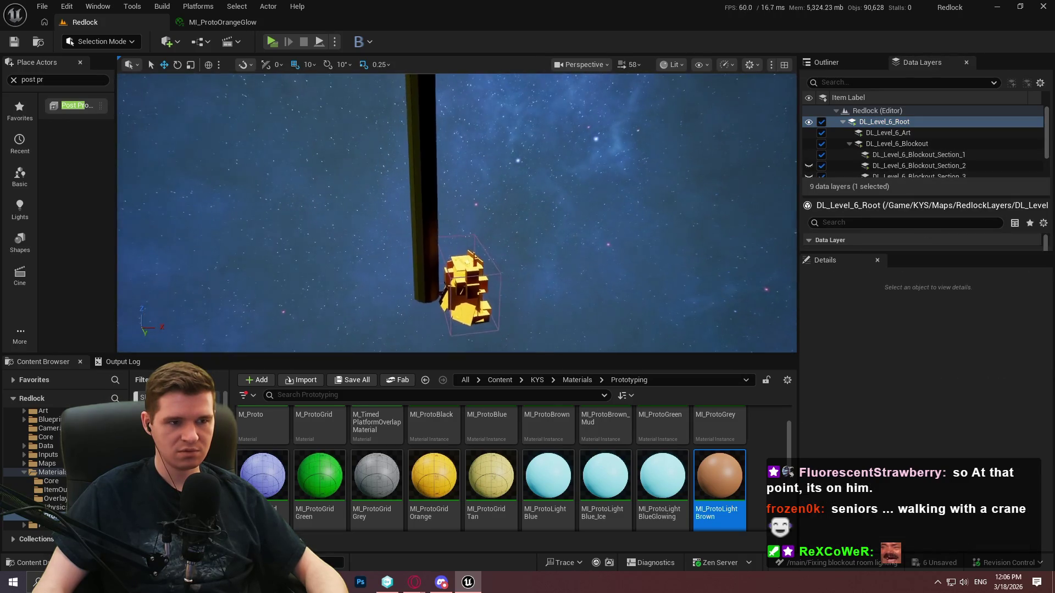
left_click(809, 156)
left_click(808, 166)
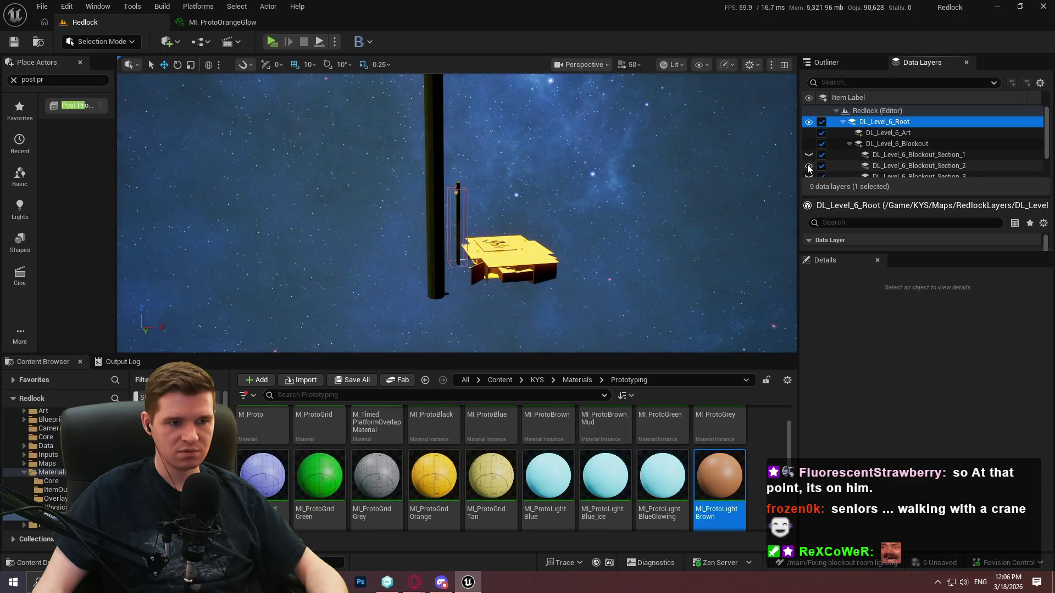
mouse_move(670, 192)
left_mouse_down()
mouse_move(665, 148)
mouse_move(665, 176)
left_mouse_up()
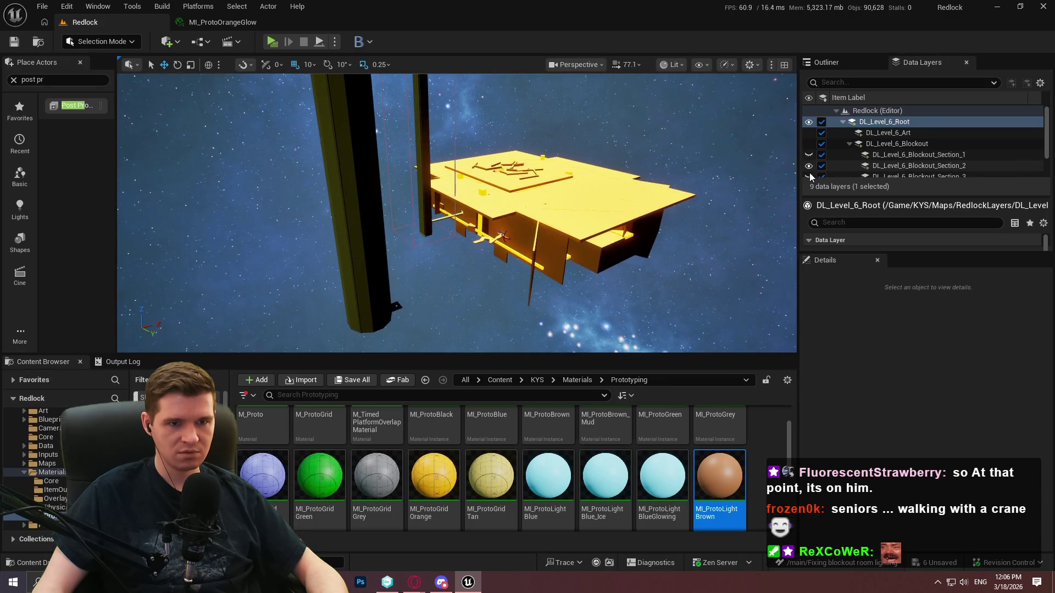
- Show Section_1 again and duplicate PostProcessVolume4 as PostProcessVolume5 over the yellow platform
left_click(809, 155)
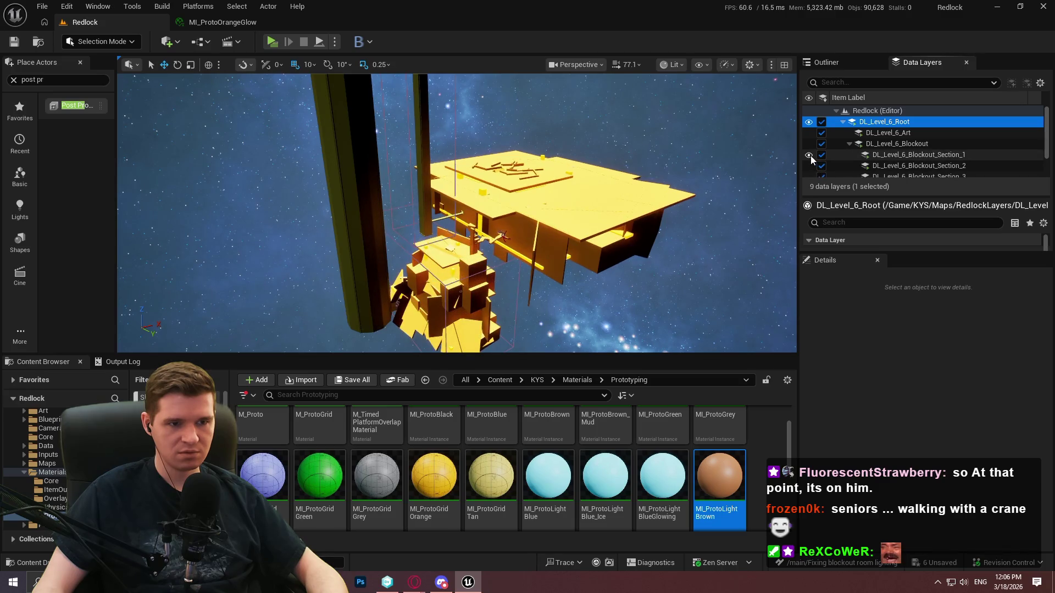
mouse_move(665, 141)
left_mouse_down()
mouse_move(670, 115)
mouse_move(671, 132)
mouse_move(656, 134)
left_mouse_up()
scroll(941, 149, "down", 1)
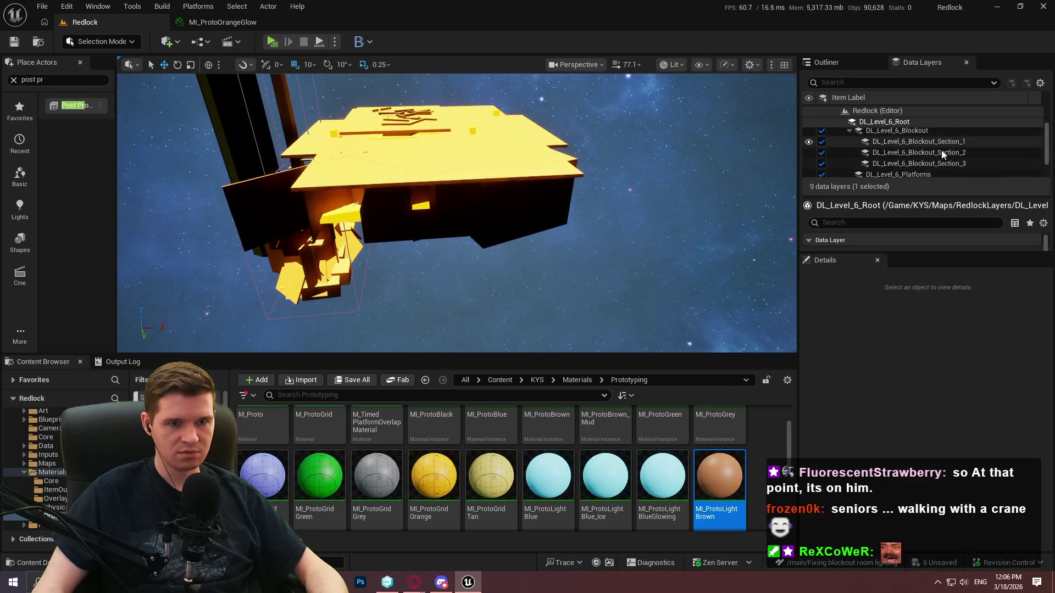
scroll(935, 157, "down", 2)
mouse_move(741, 165)
left_mouse_down()
mouse_move(703, 143)
mouse_move(582, 165)
mouse_move(533, 146)
left_mouse_up()
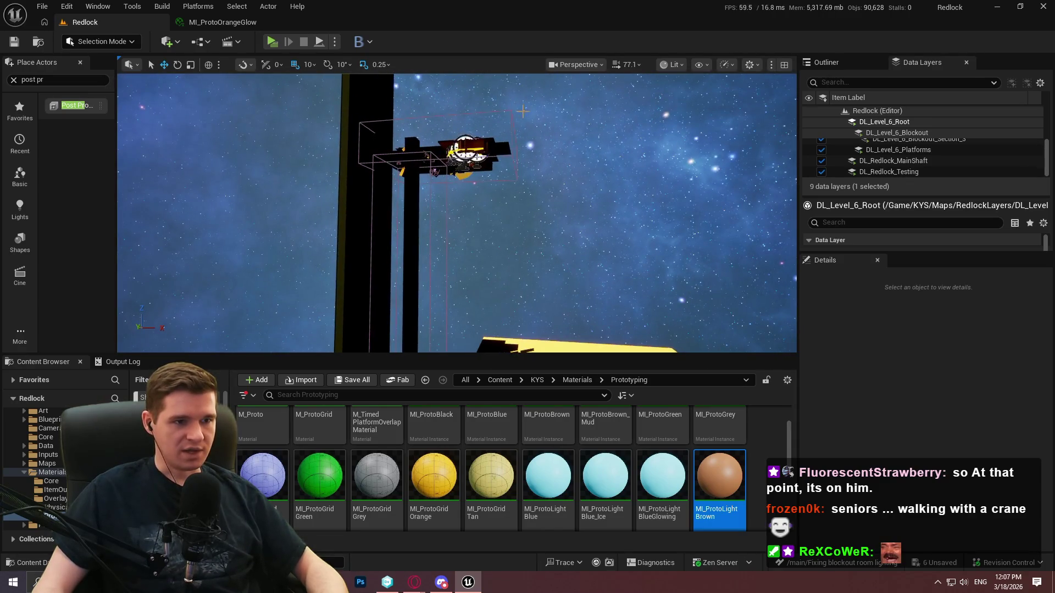
left_click(462, 113)
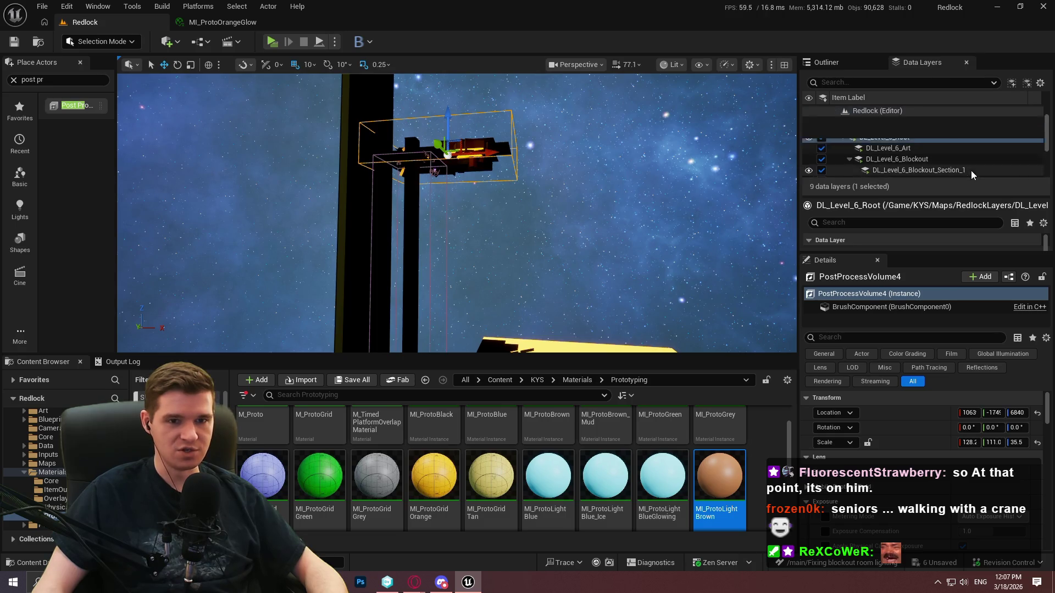
key("ctrl+d")
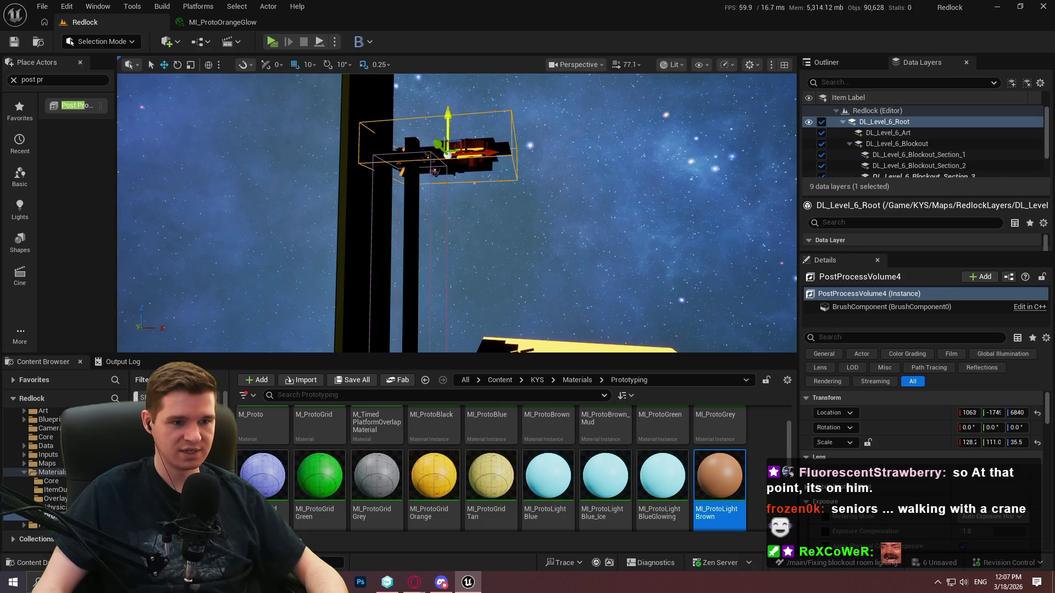
key("End")
left_click_drag(439, 175, 508, 215)
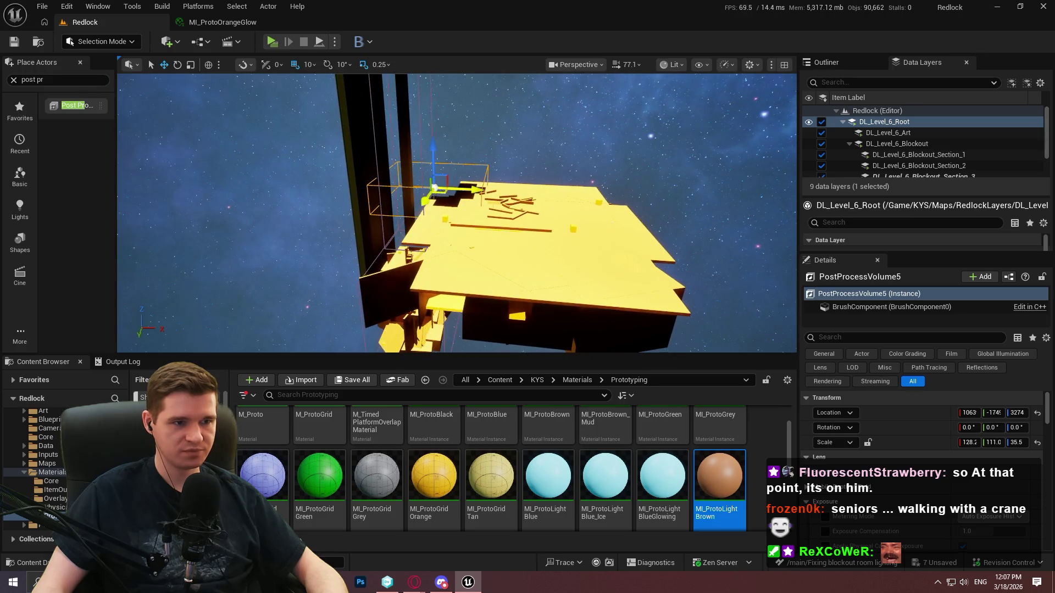
- Add PostProcessVolume5 to Section_2, remove it from Section_3, and switch to the browser
right_click(954, 165)
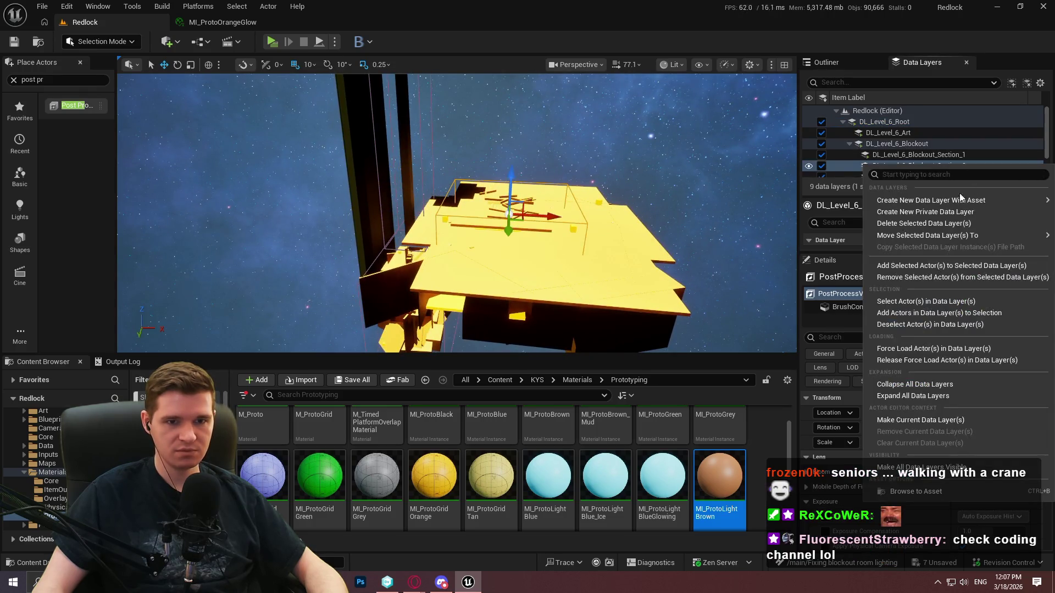
left_click(945, 264)
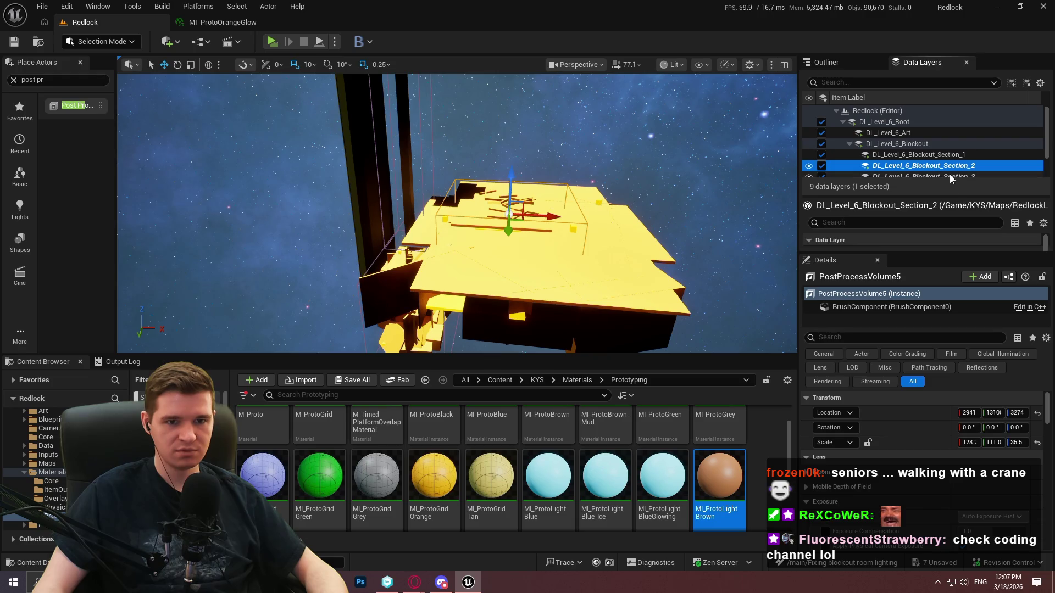
right_click(950, 174)
left_click(921, 291)
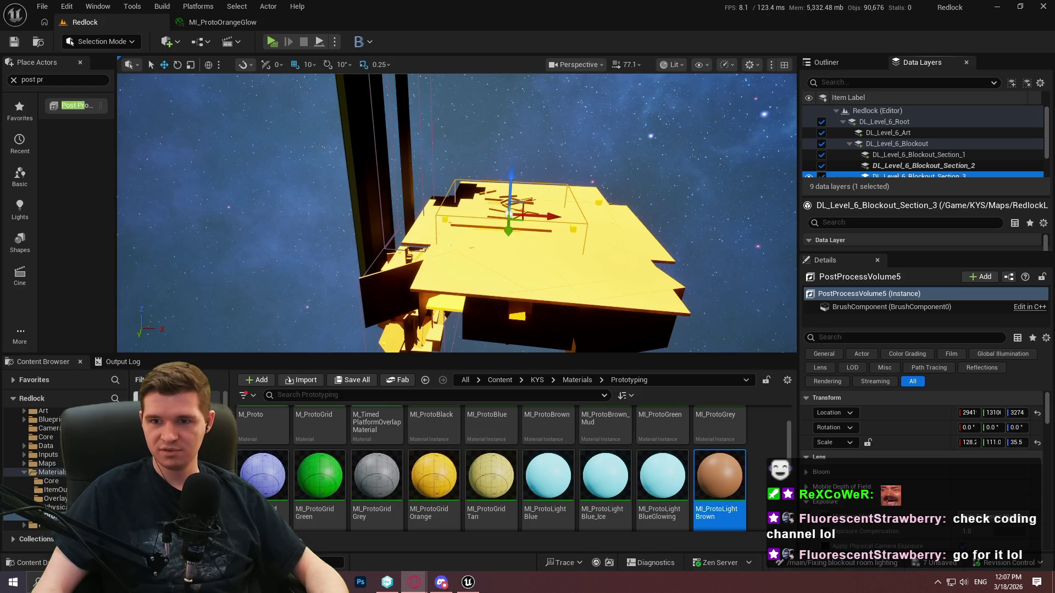
left_click(414, 582)
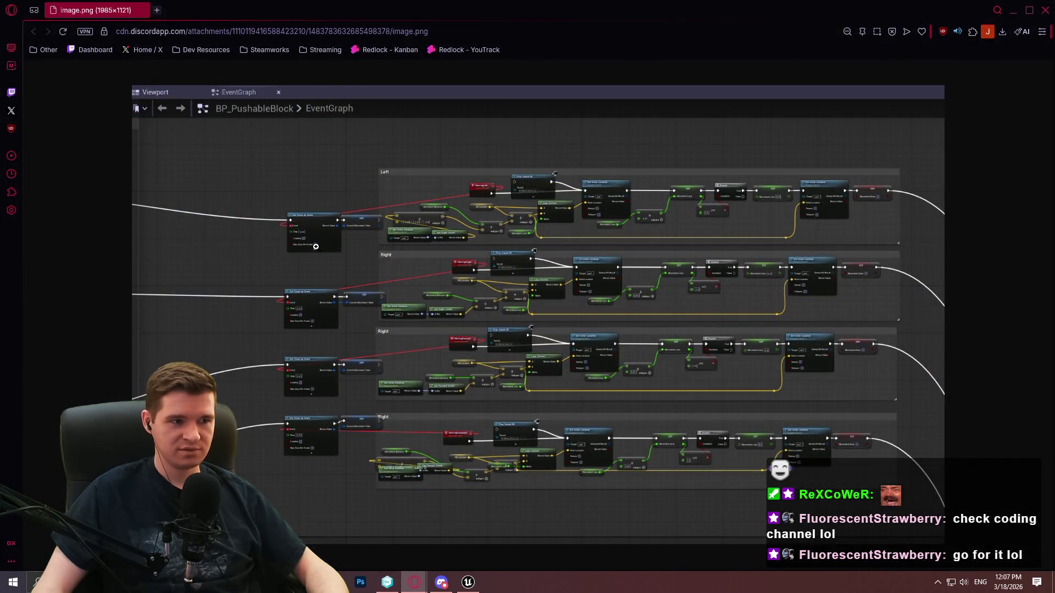
- Enlarge the BP_PushableBlock EventGraph screenshot, scroll through it, then open the second screenshot in a new tab
left_click(318, 241)
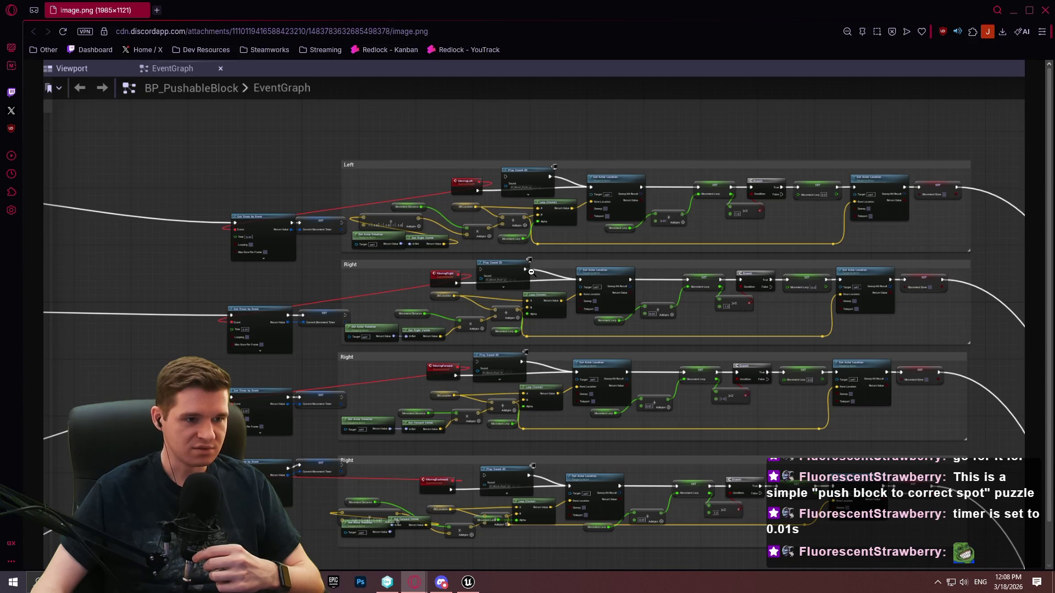
scroll(531, 280, "down", 1)
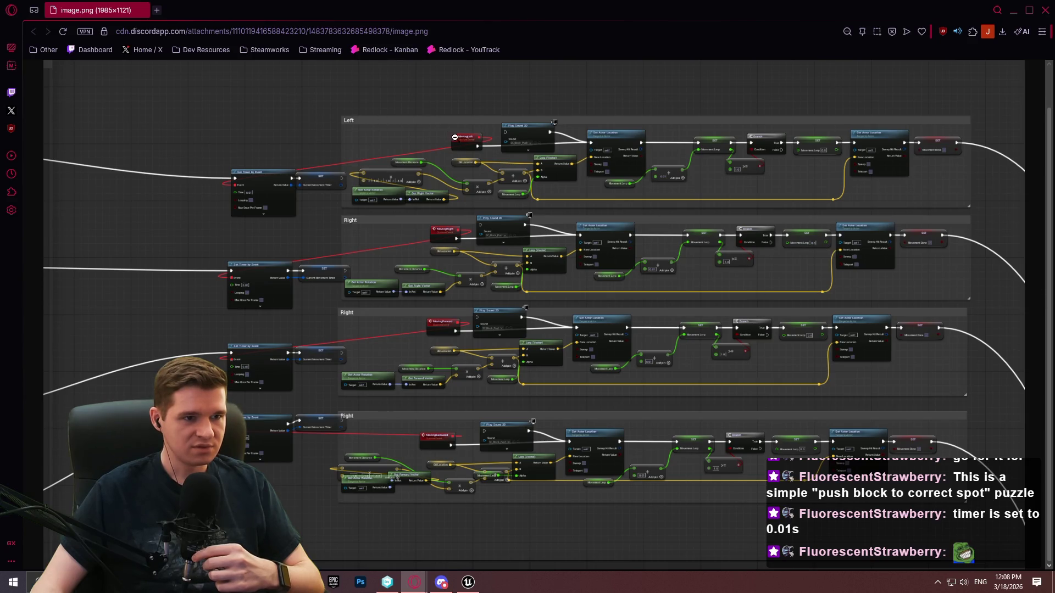
scroll(460, 137, "up", 1)
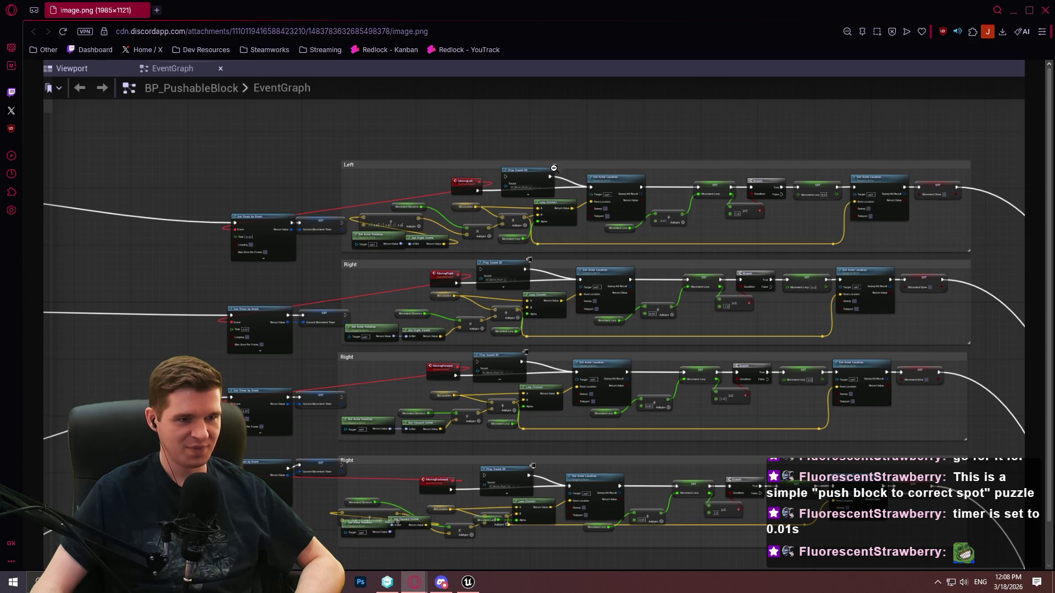
scroll(528, 214, "down", 1)
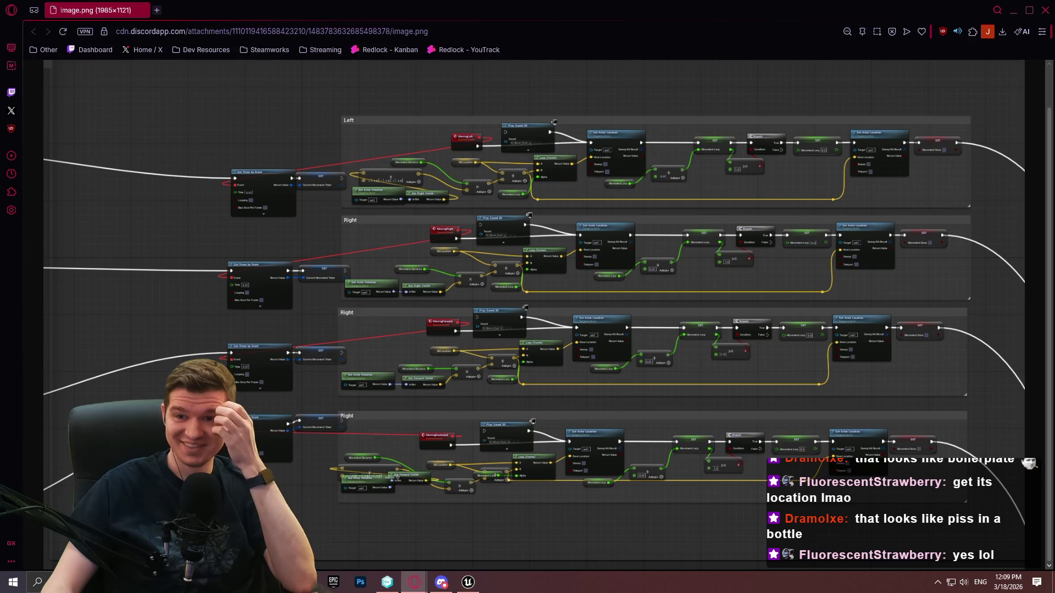
left_click_drag(145, 70, 198, 10)
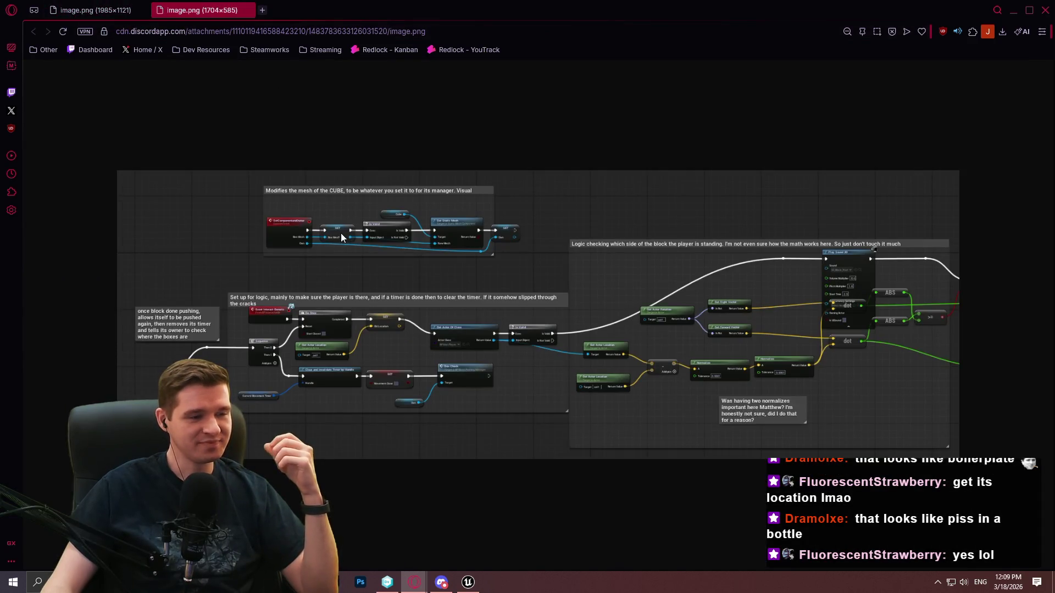
- Zoom the second screenshot to 125% and pan across its mesh-setup and player-side logic comments
scroll(341, 239, "up", 2, "ctrl")
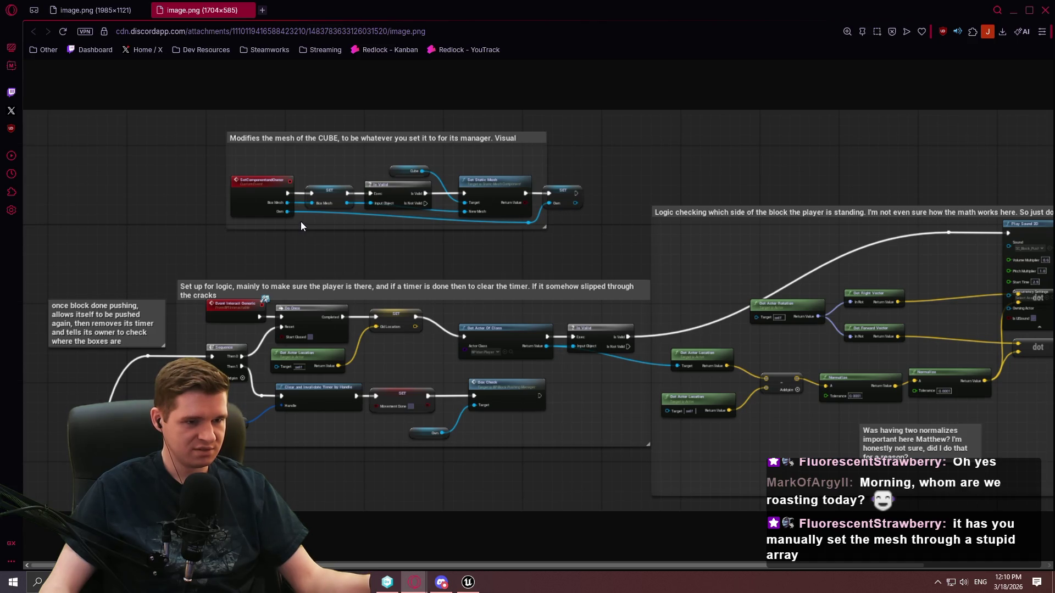
right_click(609, 358)
left_click(601, 364)
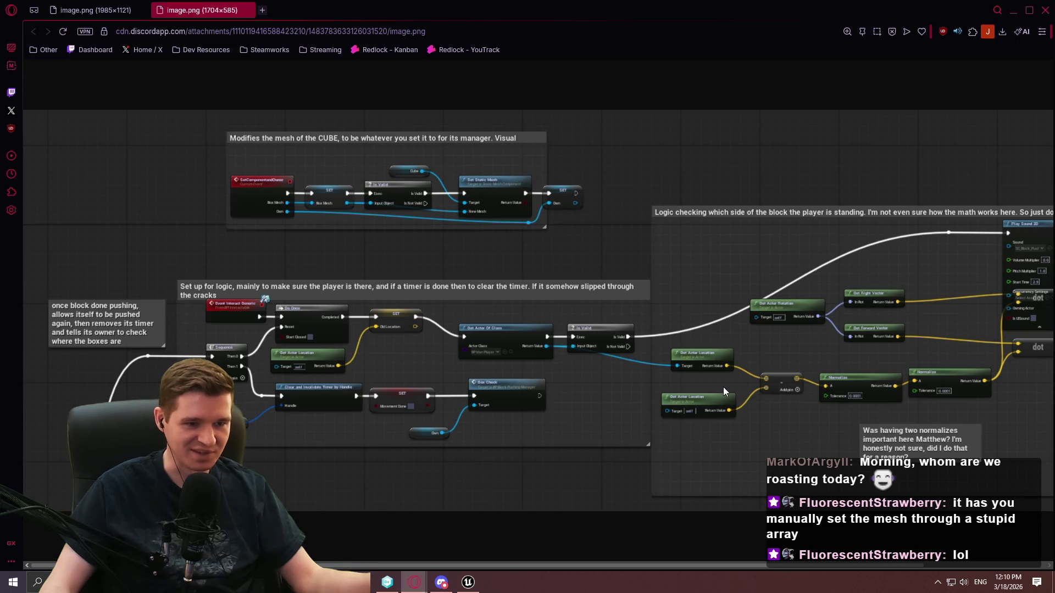
mouse_move(592, 565)
left_mouse_down()
mouse_move(648, 566)
mouse_move(615, 545)
mouse_move(620, 540)
mouse_move(860, 551)
left_mouse_up()
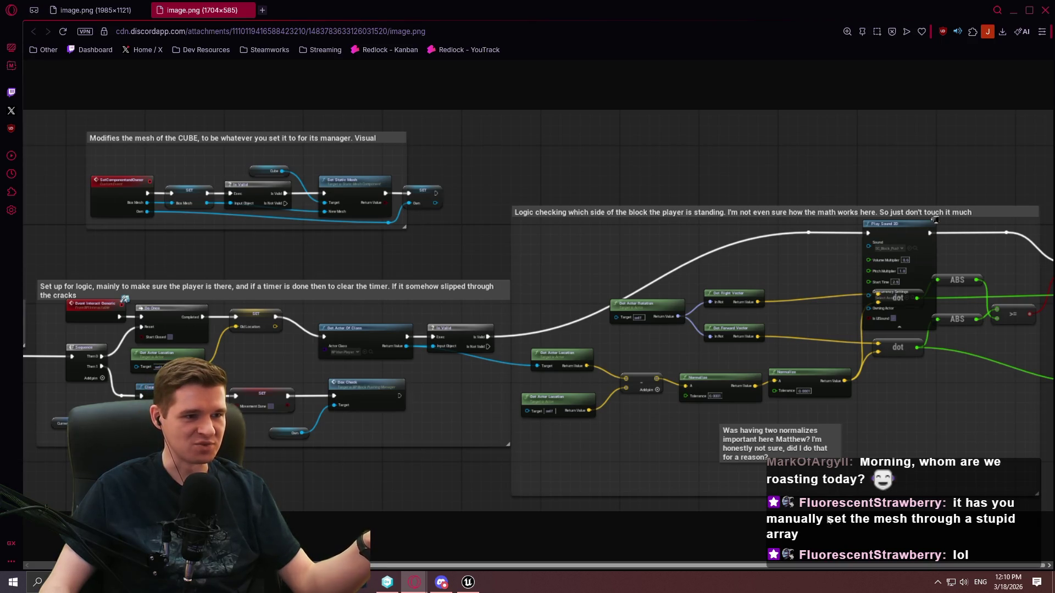
scroll(367, 493, "left", 3)
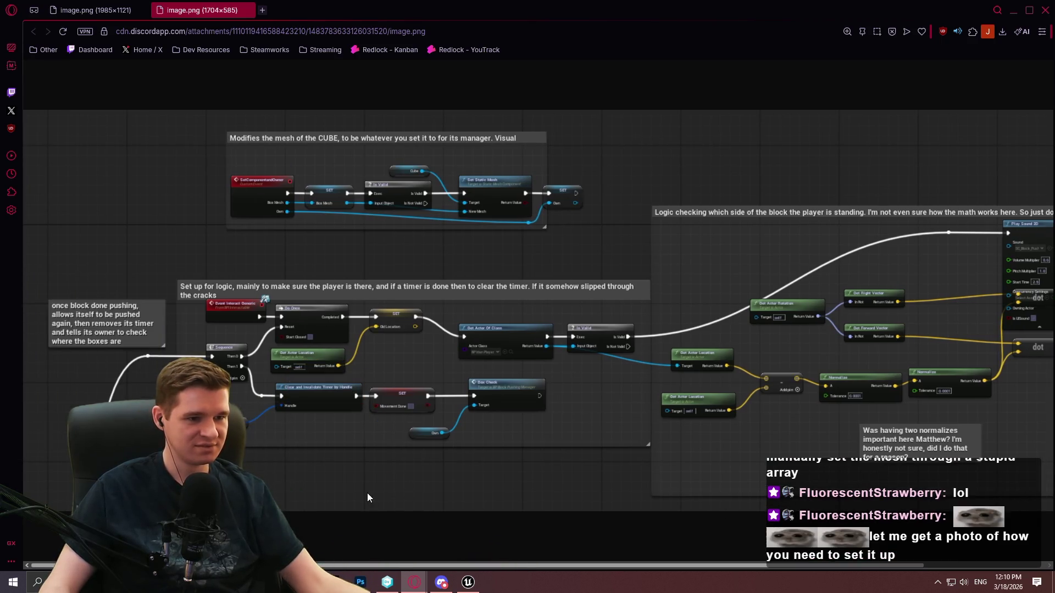